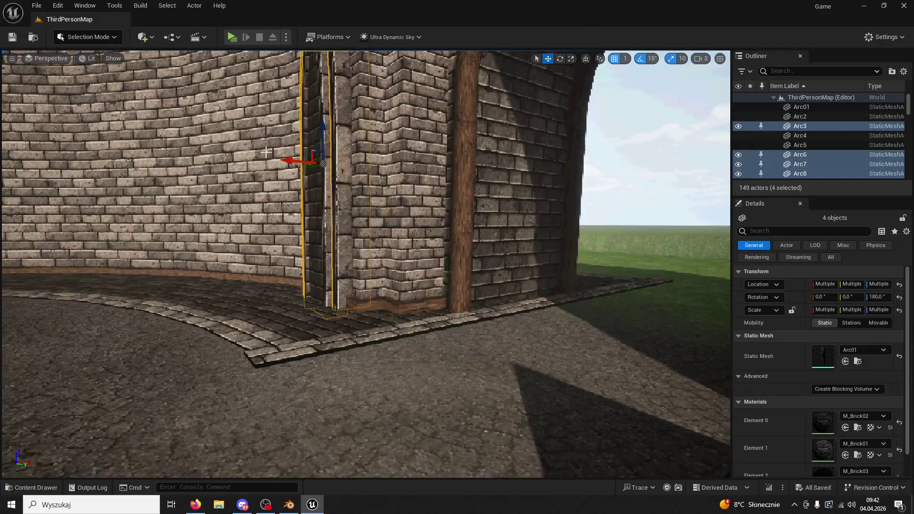
Nudge the selected arch pieces slightly, frame them, and turn toward the curved brick wall.
left_click_drag(292, 160, 302, 161)
key("f")
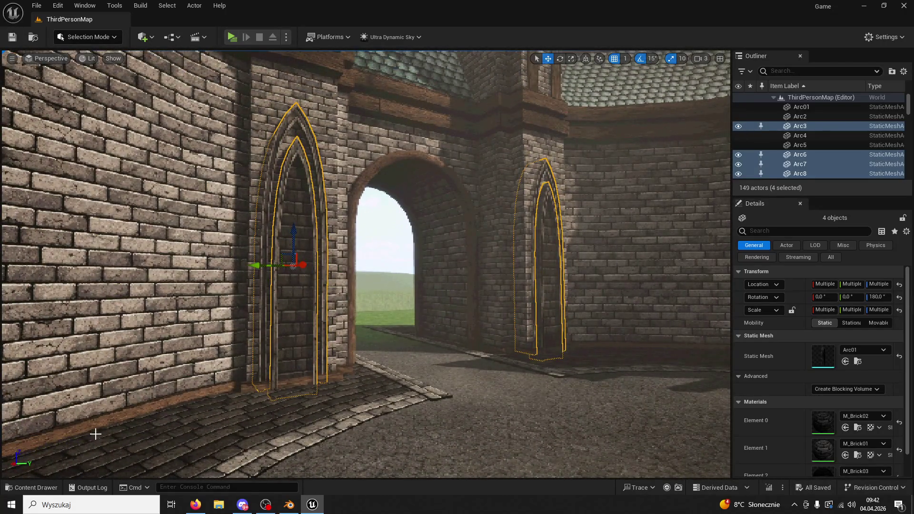
mouse_move(403, 313)
left_mouse_down()
mouse_move(445, 351)
mouse_move(432, 325)
left_mouse_up()
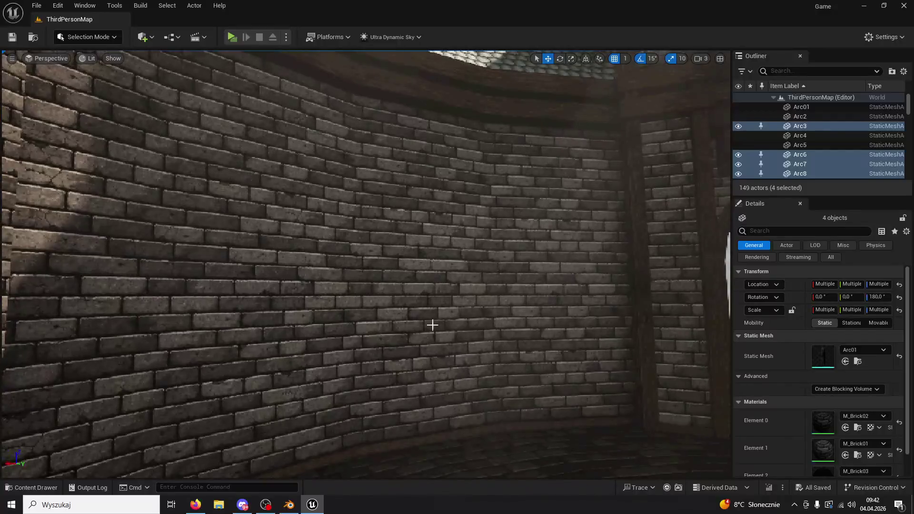
Drag RopuchLogo from ModularV3 onto the curved wall, rotate it upright, and start a test play.
left_click(23, 485)
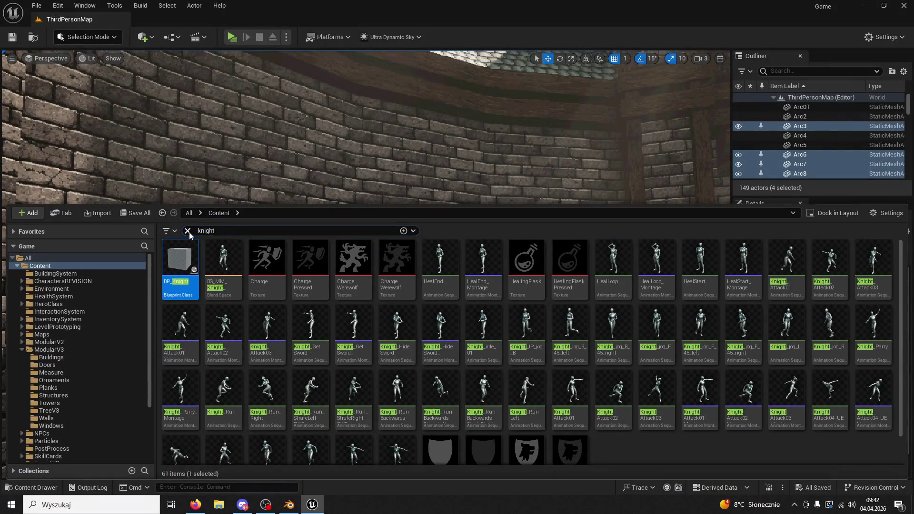
left_click(187, 231)
left_click(49, 349)
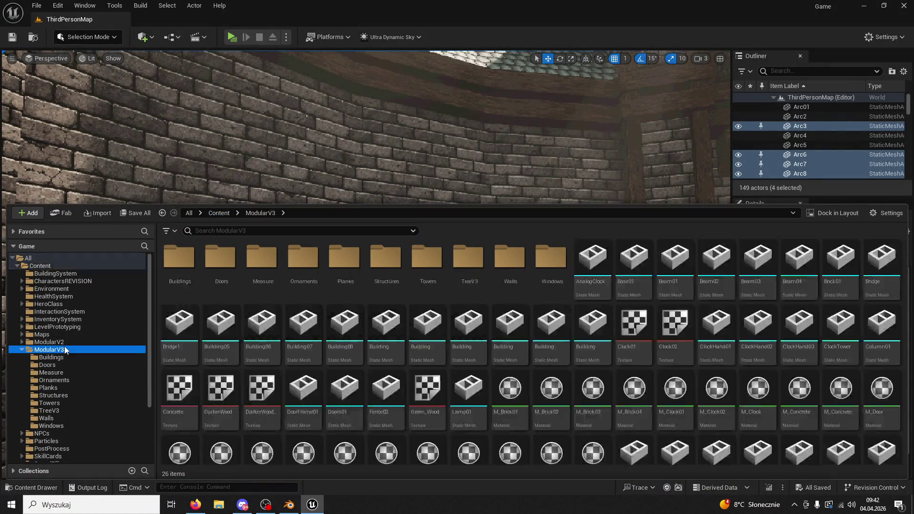
scroll(493, 350, "down", 3)
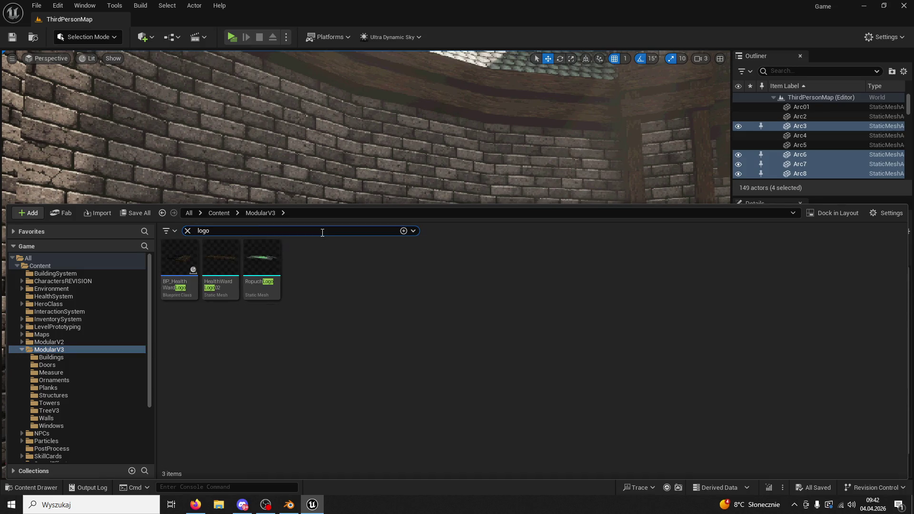
mouse_move(262, 259)
left_mouse_down()
mouse_move(408, 128)
mouse_move(515, 284)
mouse_move(518, 247)
mouse_move(520, 304)
left_mouse_up()
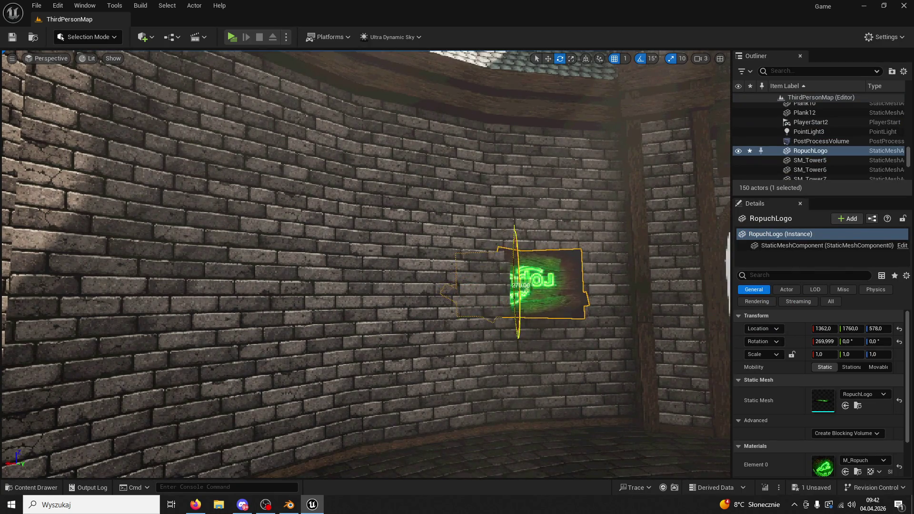
left_click_drag(479, 309, 473, 343)
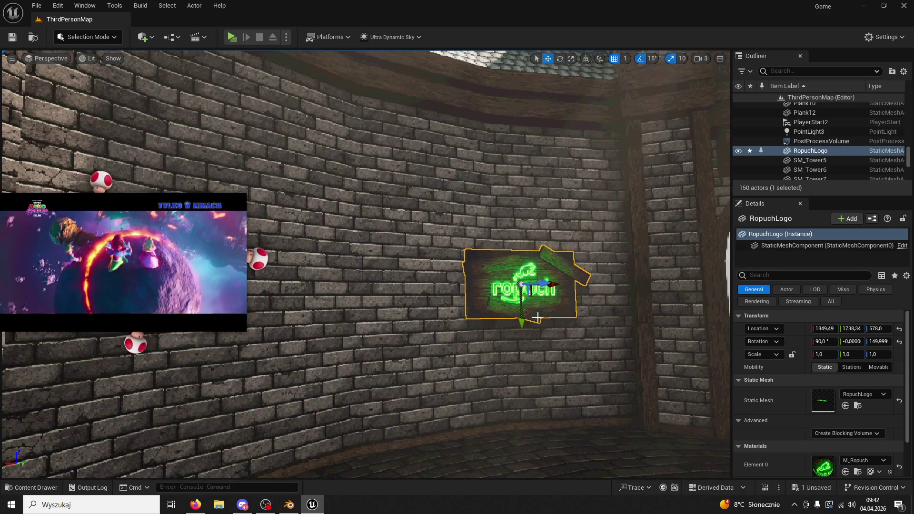
left_click(230, 35)
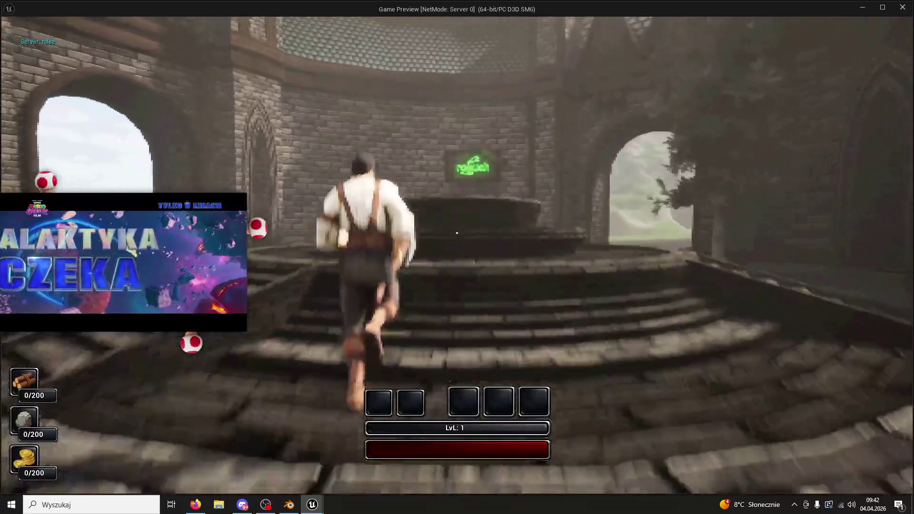
key("space")
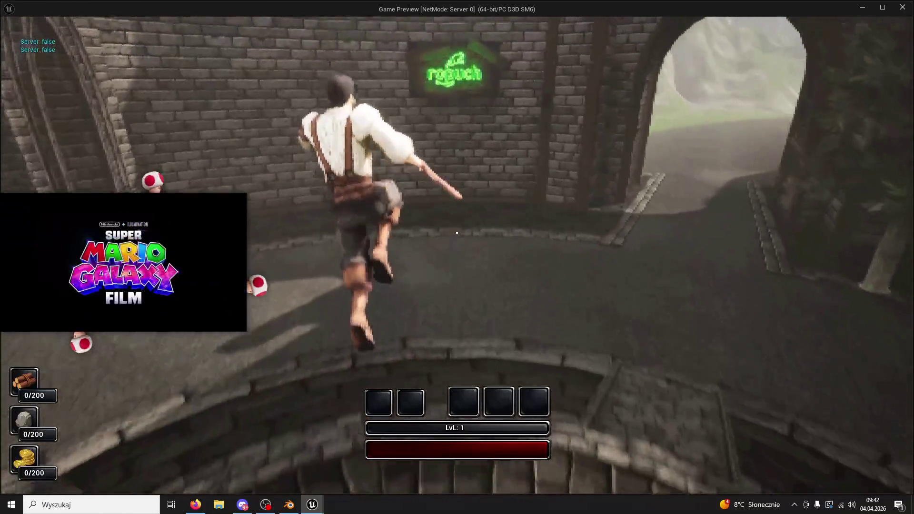
key("w")
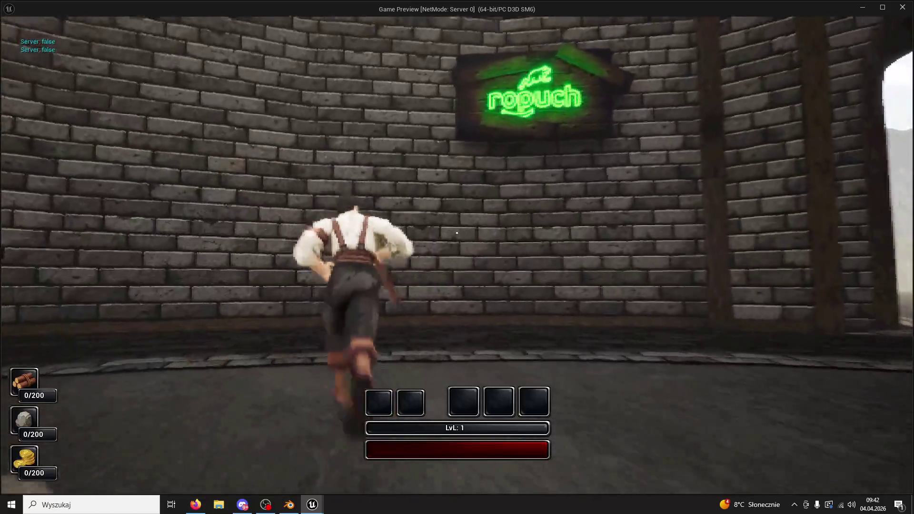
key("w")
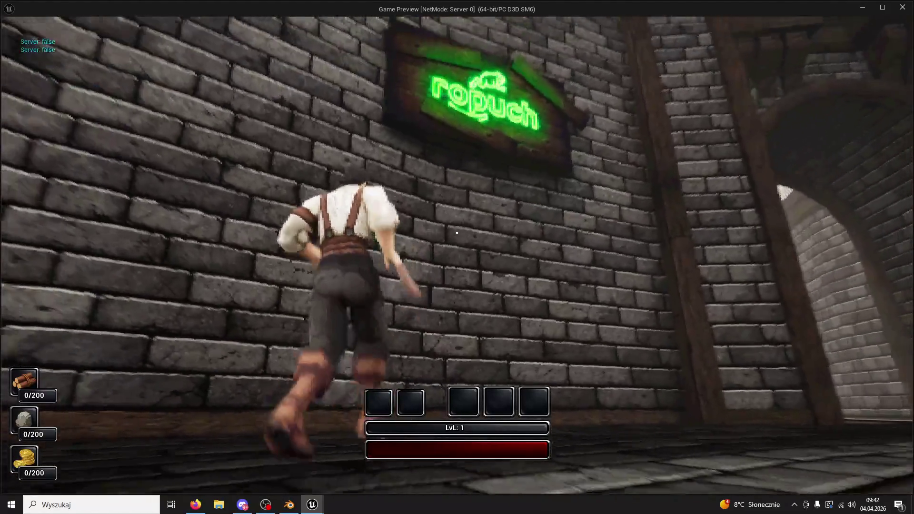
key("w")
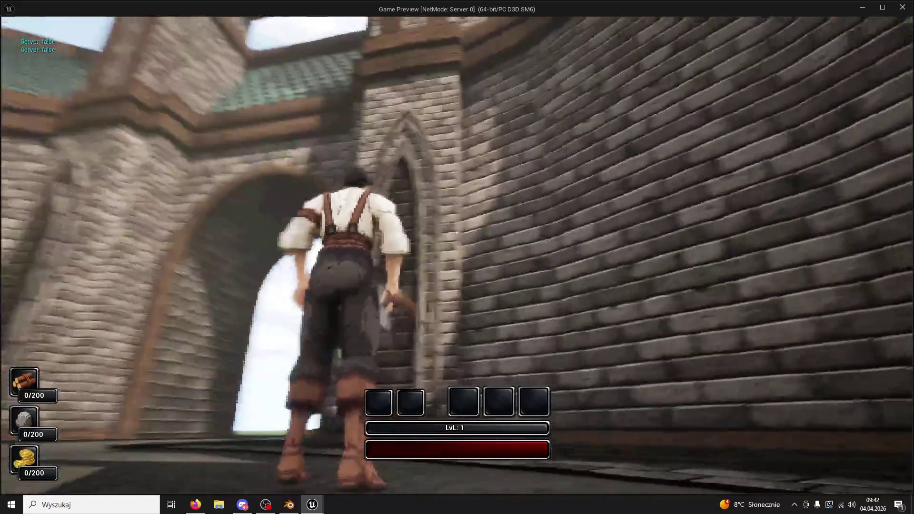
key("w")
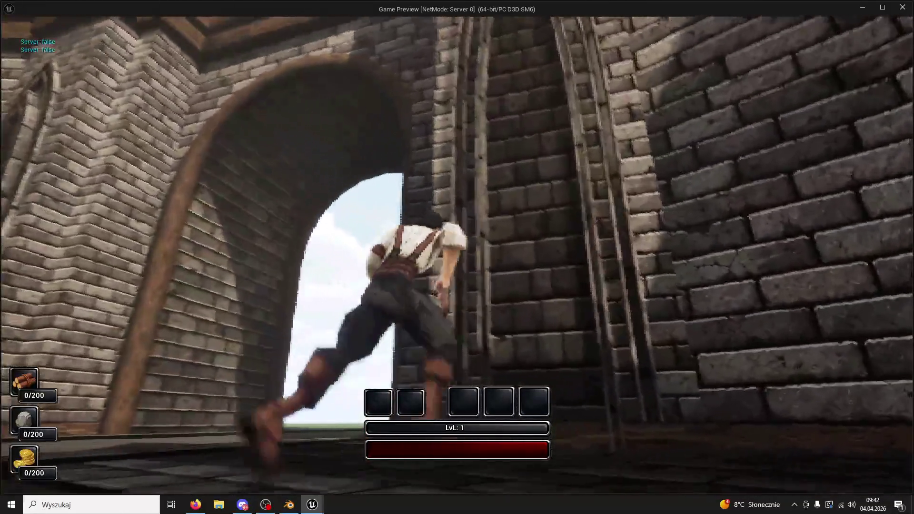
key("w")
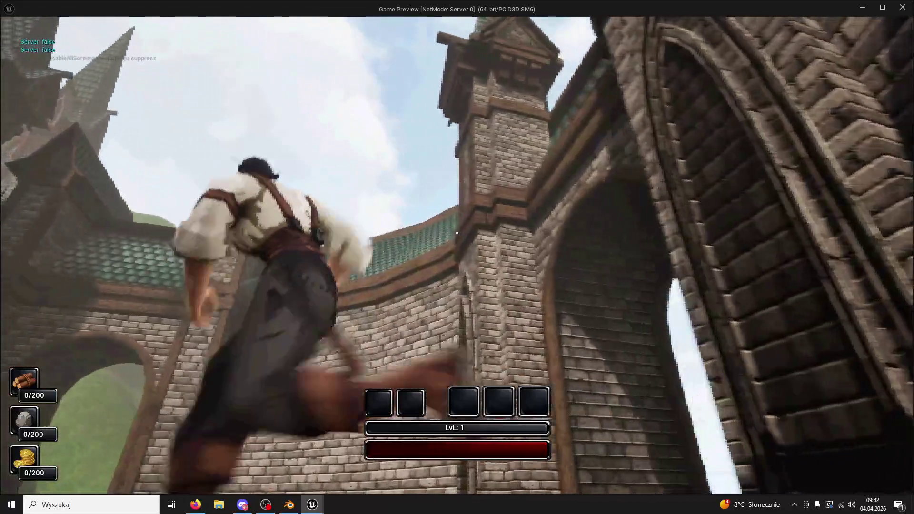
key("w")
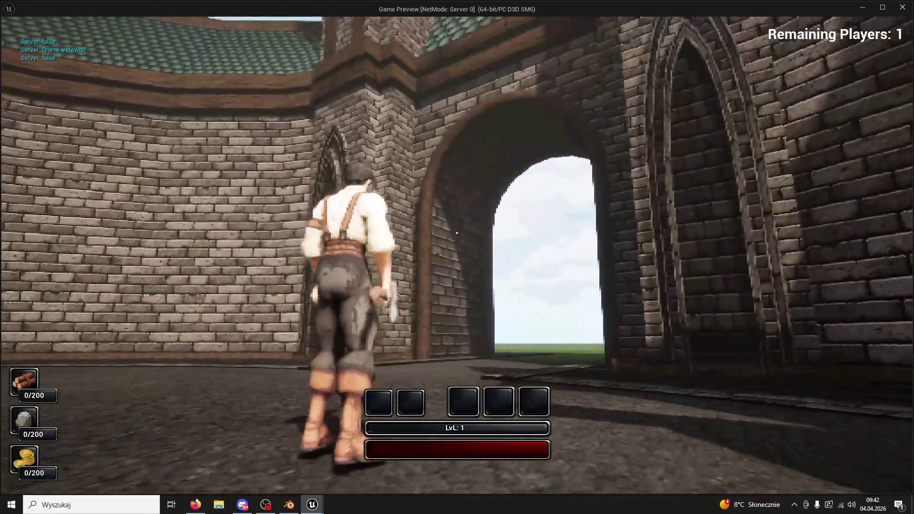
key("Escape")
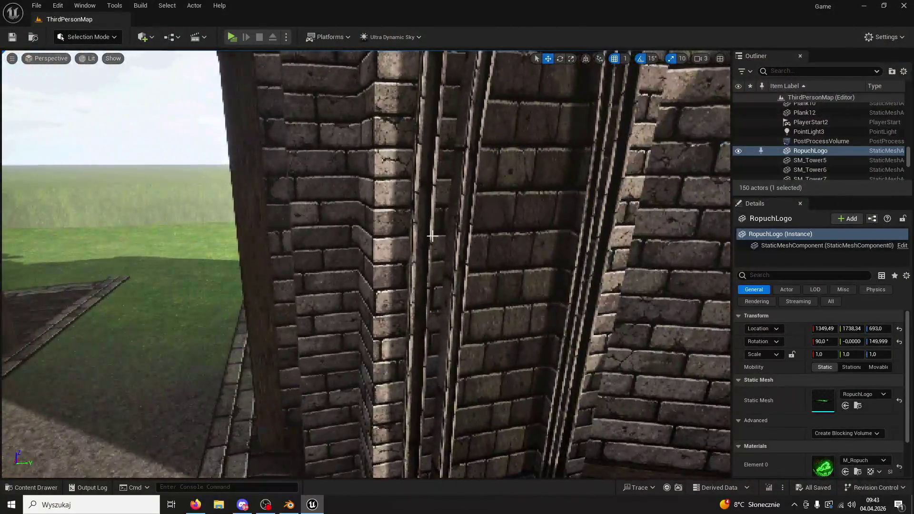
Select Arc3 and apply M_Plank03 from ModularV3 > Planks to its Element 0.
left_click(432, 236)
key("f")
scroll(835, 369, "down", 3)
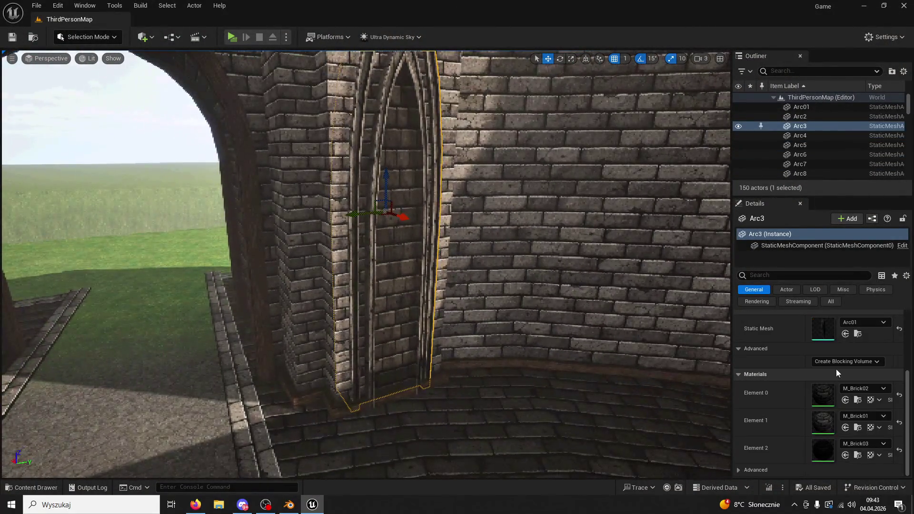
left_click(56, 490)
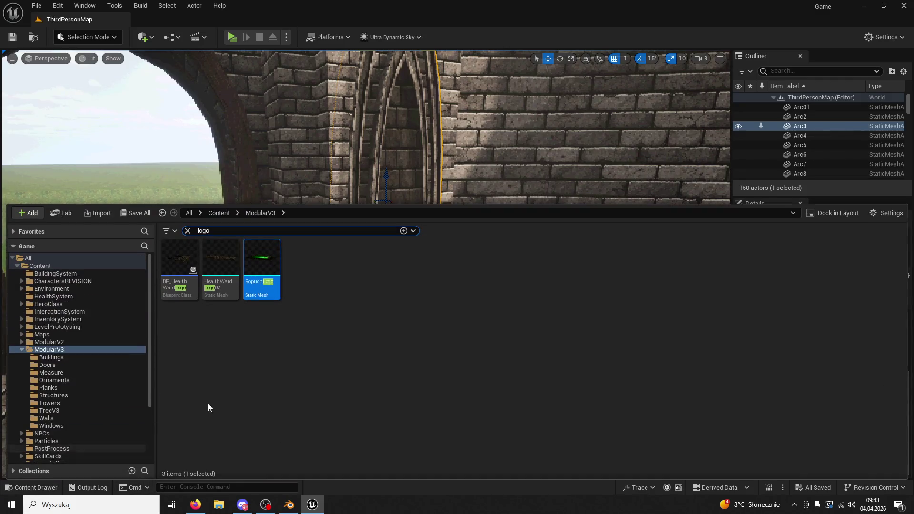
left_click(219, 213)
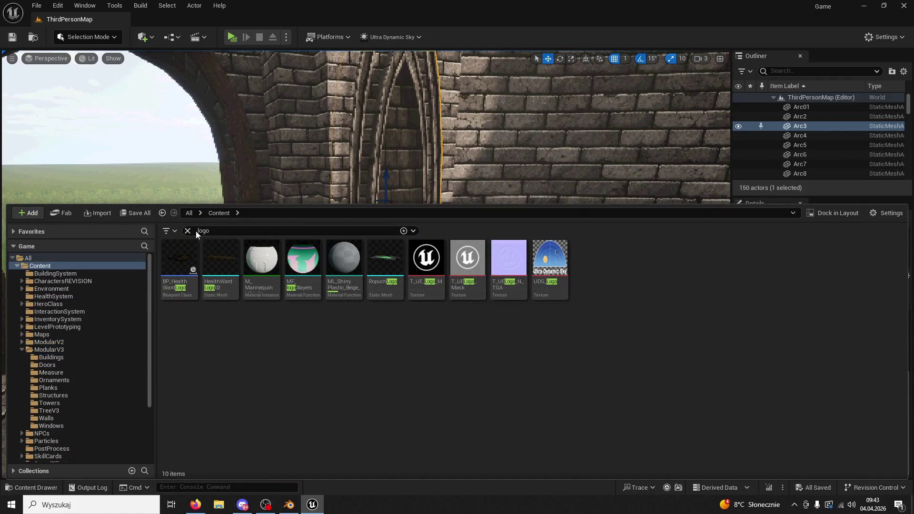
left_click(188, 230)
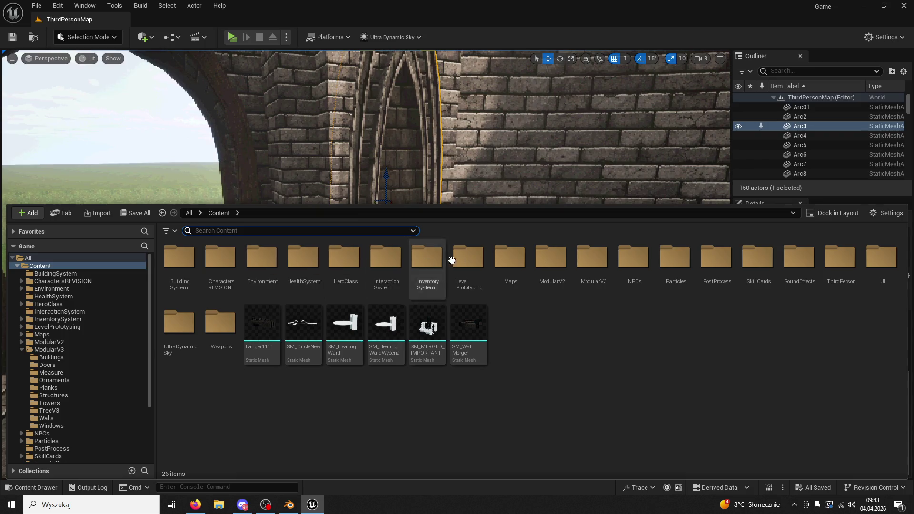
left_click(59, 352)
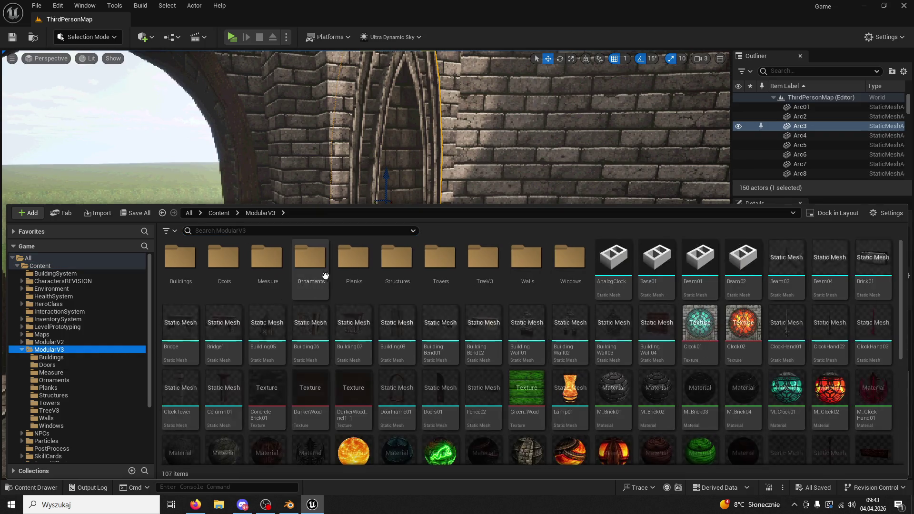
double_click(340, 260)
left_click(279, 254)
left_click_drag(286, 251, 377, 186)
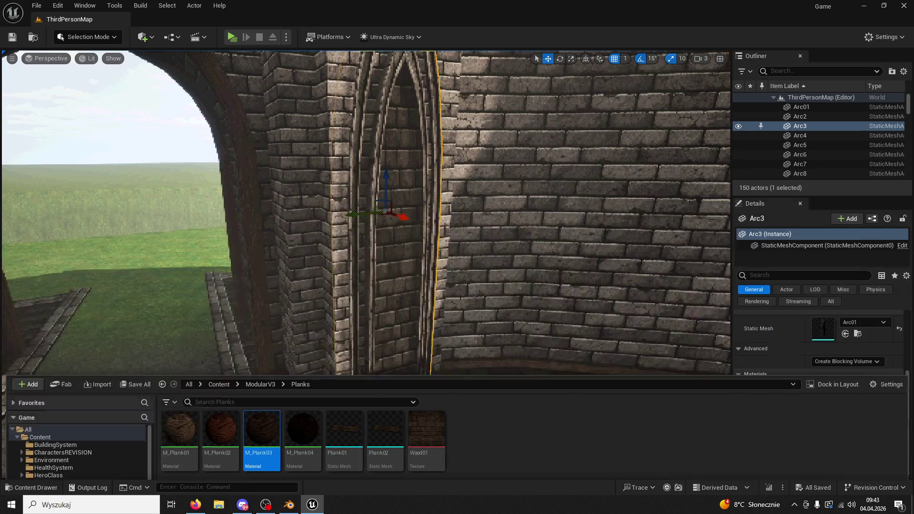
Replace Arc3's Element 0 material with the darker M_Plank04.
scroll(473, 210, "up", 5)
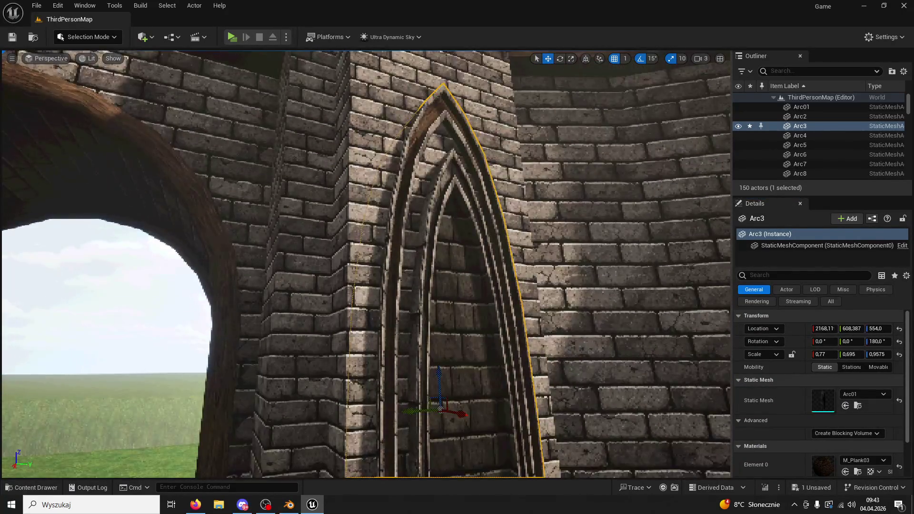
left_click_drag(619, 328, 620, 341)
scroll(833, 419, "down", 2)
scroll(838, 422, "up", 2)
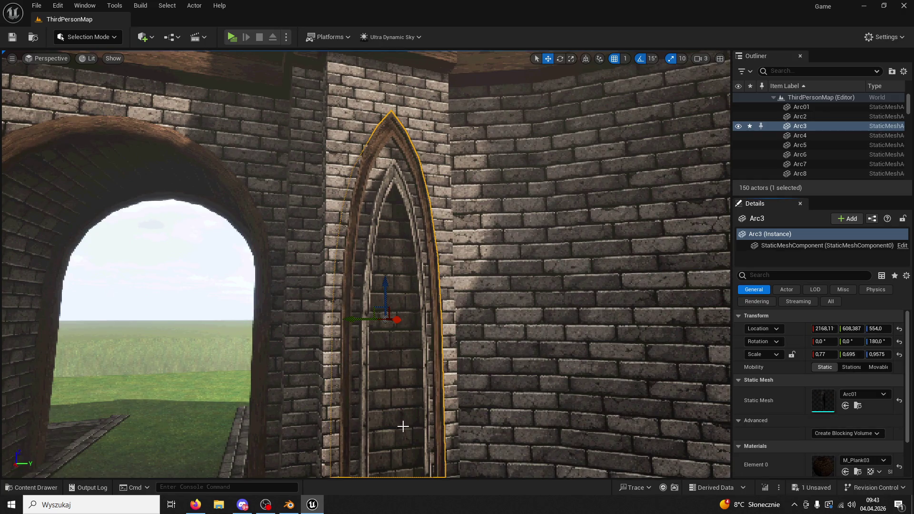
left_click(33, 487)
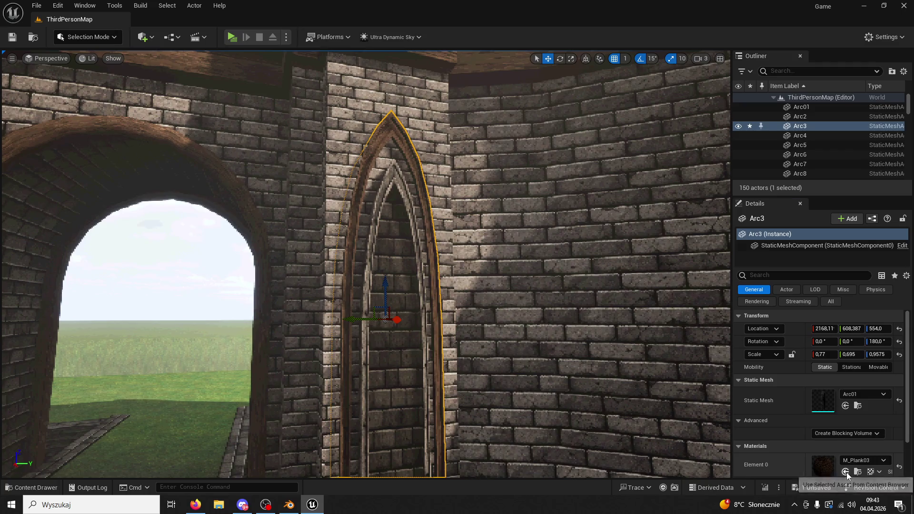
left_click(845, 472)
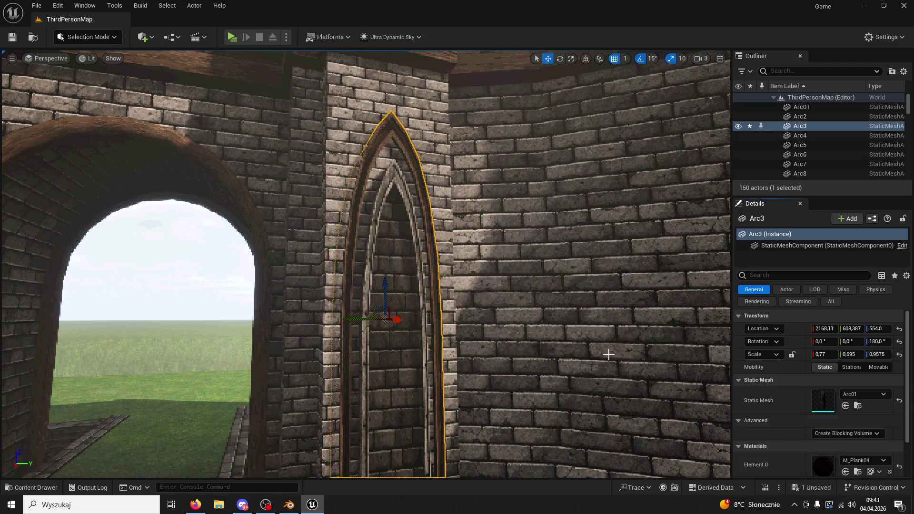
Nudge both arches slightly along X, then isolate and orbit around the inner arch Arc7.
key("s")
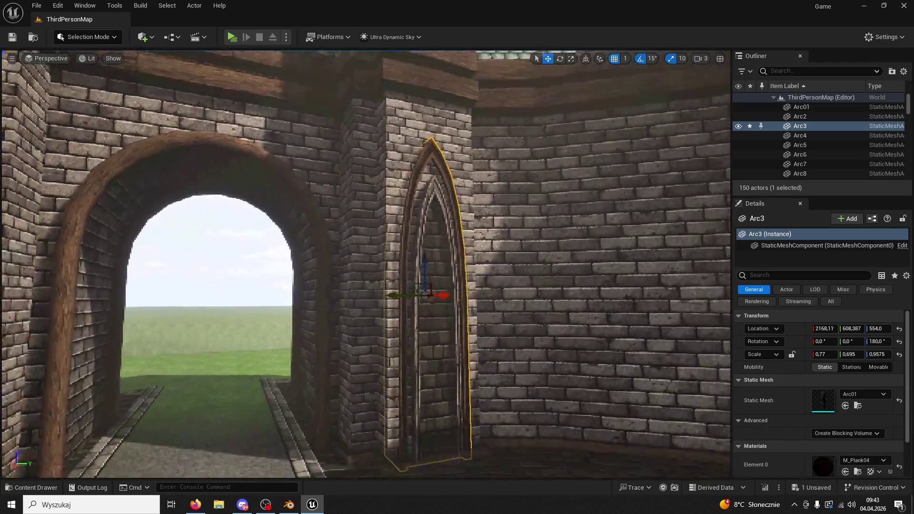
key("w")
key("w")
left_click(456, 285, "ctrl")
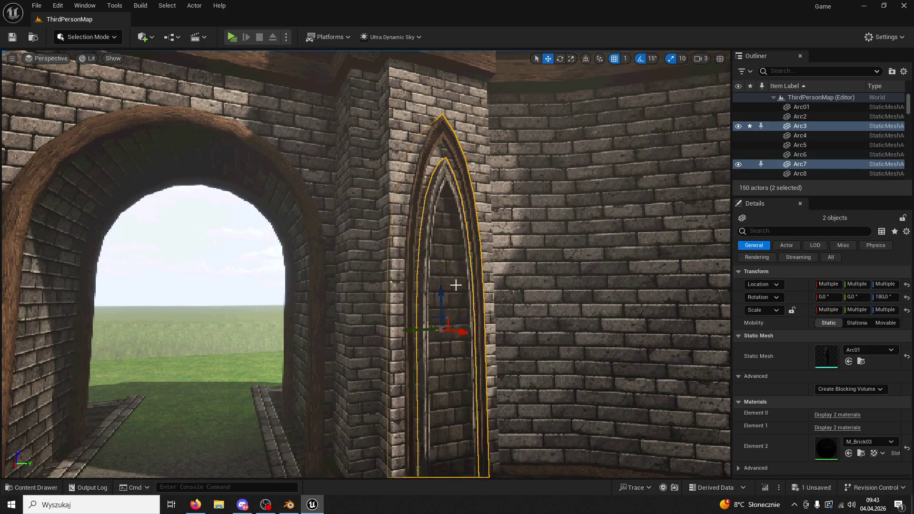
left_click_drag(458, 333, 461, 339)
left_click(470, 318)
mouse_move(463, 239)
left_mouse_down()
mouse_move(390, 269)
mouse_move(390, 261)
left_mouse_up()
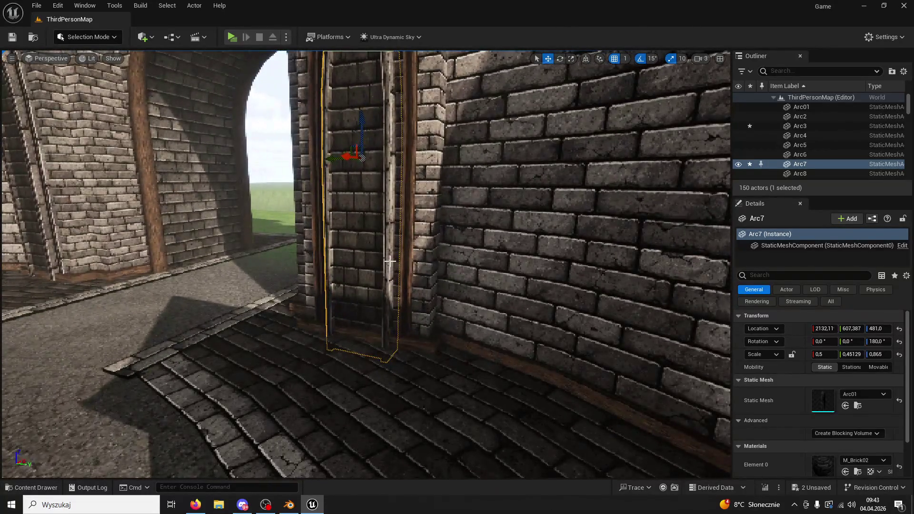
Set Arc7's Element 0 material to M_Plank04.
left_click(41, 490)
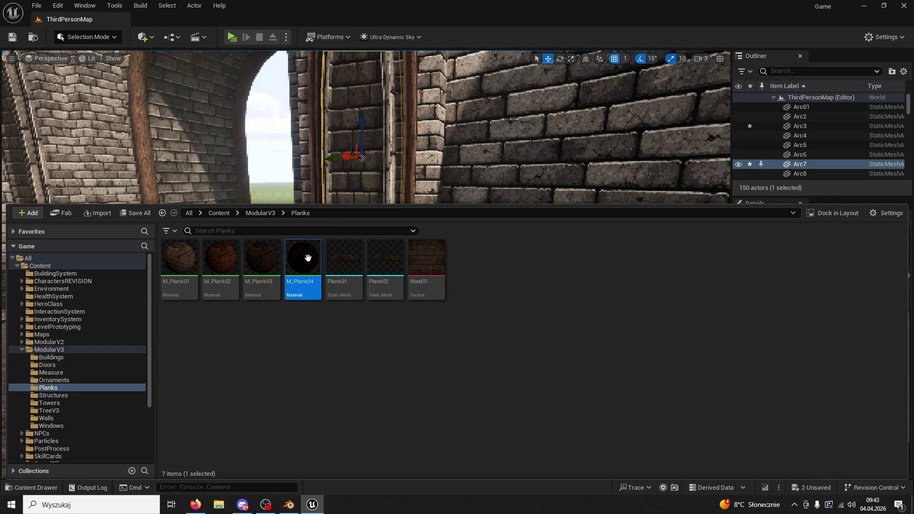
left_click(384, 157)
left_click(839, 410)
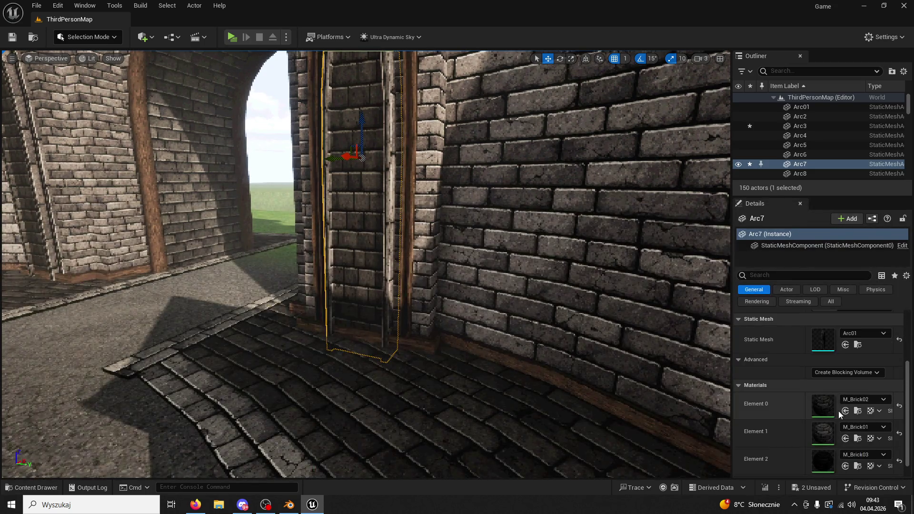
Assign M_Plank03 to Arc7's Element 1 slot.
left_click(50, 488)
left_click(256, 262)
left_click(388, 177)
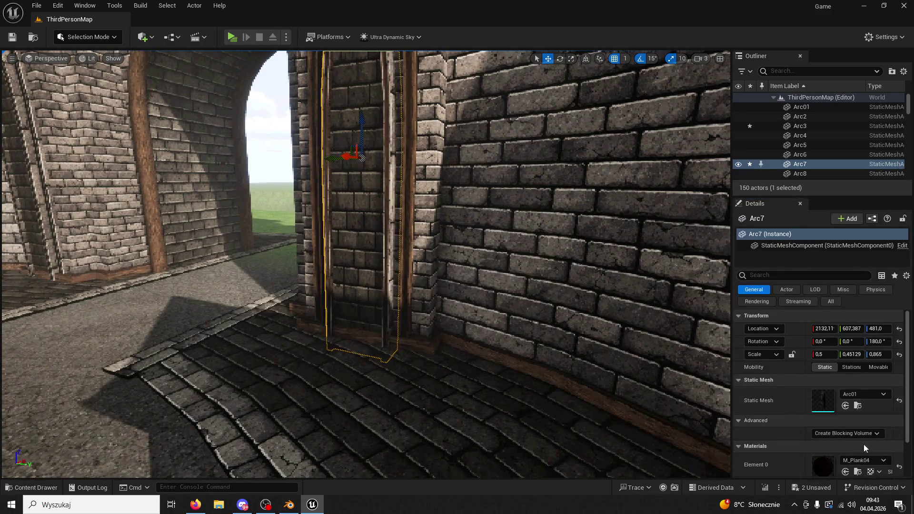
scroll(864, 445, "down", 2)
left_click_drag(540, 367, 540, 367)
scroll(846, 456, "up", 2)
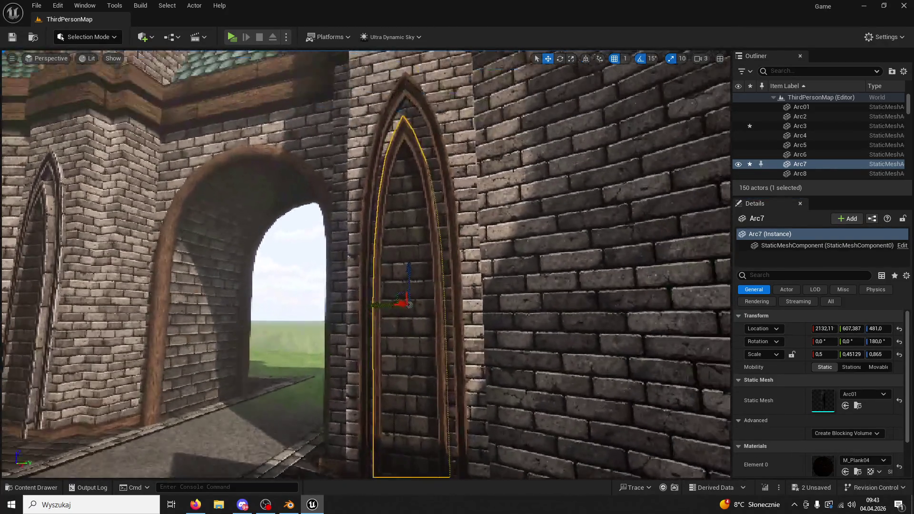
left_click(16, 487)
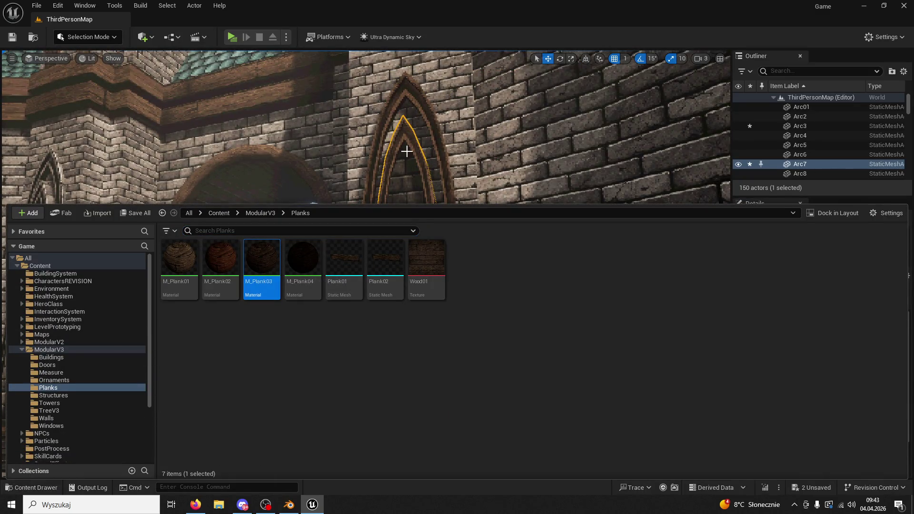
left_click_drag(407, 151, 406, 151)
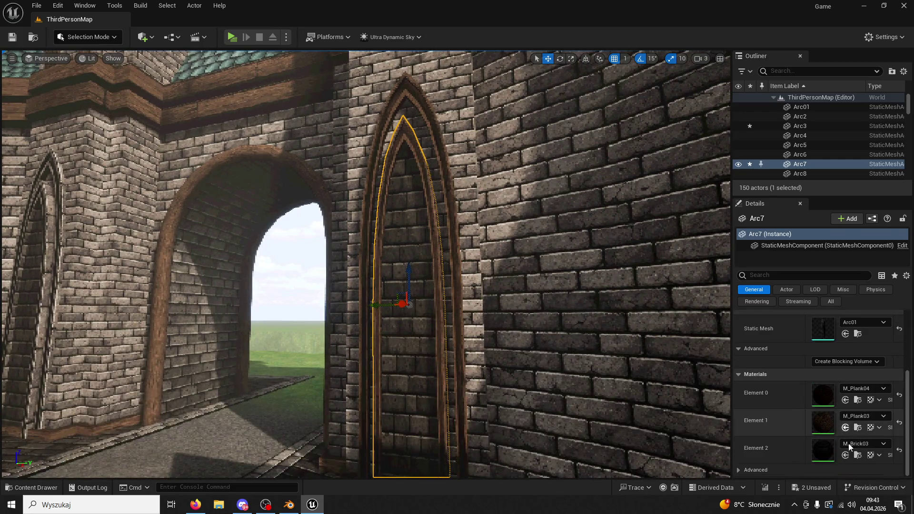
Try plank wood on the third slot of Arc7 and Arc3, then undo the Arc3 replacement.
left_click(846, 455)
left_click_drag(644, 381, 645, 381)
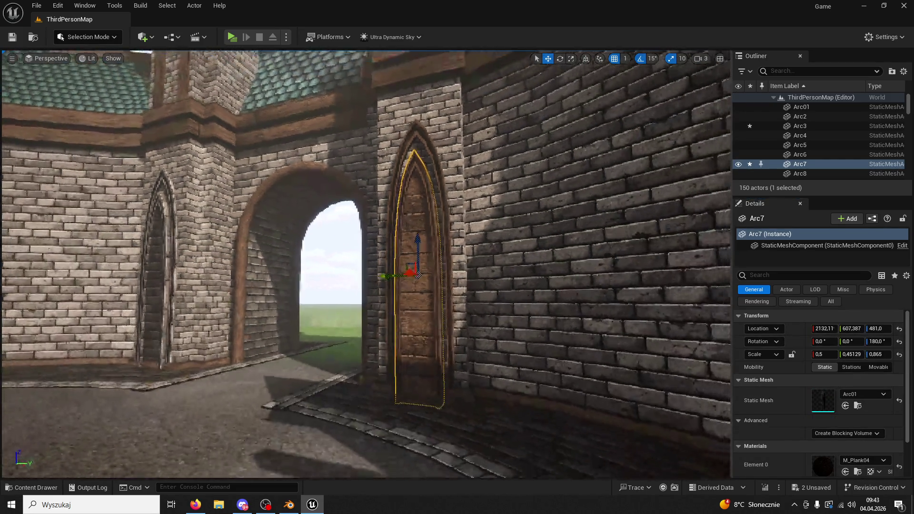
scroll(573, 237, "up", 5)
left_click(497, 192)
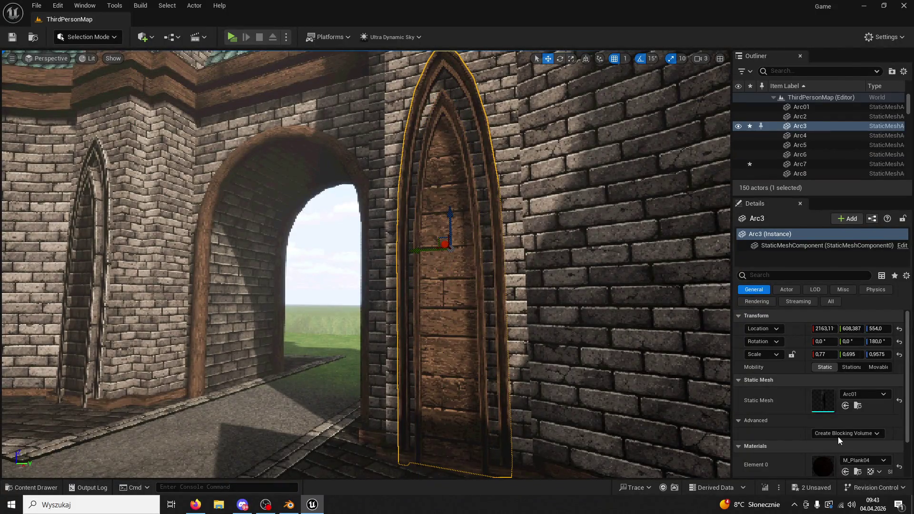
scroll(838, 435, "down", 3)
left_click(845, 455)
left_click_drag(569, 393, 566, 390)
key("ctrl+z")
key("ctrl+z")
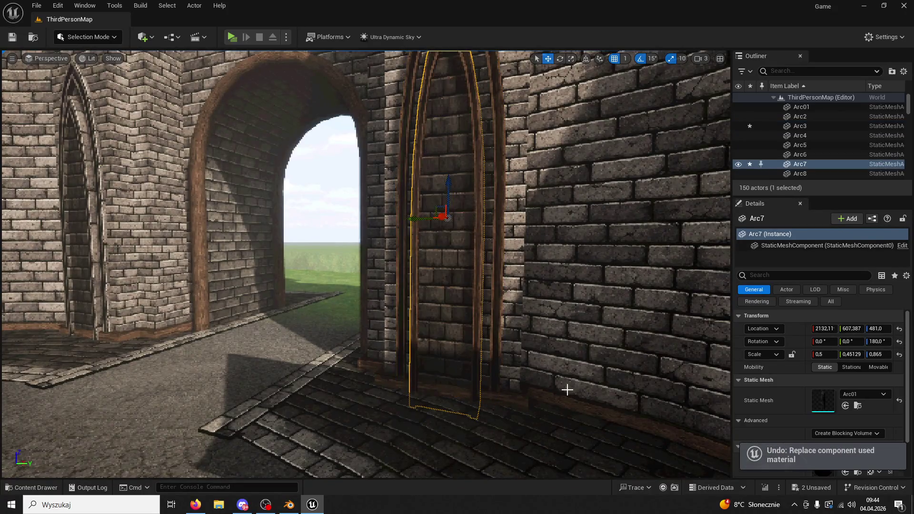
Save the level, run a short play test, and exit with Esc.
left_click(10, 38)
key("alt+p")
key("w")
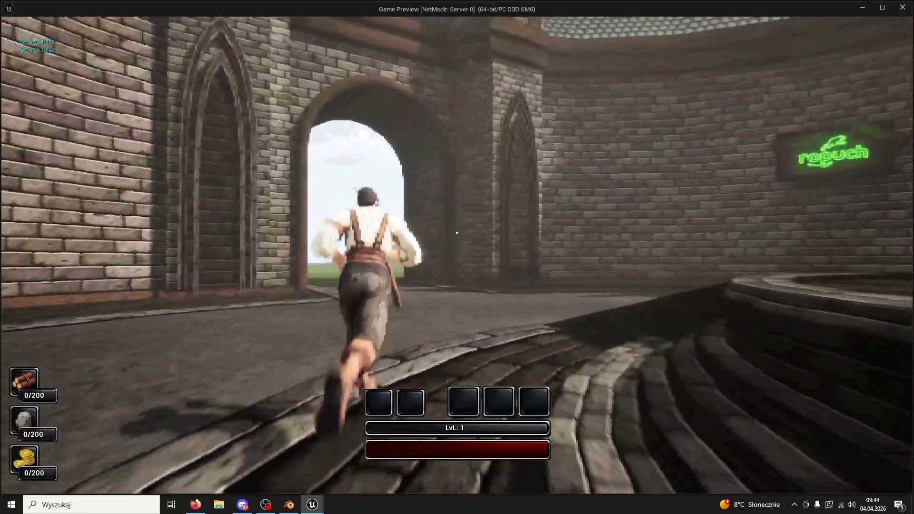
key("Escape")
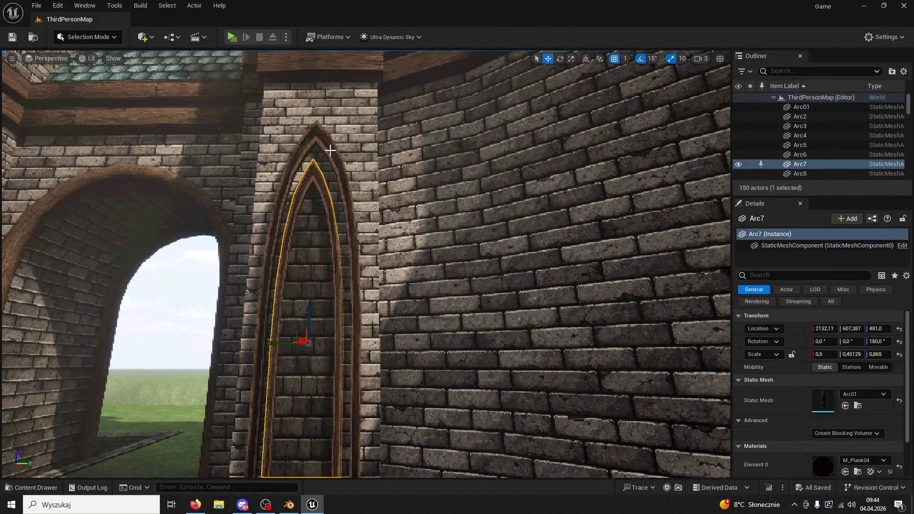
Select Arc3 with M_Plank03 chosen in the Planks folder and scroll to its materials.
left_click(330, 150)
left_click(52, 488)
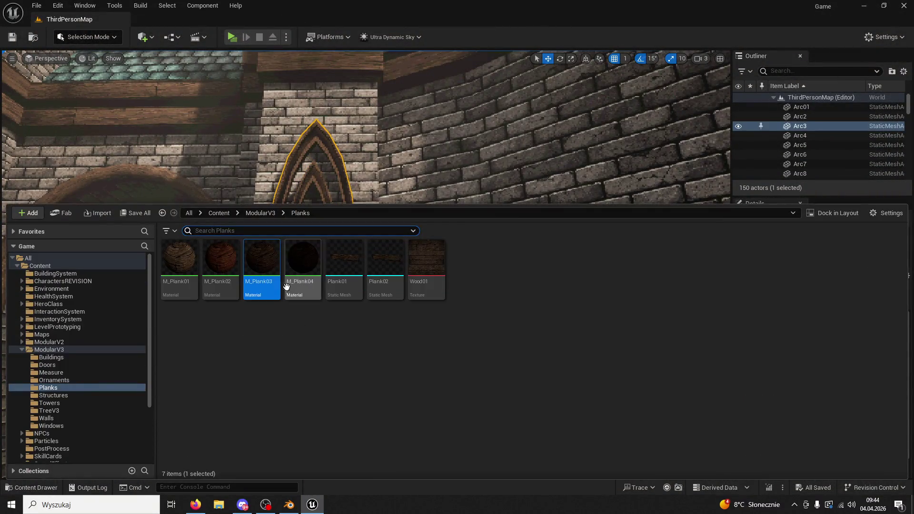
left_click(329, 154)
scroll(849, 471, "down", 2)
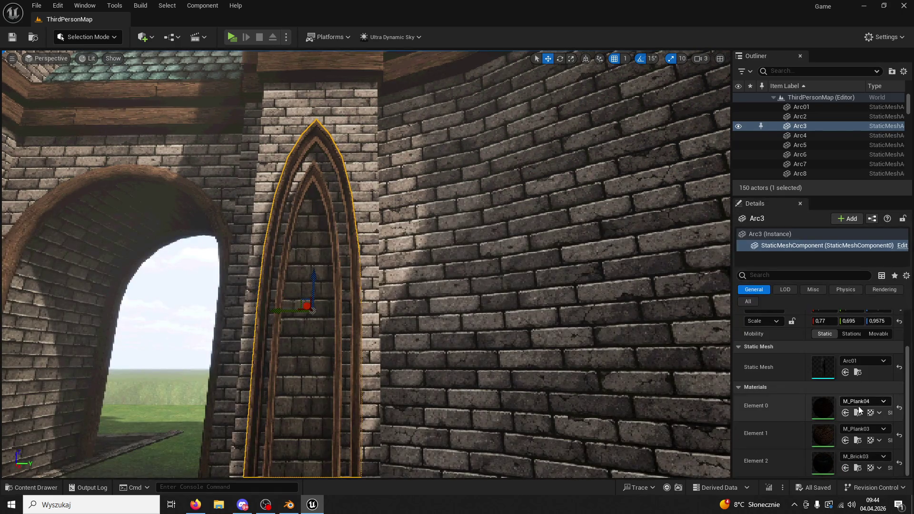
Undo a stray move of Arc7 and nudge both arches slightly to the right.
scroll(850, 471, "up", 2)
left_click_drag(427, 235, 404, 219)
left_click(427, 235)
key("ctrl+z")
left_click_drag(455, 273, 458, 272)
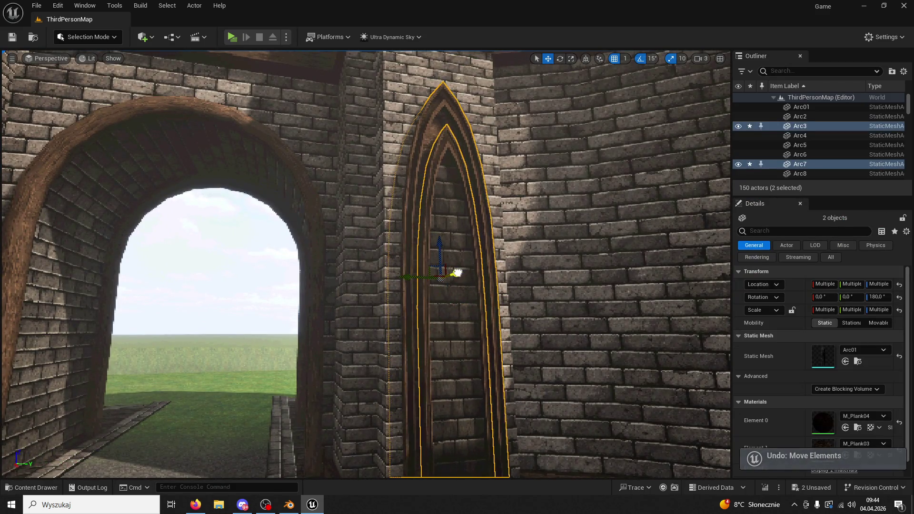
left_click(314, 198)
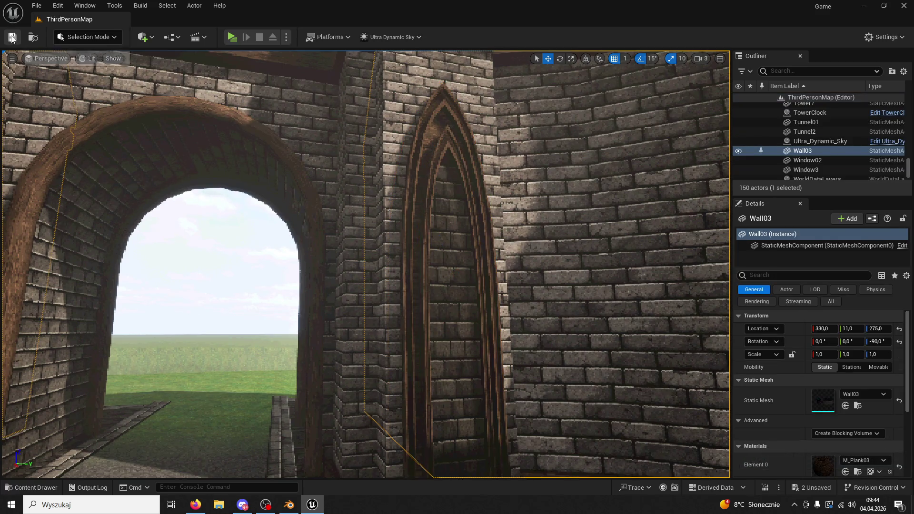
Assign M_Plank03 to Arc3's Element 2, save the level, and start a play session.
left_click(430, 108)
left_click(17, 488)
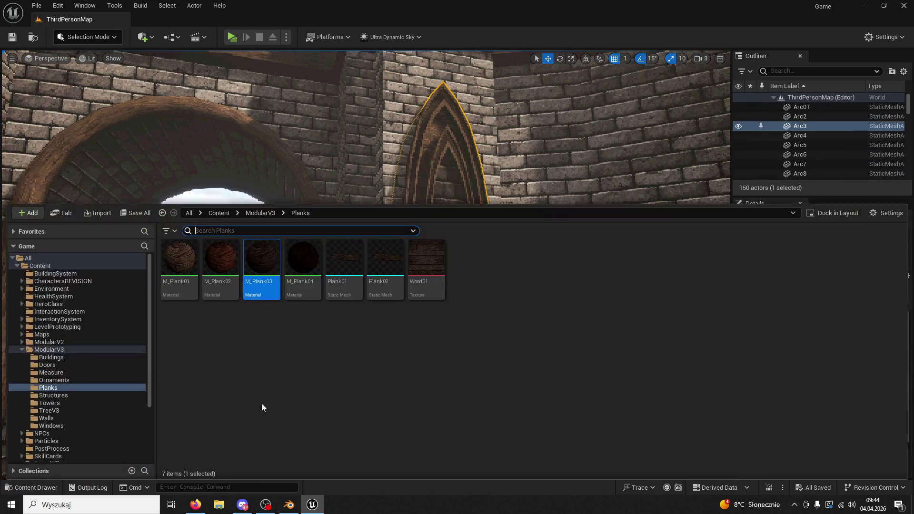
left_click(417, 138)
scroll(835, 415, "down", 3)
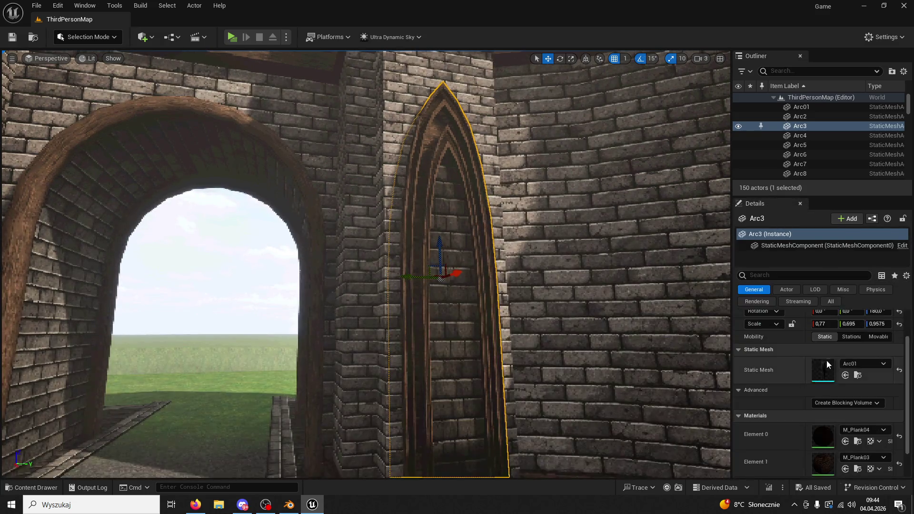
left_click(845, 454)
scroll(795, 448, "up", 3)
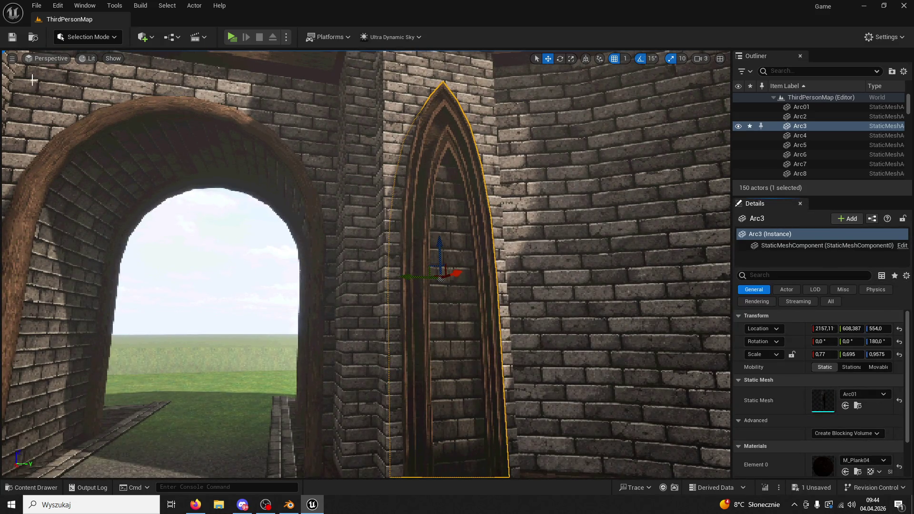
left_click(231, 38)
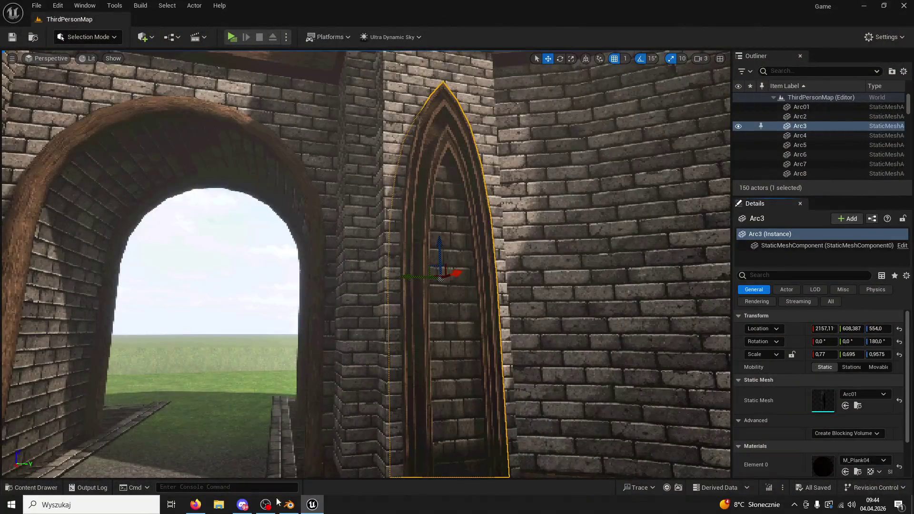
left_click(235, 36)
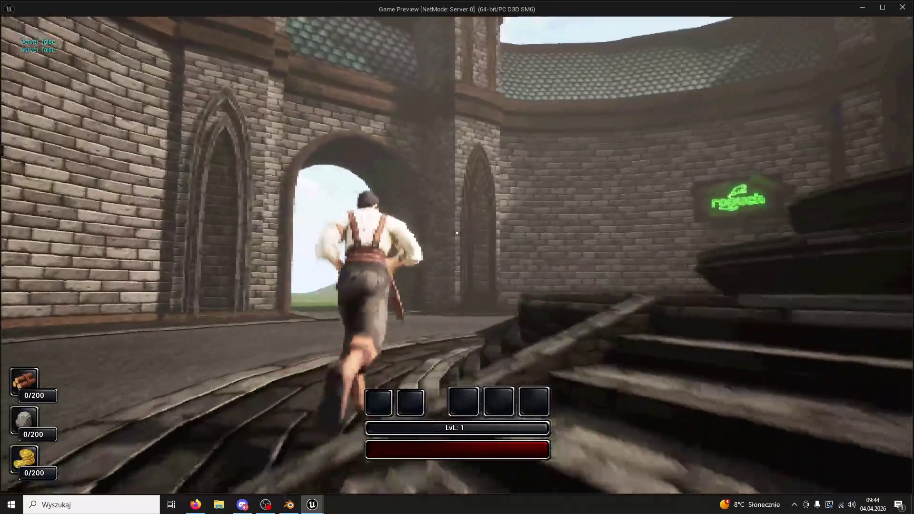
Run the character through the archway, exit the play session with Esc, and view the arch base.
key("space")
key("w")
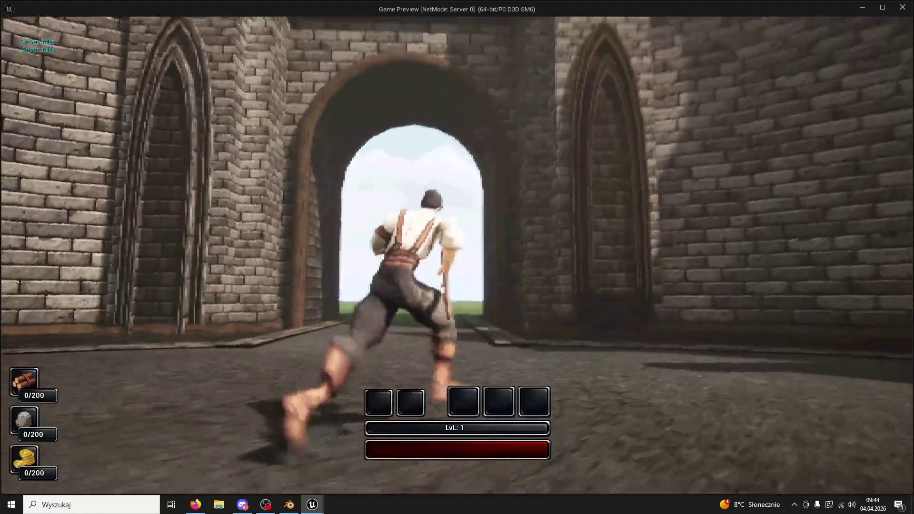
key("w")
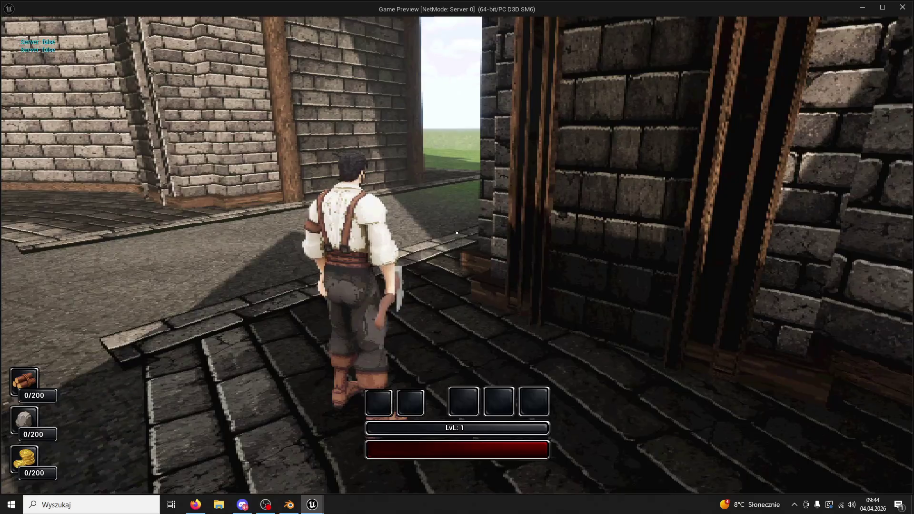
key("Escape")
left_click_drag(427, 249, 448, 280)
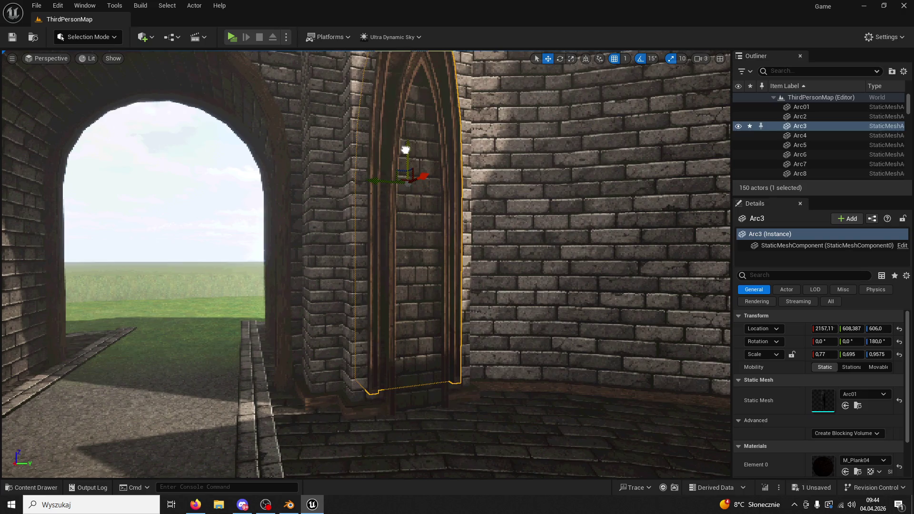
Lower the outer arch Arc3 to Arc7's height of Z 542.
left_click(446, 313, "ctrl")
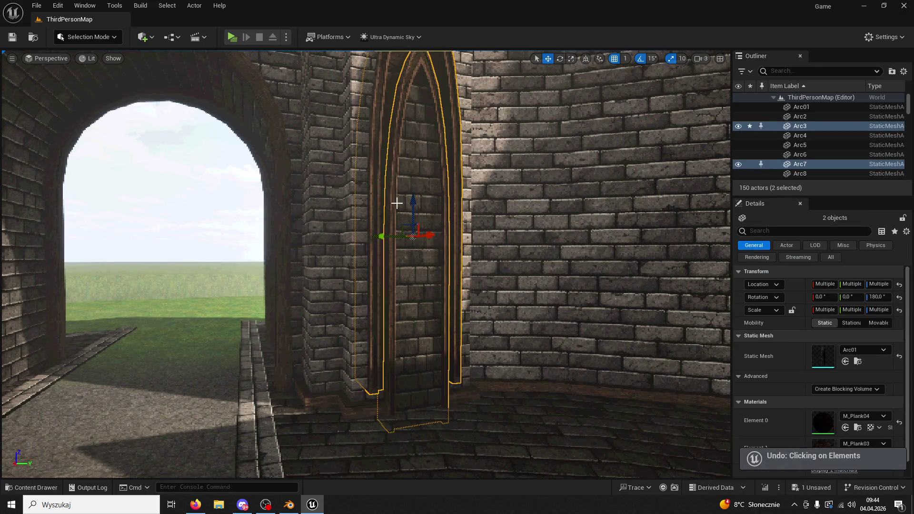
left_click(423, 203, "ctrl")
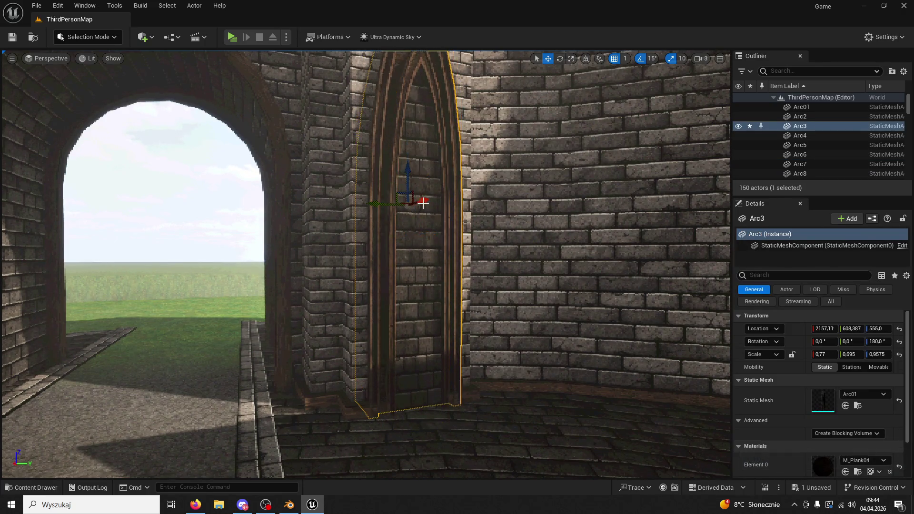
left_click(439, 200, "ctrl")
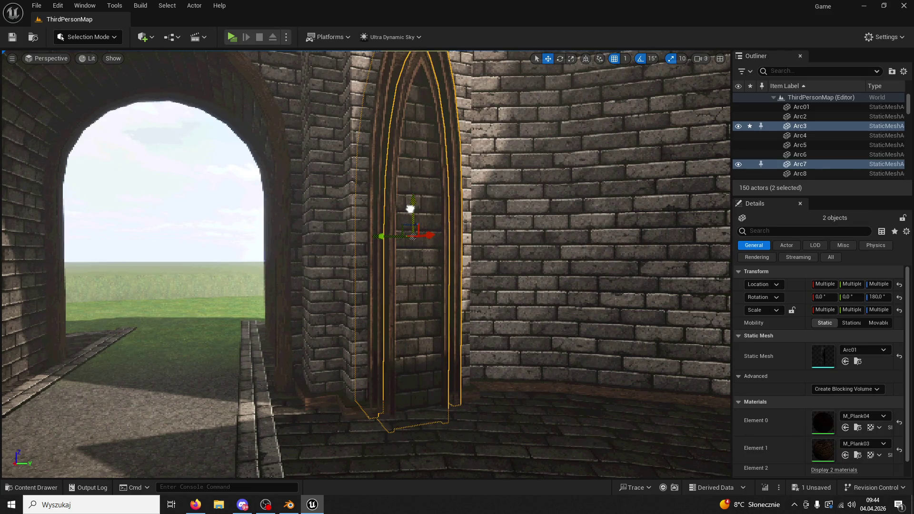
mouse_move(406, 182)
left_mouse_down()
mouse_move(400, 219)
mouse_move(371, 228)
mouse_move(410, 186)
mouse_move(426, 275)
left_mouse_up()
left_click(459, 171, "ctrl")
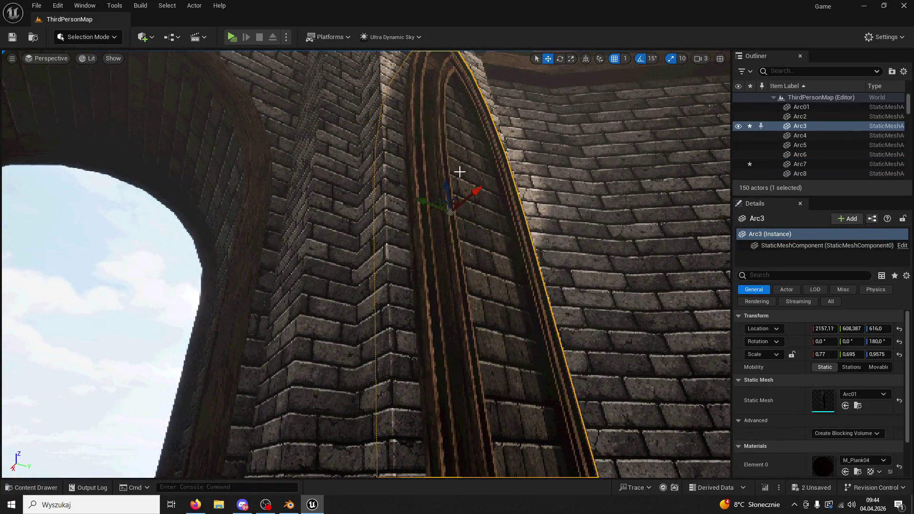
mouse_move(448, 191)
left_mouse_down()
mouse_move(433, 252)
mouse_move(424, 186)
left_mouse_up()
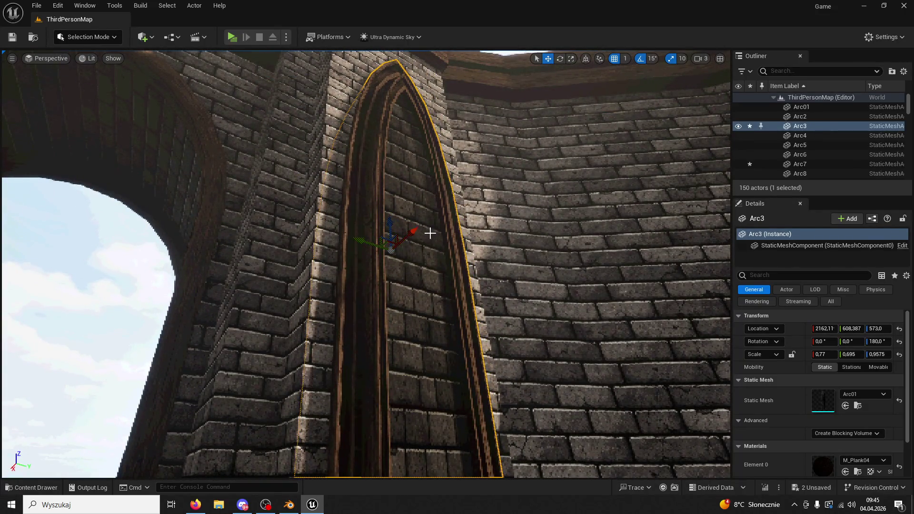
left_click_drag(398, 240, 375, 56)
Move the Arc6 and Arc8 niche pair along Y onto the left wall and focus on them.
left_click(371, 332)
left_click_drag(371, 332, 402, 170)
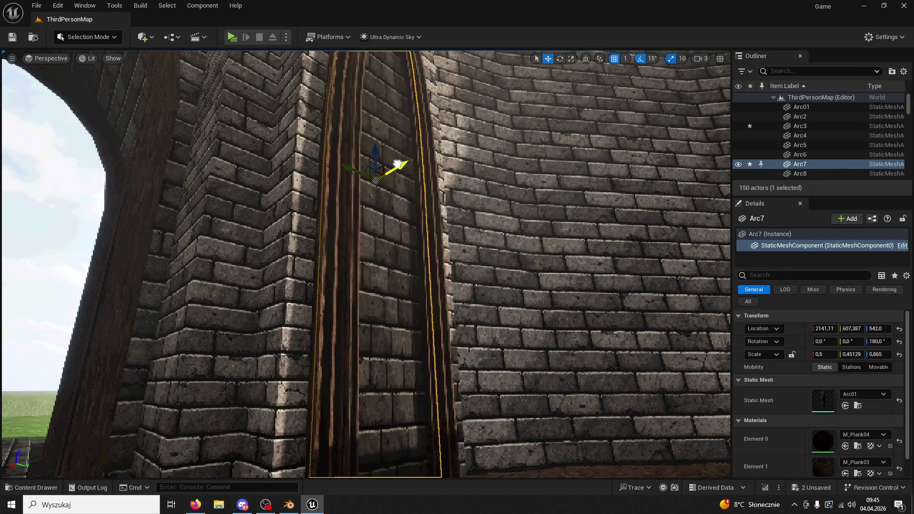
mouse_move(402, 170)
left_mouse_down()
mouse_move(419, 266)
mouse_move(461, 300)
mouse_move(574, 239)
mouse_move(379, 245)
mouse_move(497, 154)
left_mouse_up()
left_click(378, 246)
key("Delete")
left_click(497, 155)
key("ctrl+z")
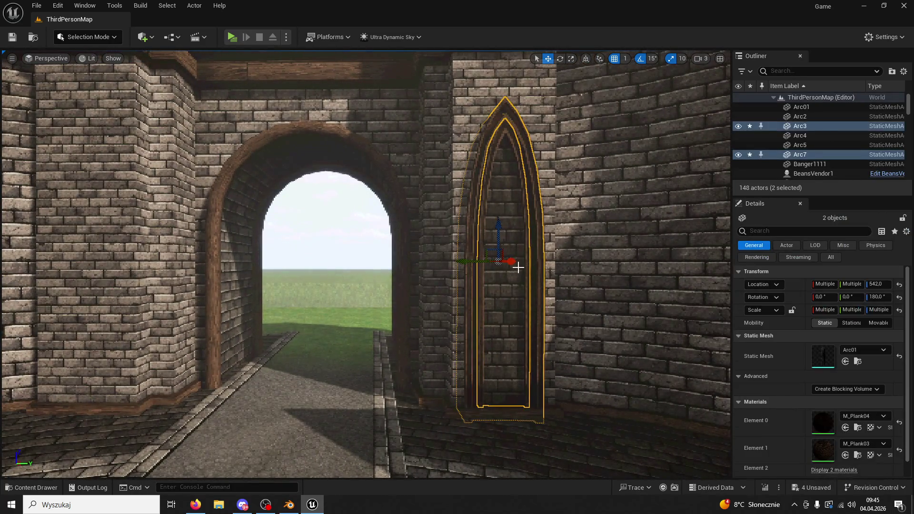
left_click_drag(330, 262, 53, 292)
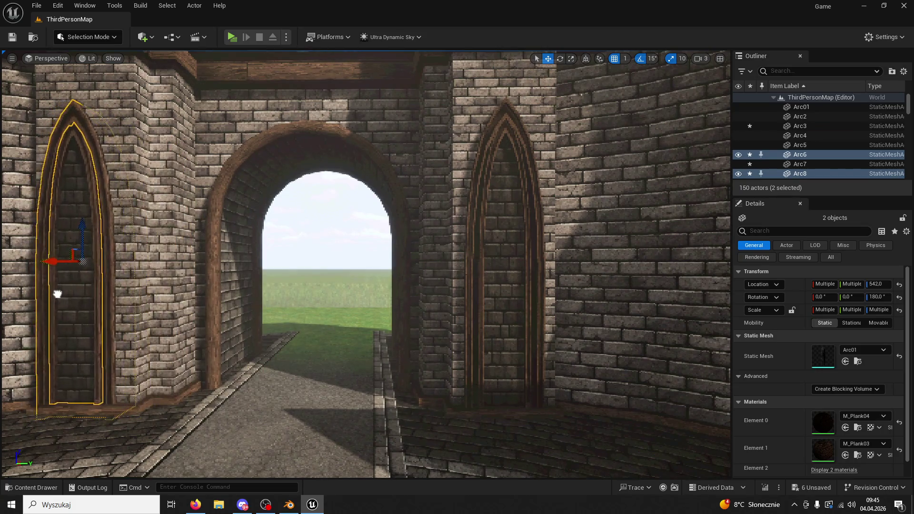
key("f")
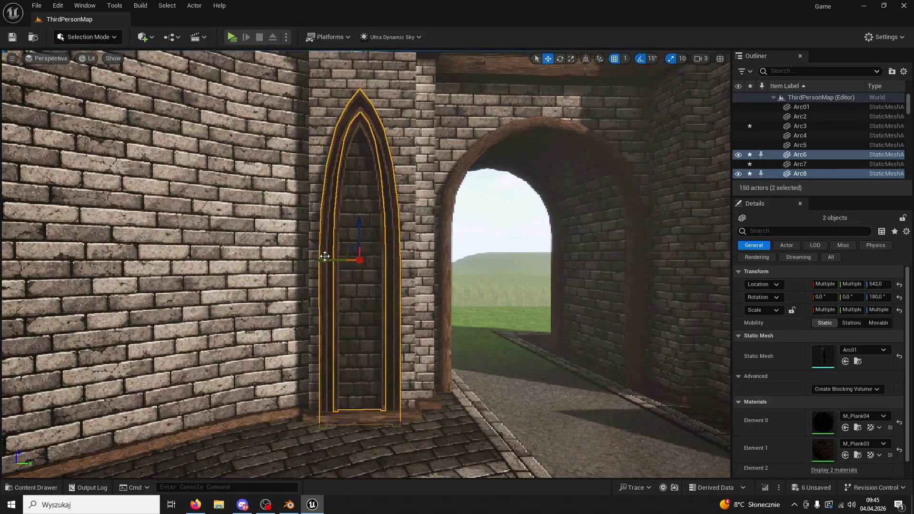
left_click(339, 248)
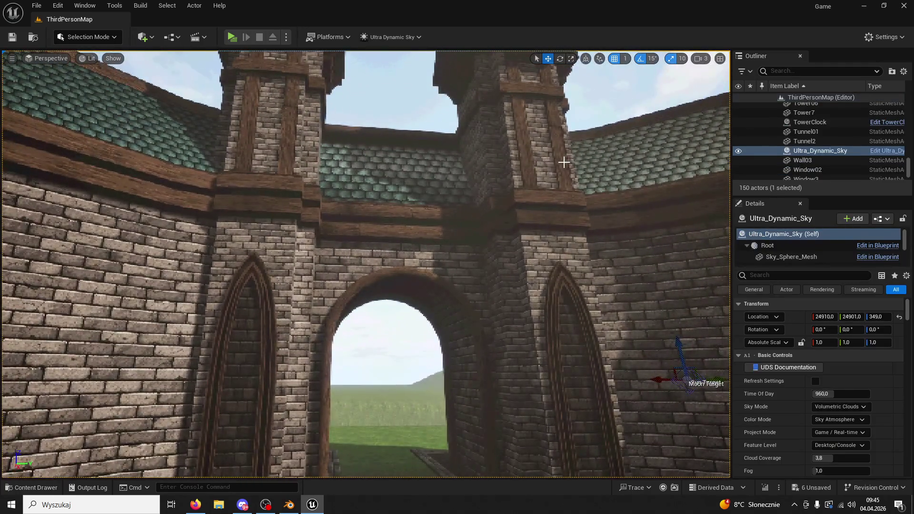
Slide Plank3 sideways flush onto the tower corner and nudge it slightly outward along X.
left_click(561, 160)
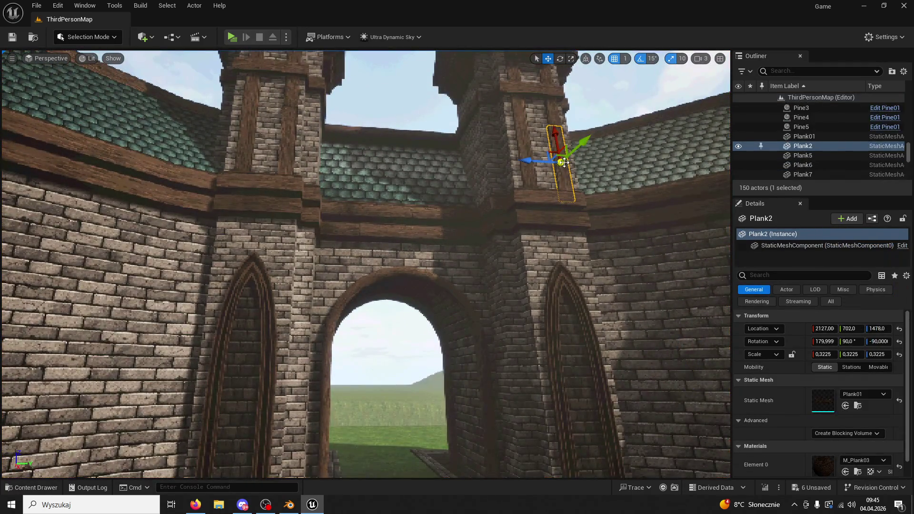
left_click(584, 234)
scroll(586, 233, "up", 10)
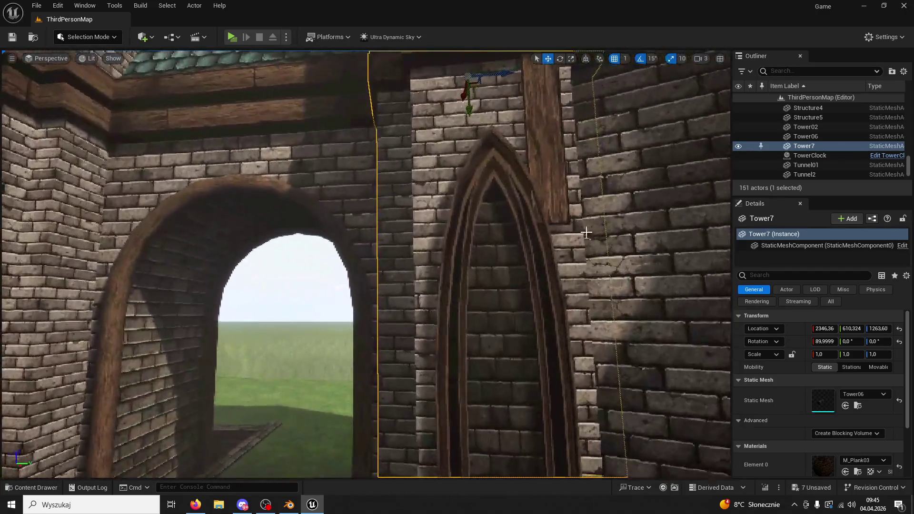
left_click(555, 185)
left_click_drag(519, 121, 468, 124)
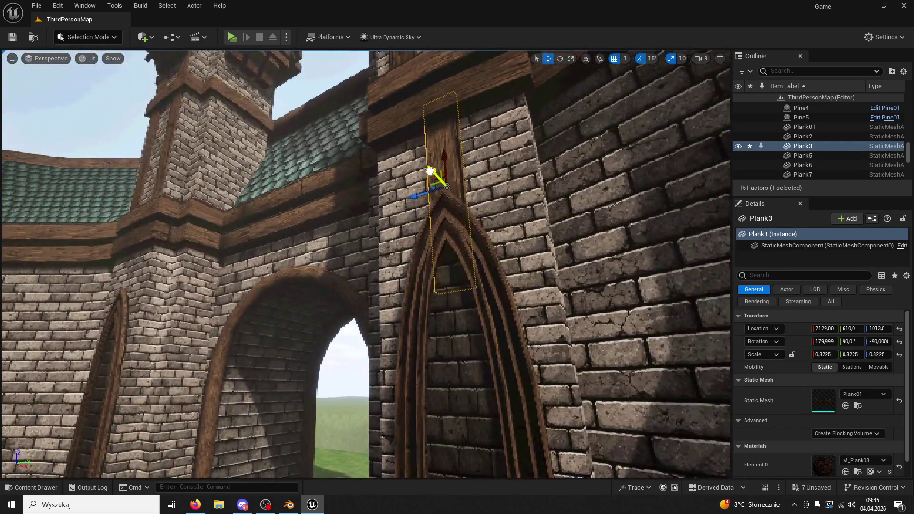
left_click_drag(430, 172, 432, 171)
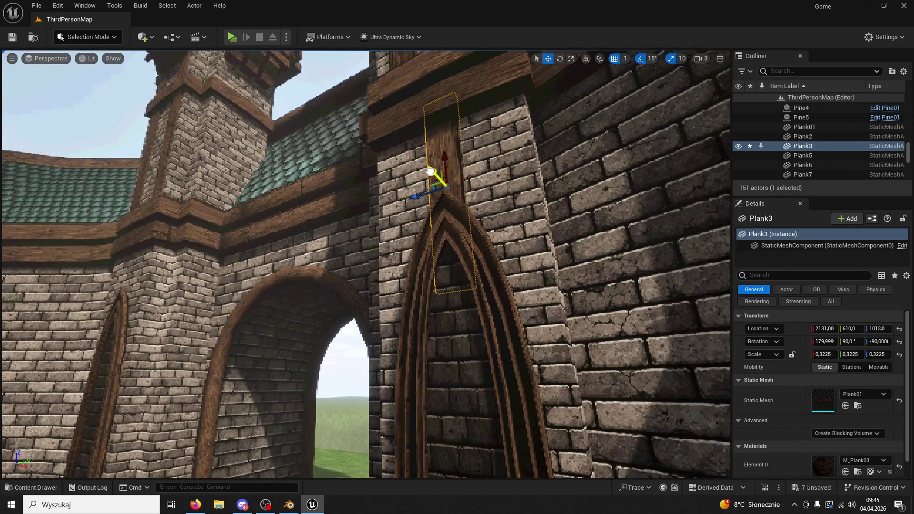
Duplicate the plank as Plank4 for the opposite tower corner and launch the game preview.
left_click(509, 217)
scroll(510, 217, "down", 10)
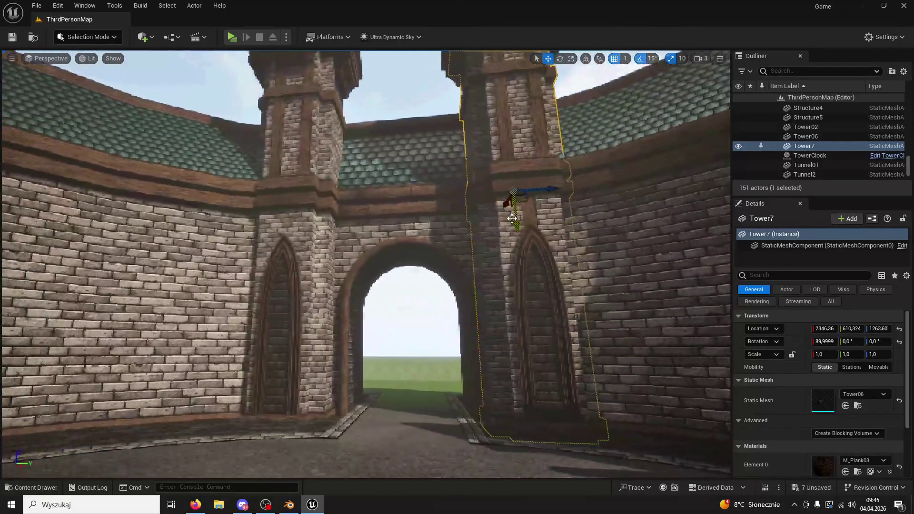
key("ctrl+v")
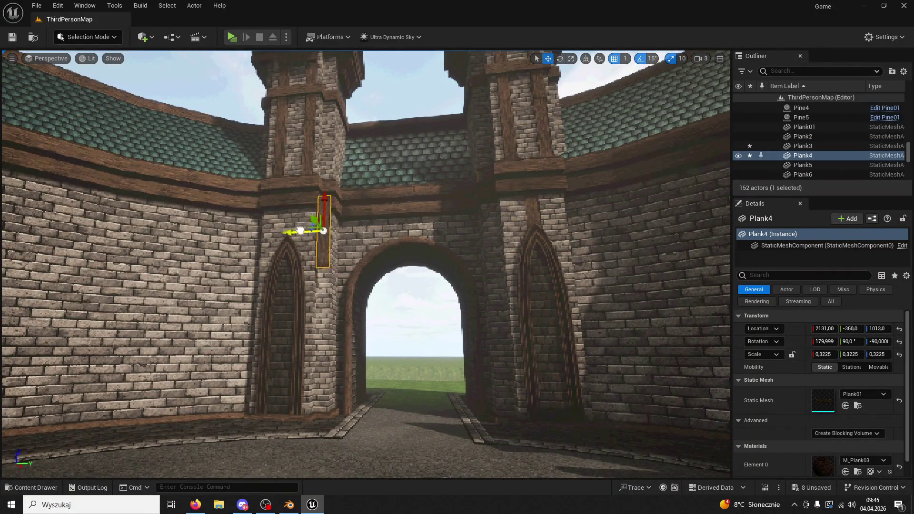
scroll(264, 232, "up", 8)
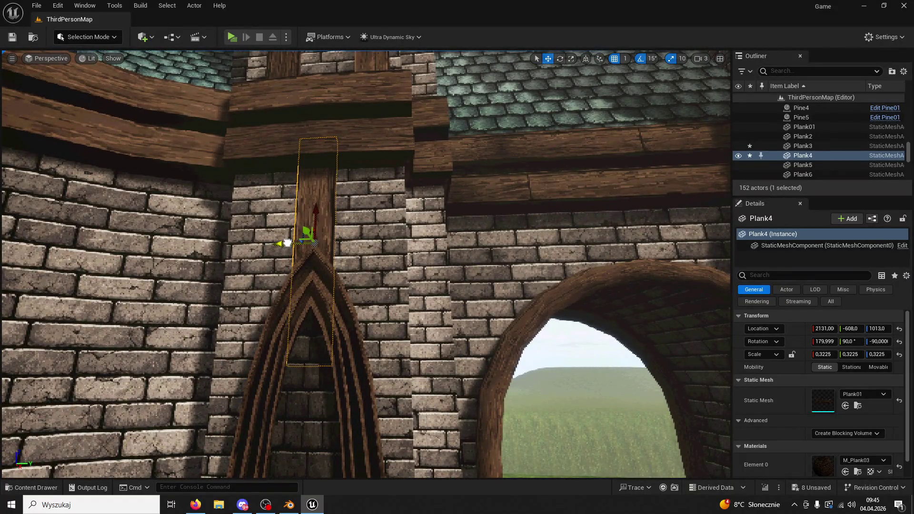
scroll(287, 244, "down", 6)
left_click(236, 39)
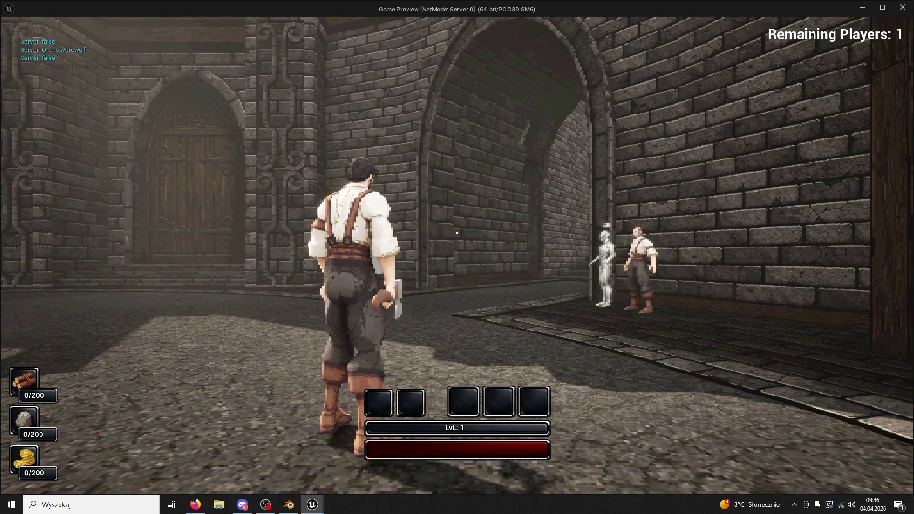
Run the character through the round hall along the curved brick wall to the doorway.
key("w")
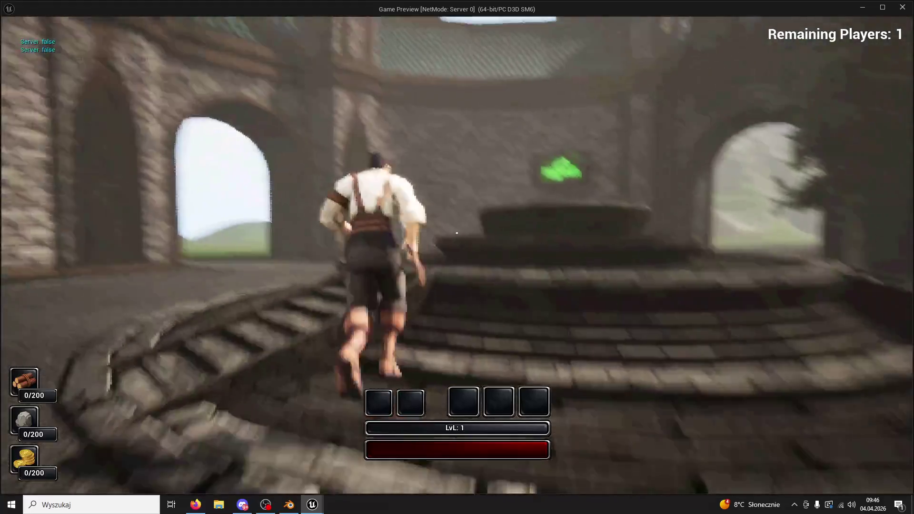
key("w")
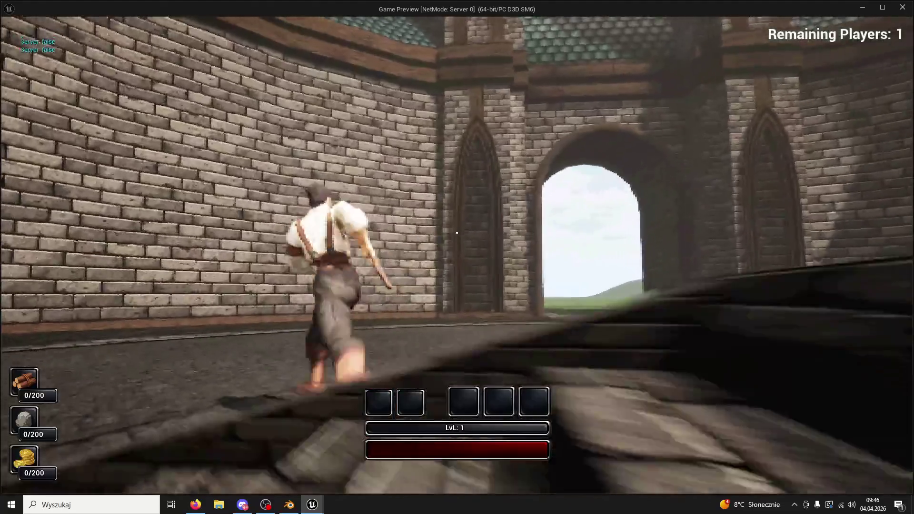
key("w")
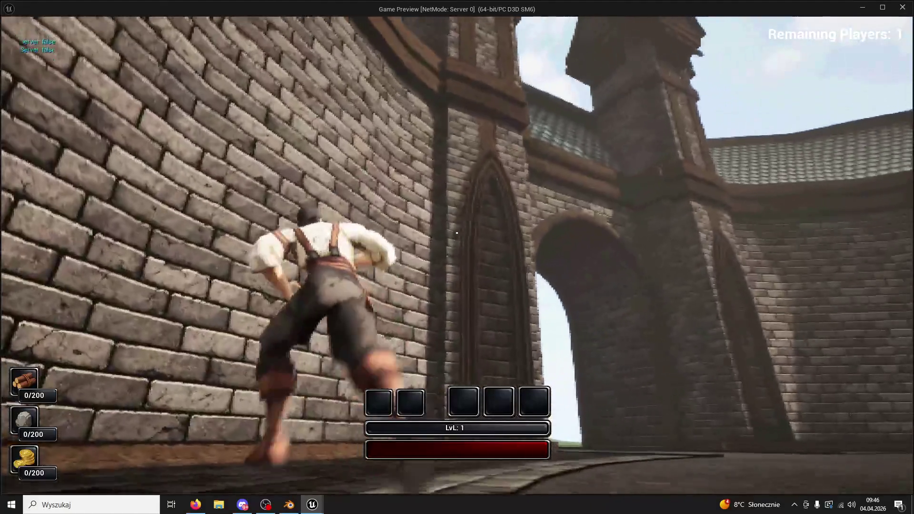
key("w")
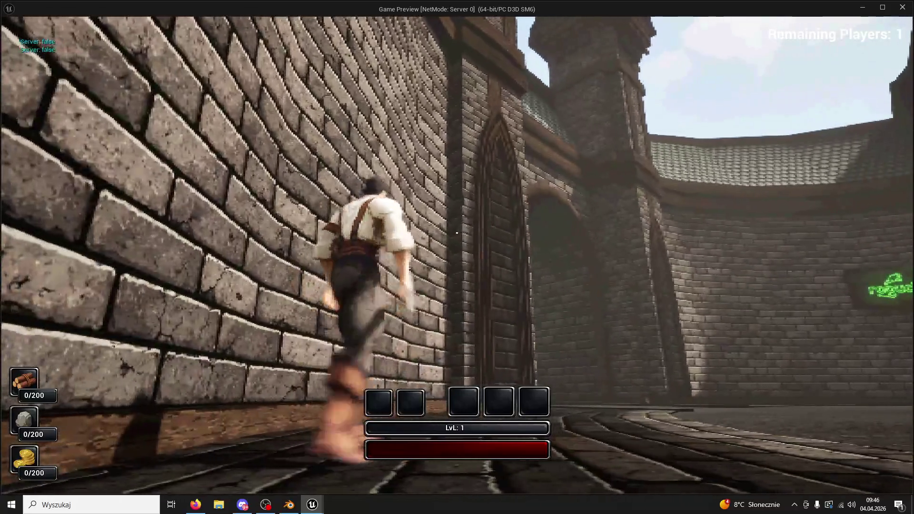
key("w")
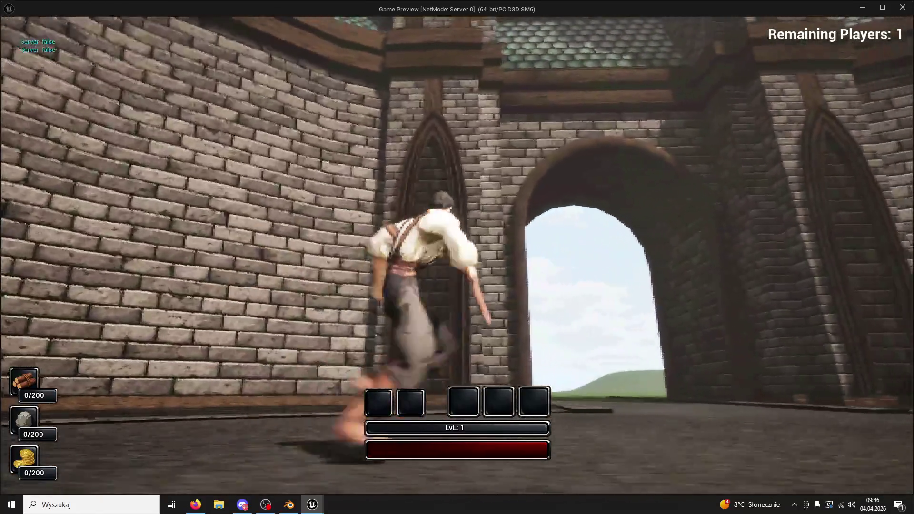
key("w")
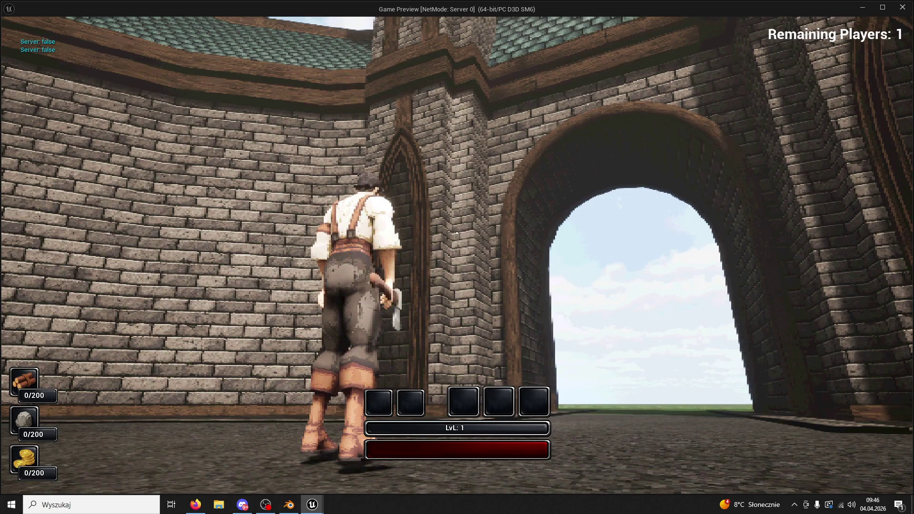
Run across the courtyard over the steps and fountain rim to the tower, then stop with Esc.
key("w")
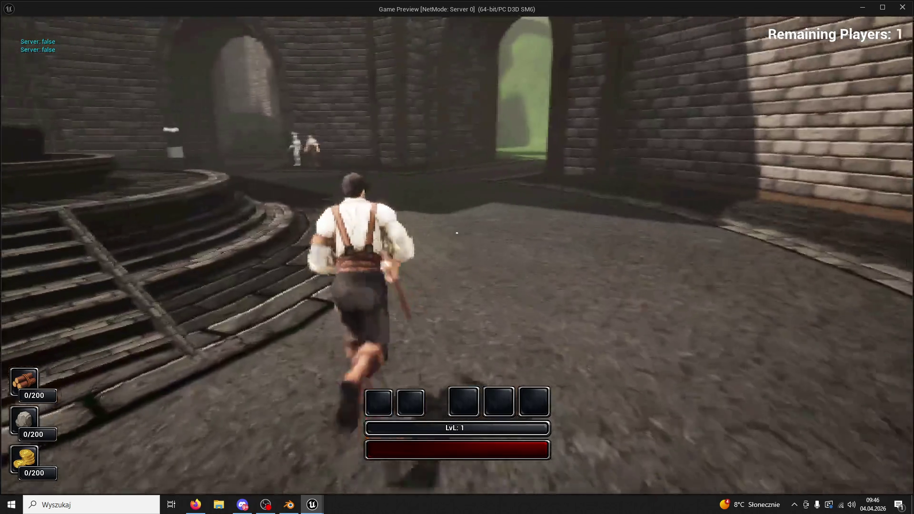
key("w")
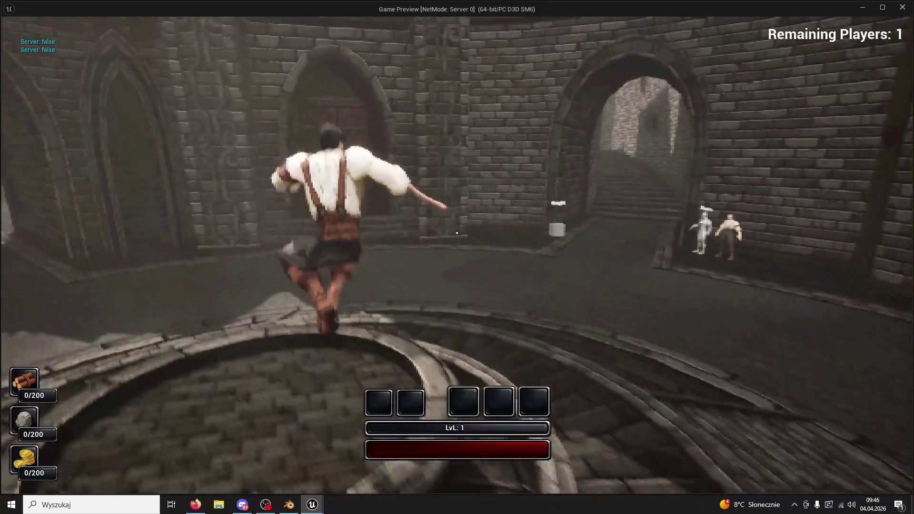
key("w")
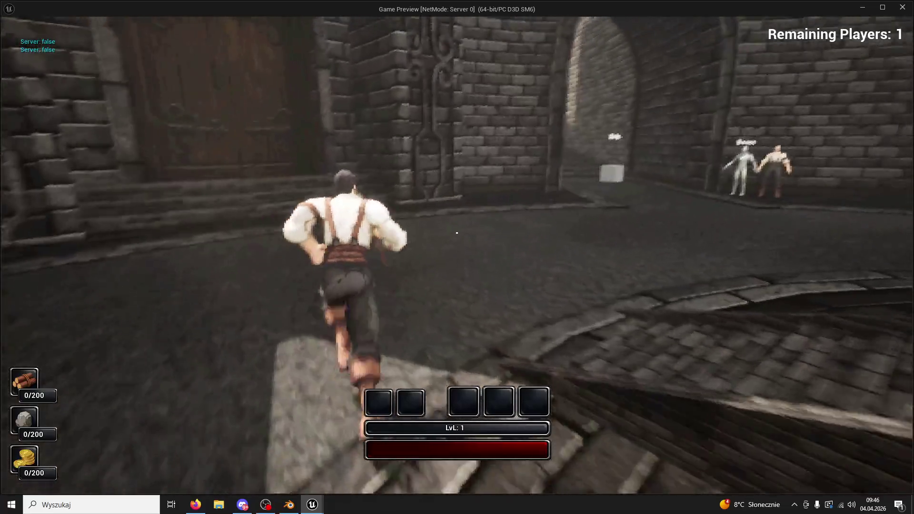
key("w")
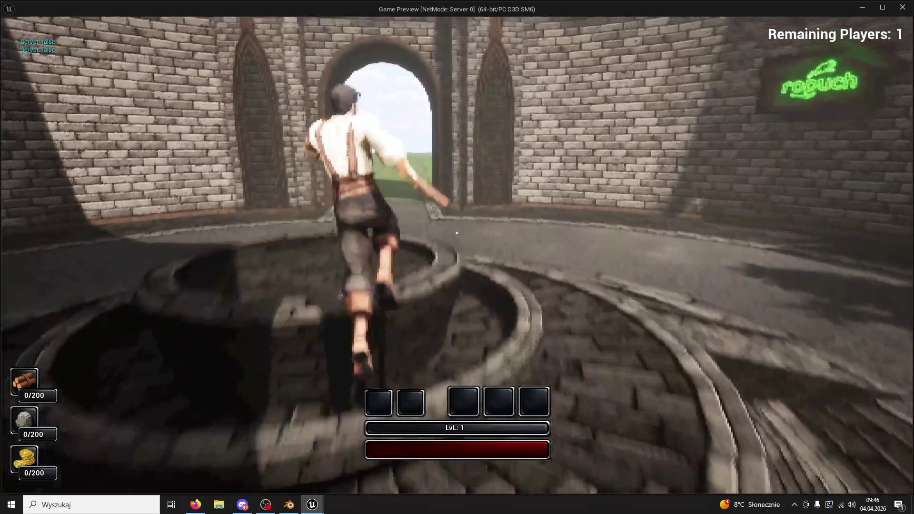
key("w")
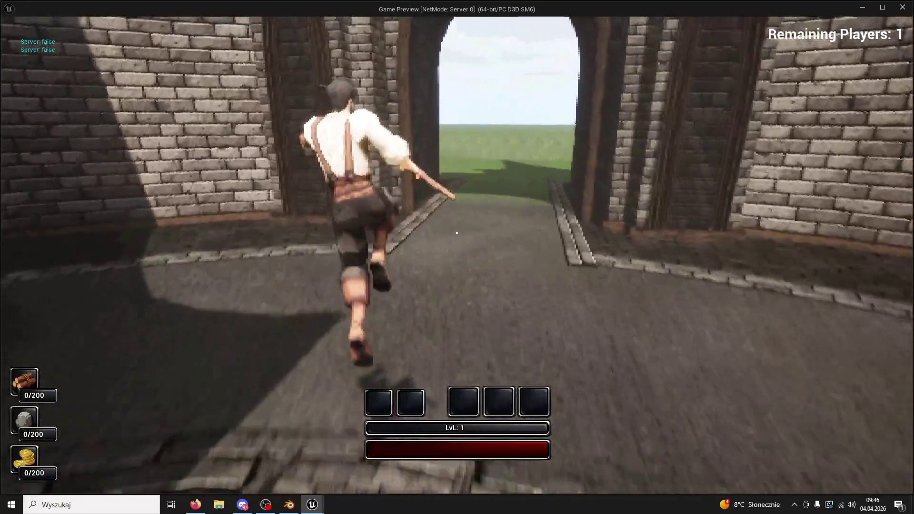
key("w")
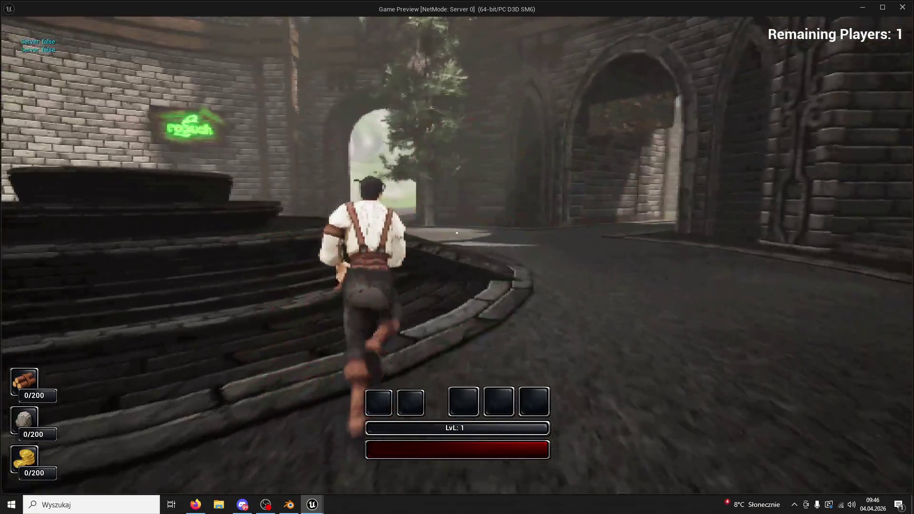
key("w")
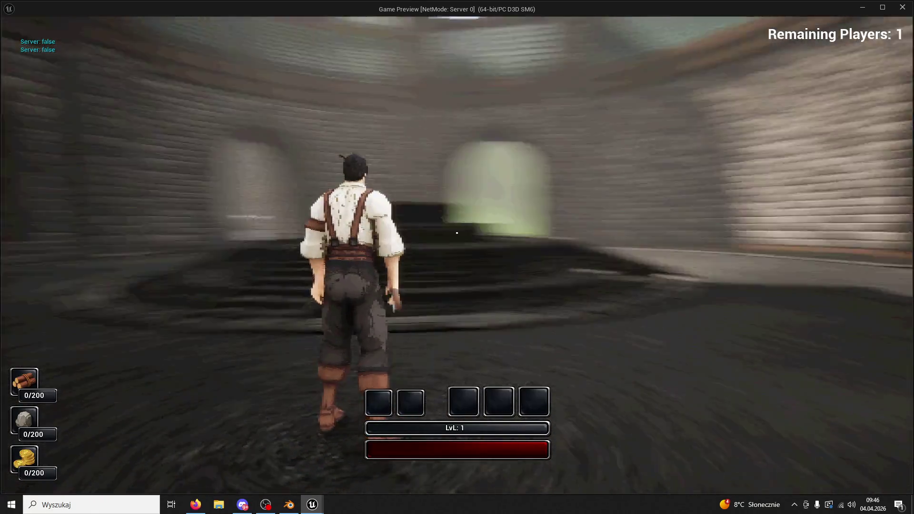
key("w")
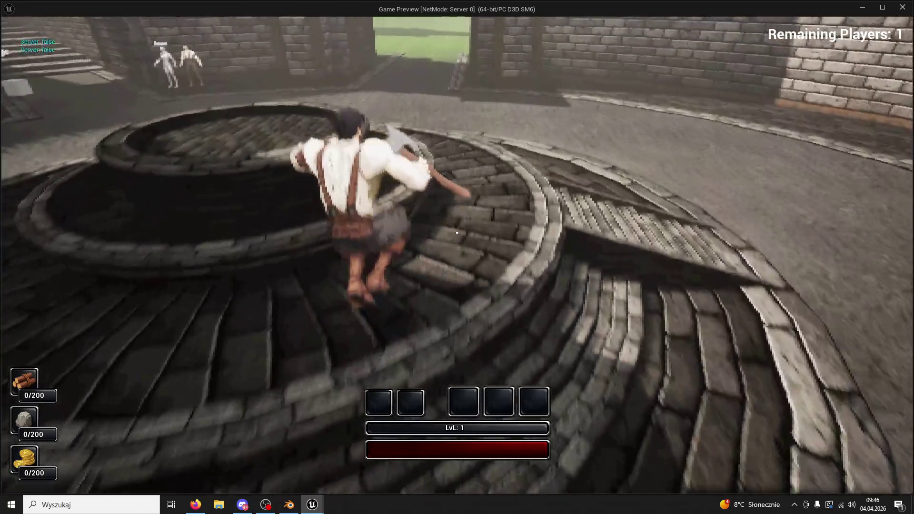
key("w")
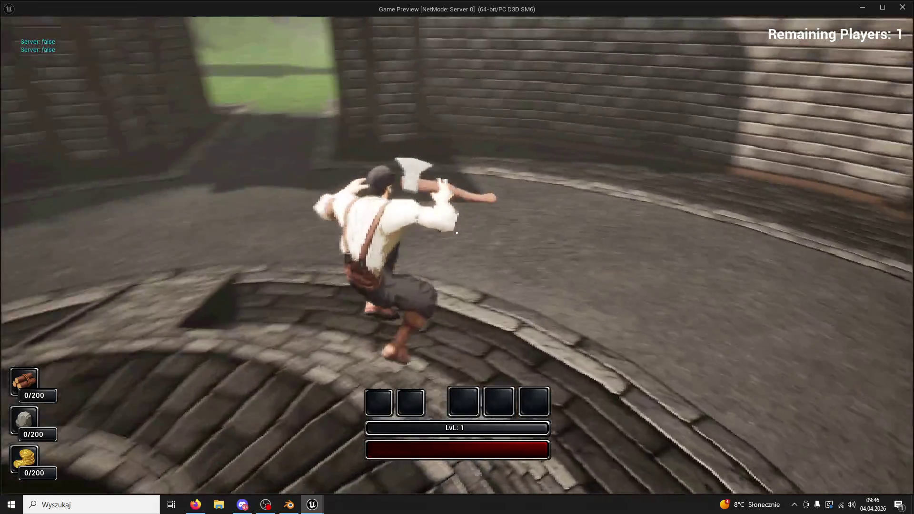
key("w")
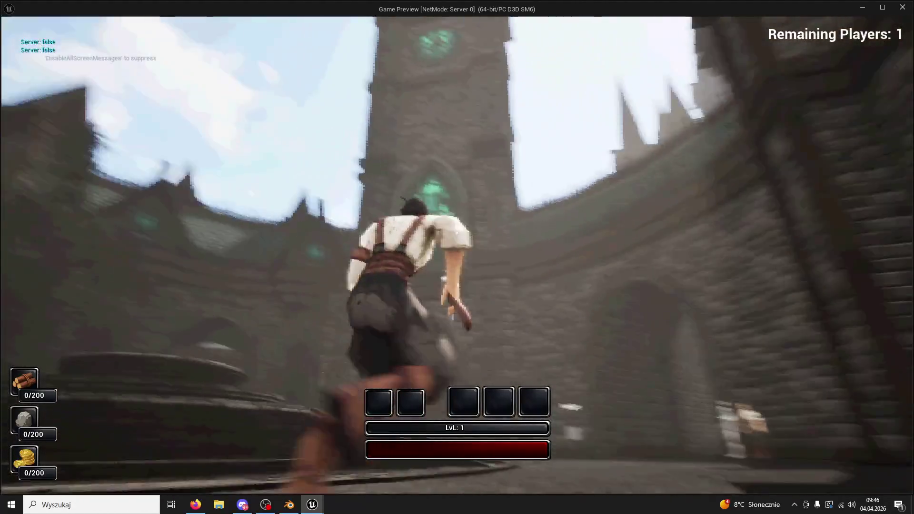
key("w")
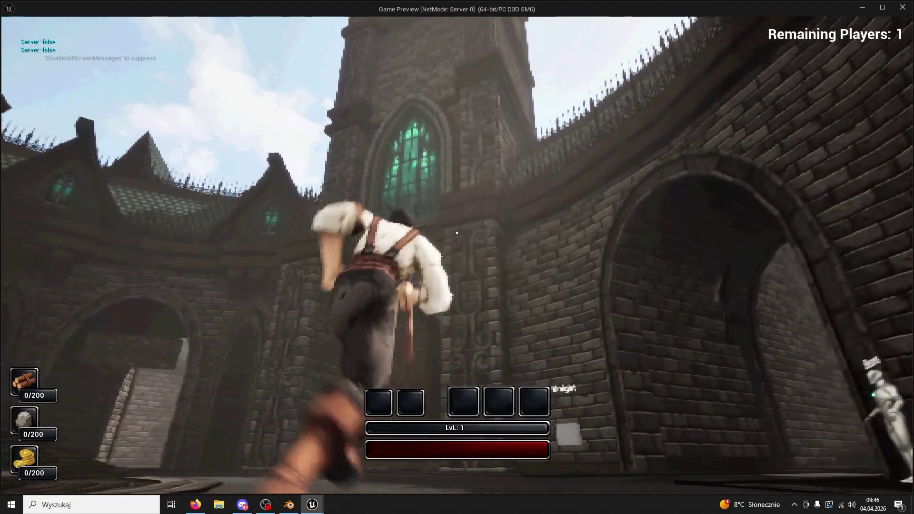
key("Escape")
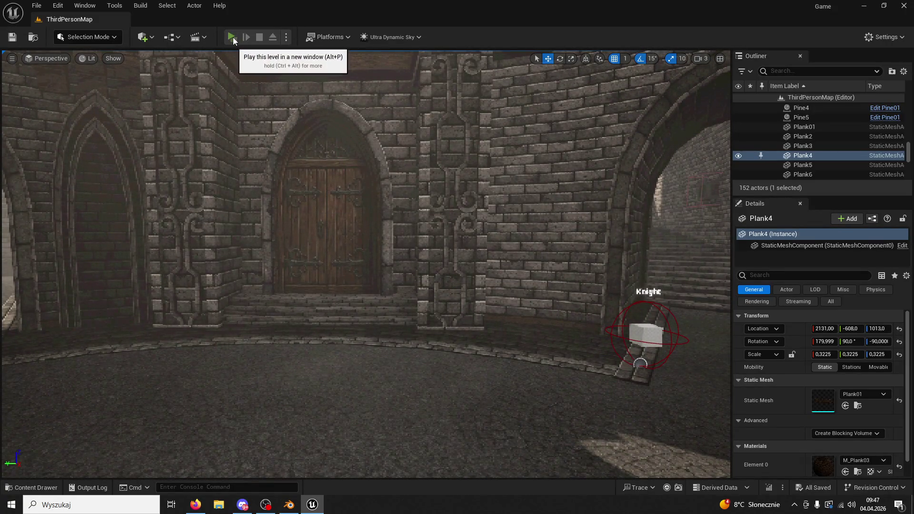
Play the level and run the character up the steps, onto the fountain rim and toward the archway wall.
left_click(232, 37)
key("w")
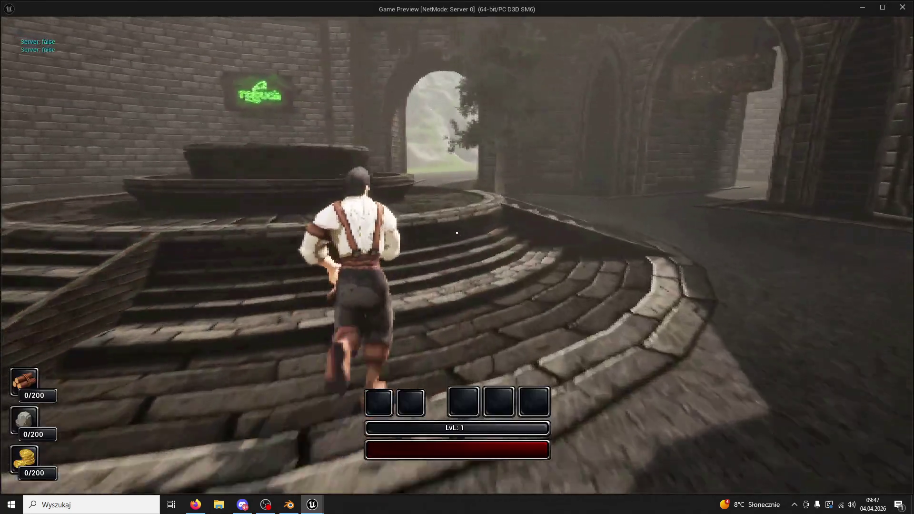
key("space")
key("w")
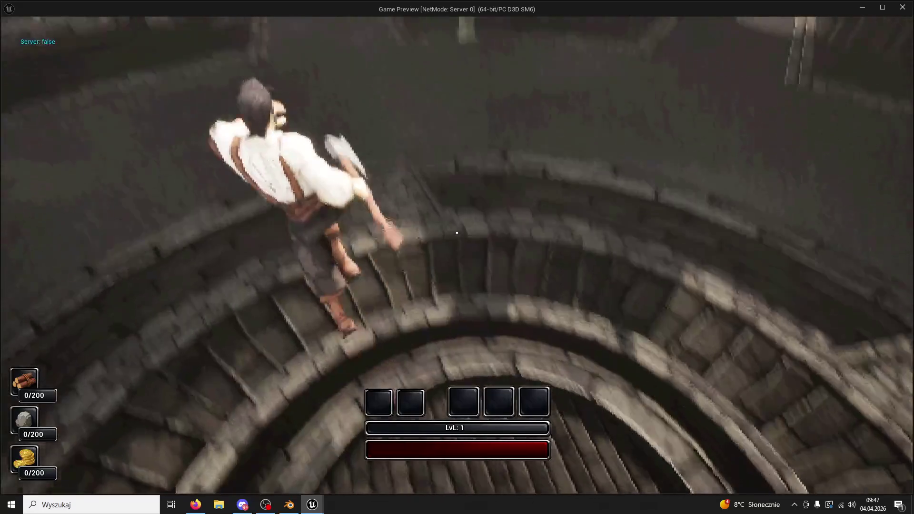
key("w")
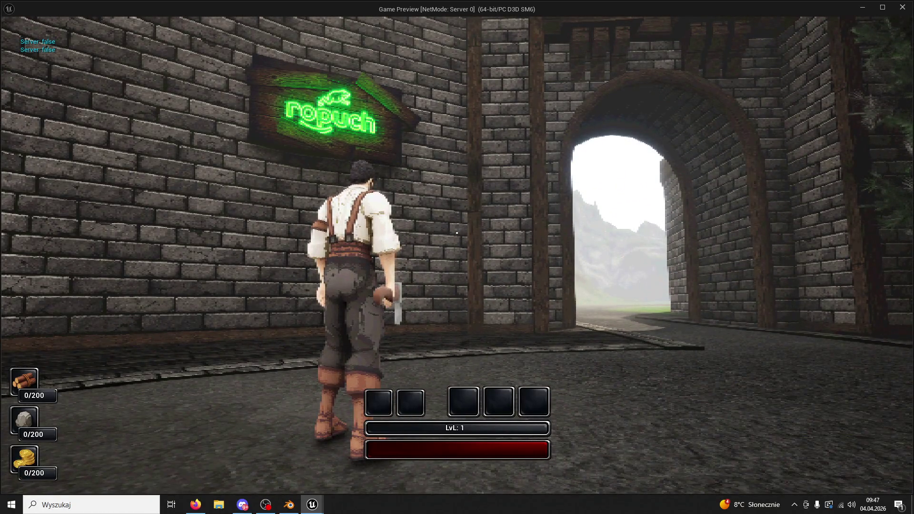
mouse_move(457, 257)
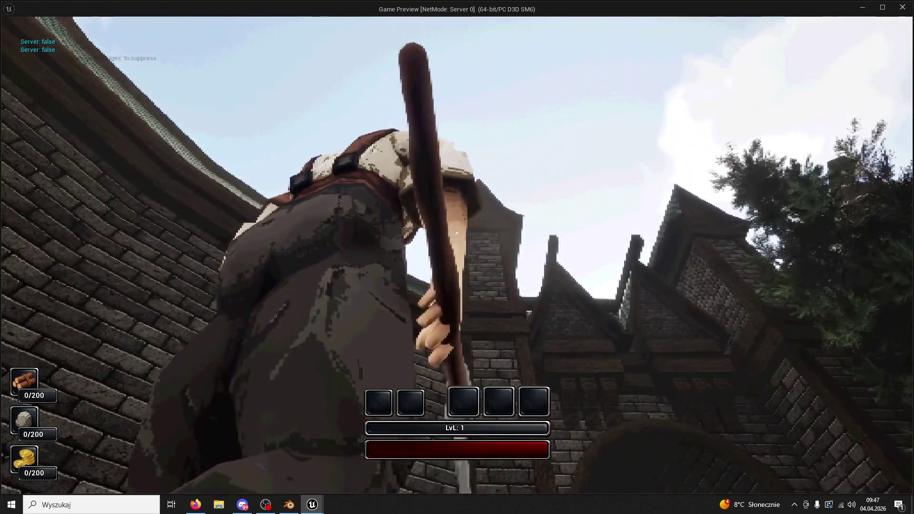
Run across the courtyard over the fountain to the arched wooden door and open it.
key("w")
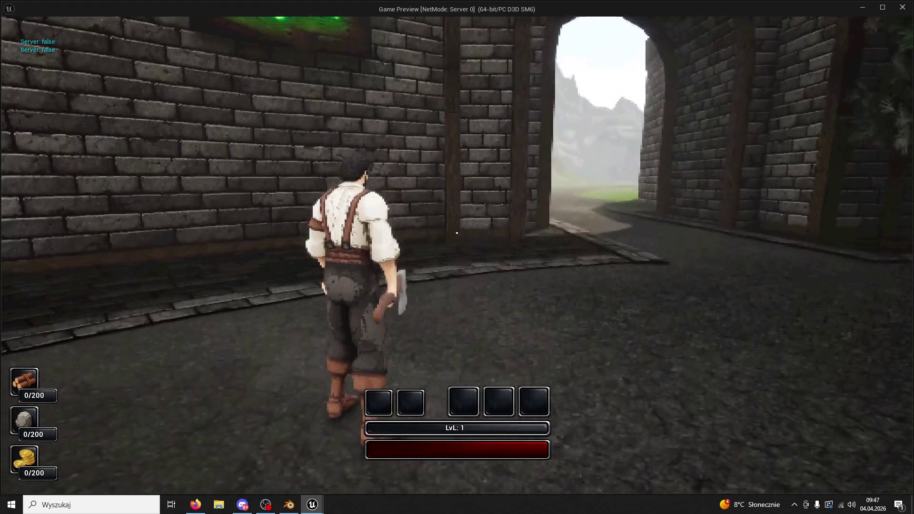
key("w")
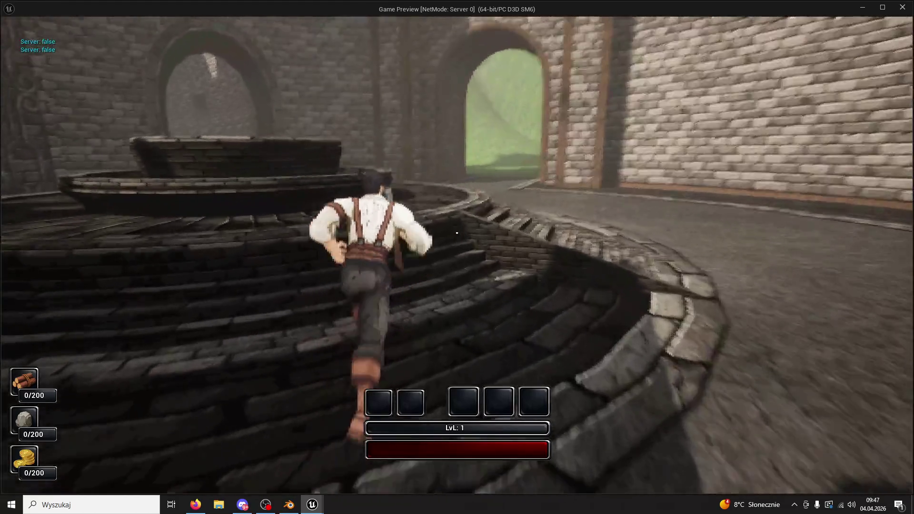
key("w")
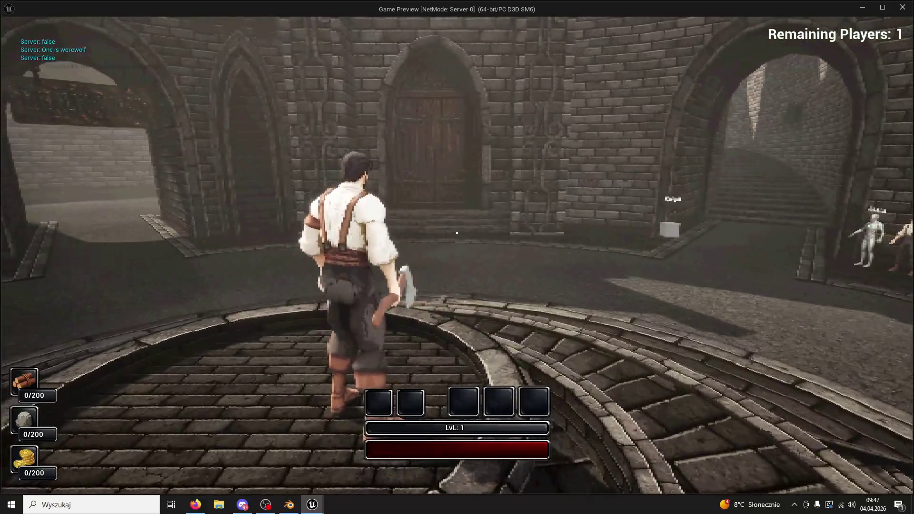
key("w")
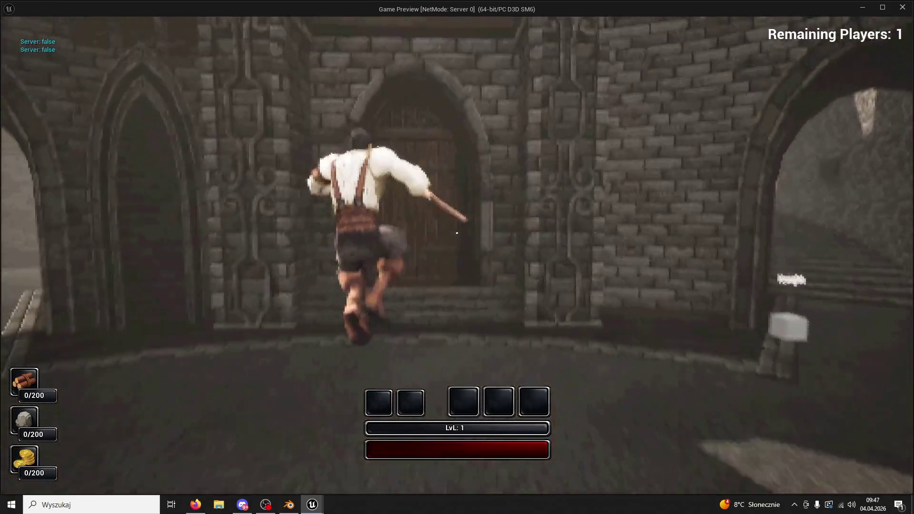
key("w")
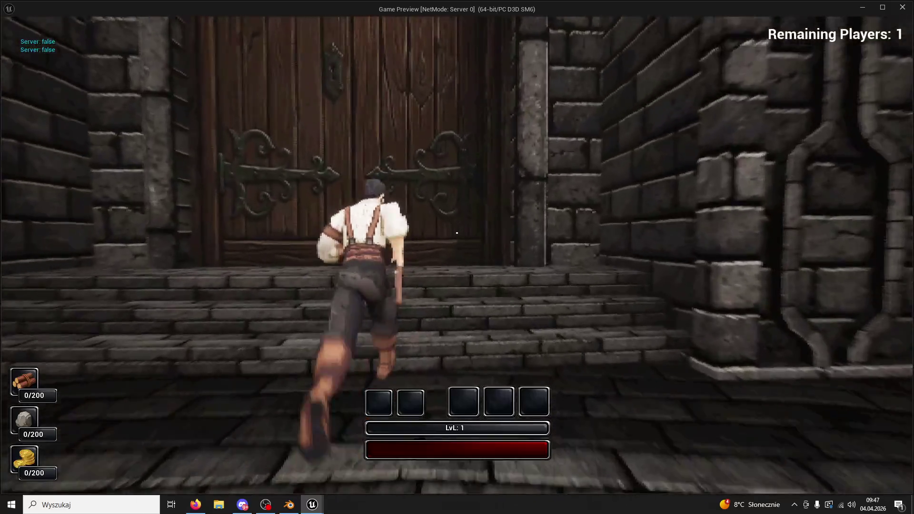
key("e")
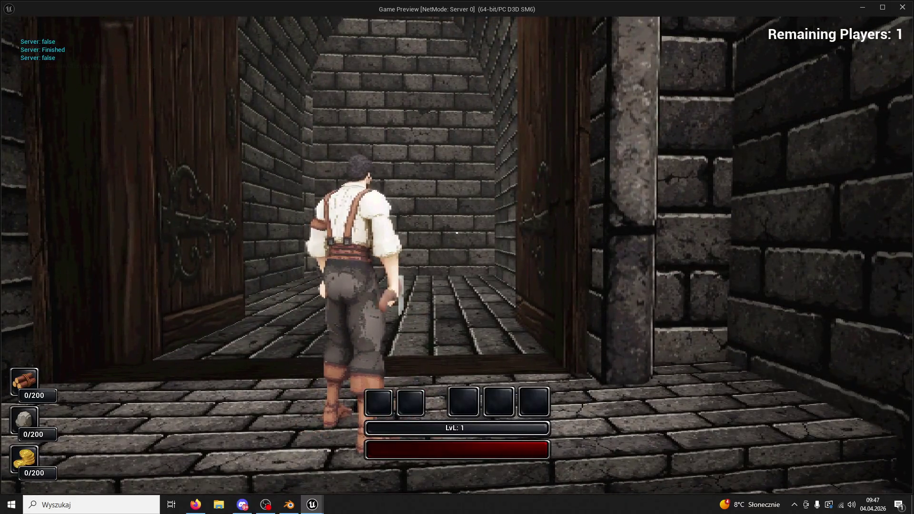
Run back through the courtyard onto the central platform, stop the play test and close the Message Log.
key("w")
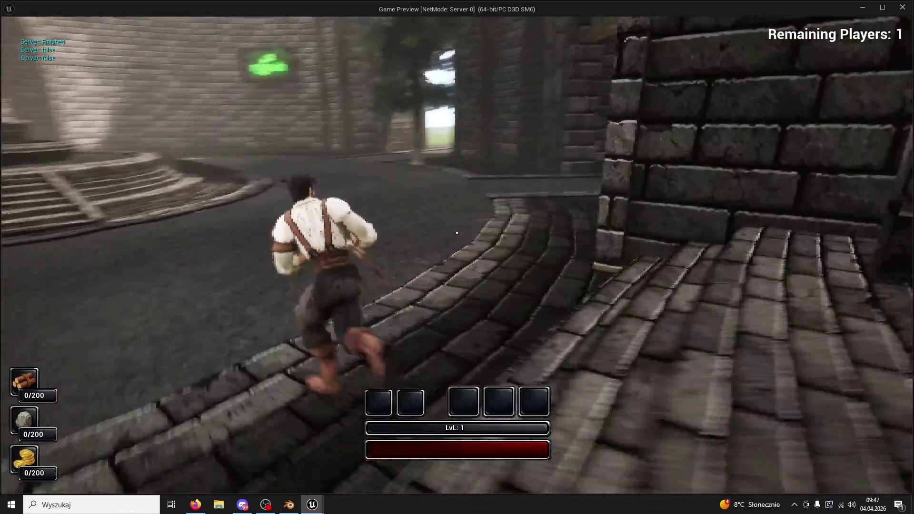
key("w")
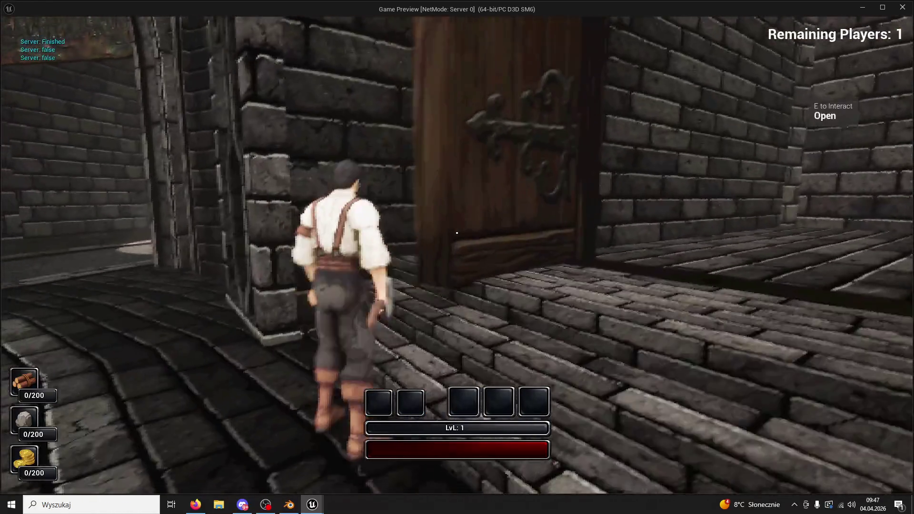
key("w")
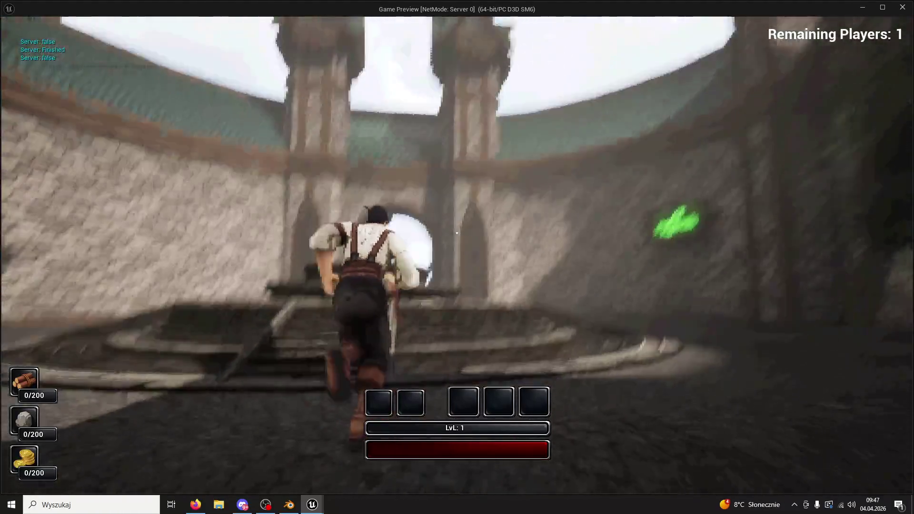
key("w")
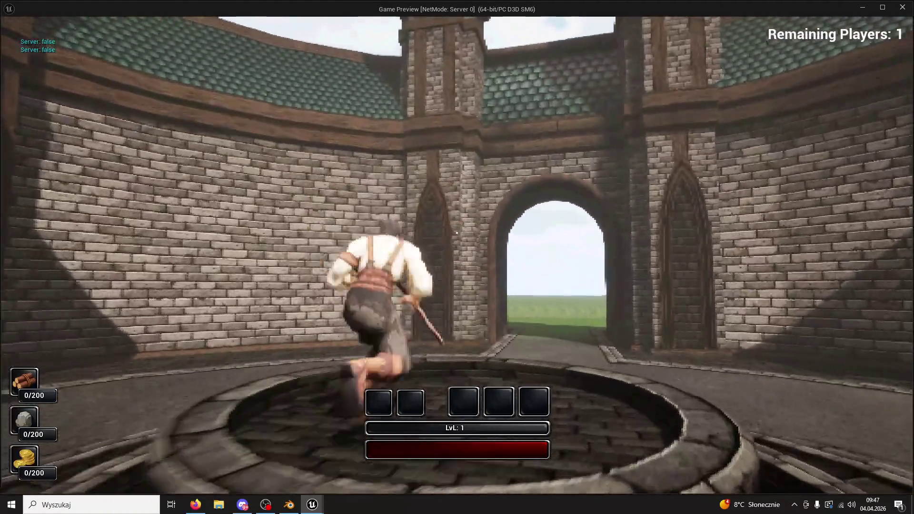
key("Escape")
left_click(105, 9)
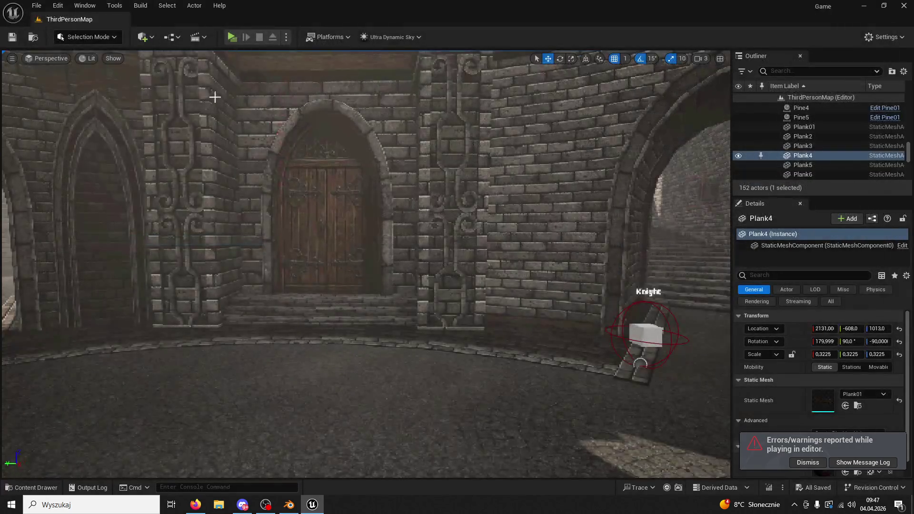
Alt-drag a duplicate of Plank4 and slide the copy into the tower's inner corner.
scroll(318, 236, "up", 3)
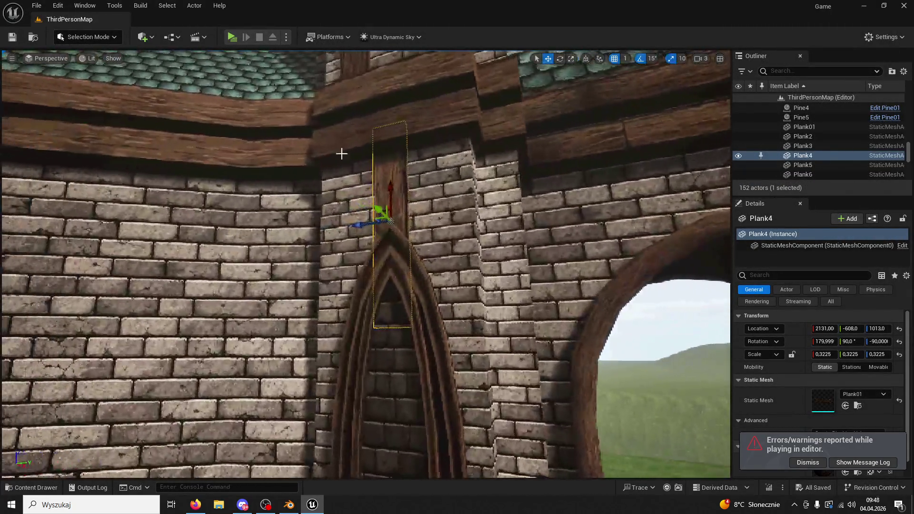
mouse_move(378, 214)
left_mouse_down()
mouse_move(396, 231)
mouse_move(497, 206)
left_mouse_up()
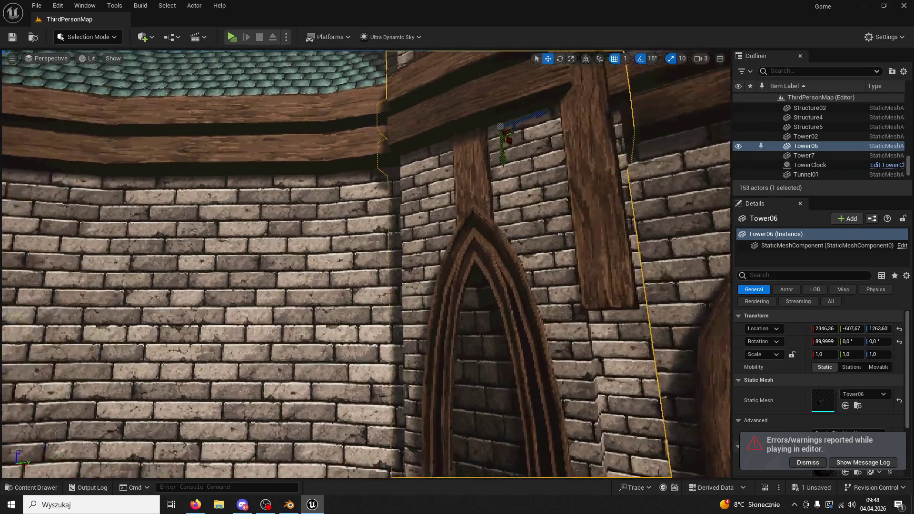
left_click(471, 230)
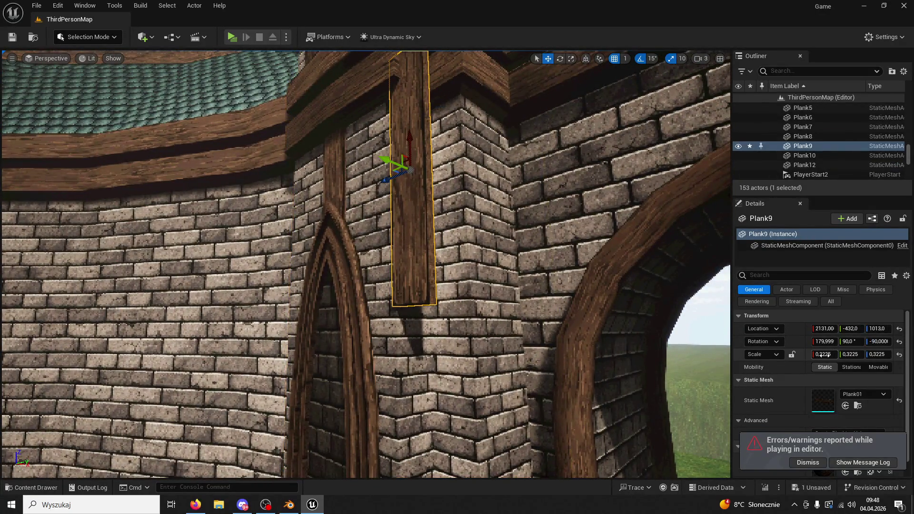
key("ctrl+z")
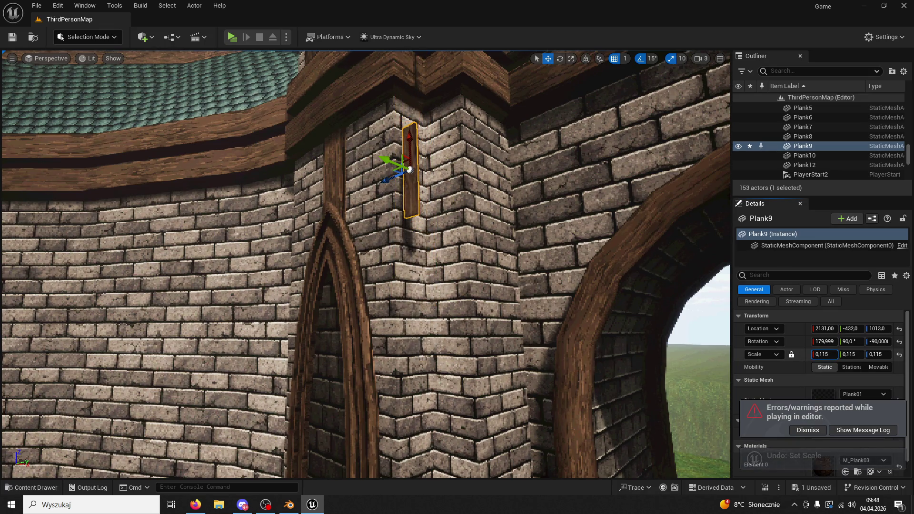
mouse_move(365, 264)
left_mouse_down()
mouse_move(333, 286)
mouse_move(314, 323)
mouse_move(290, 285)
left_mouse_up()
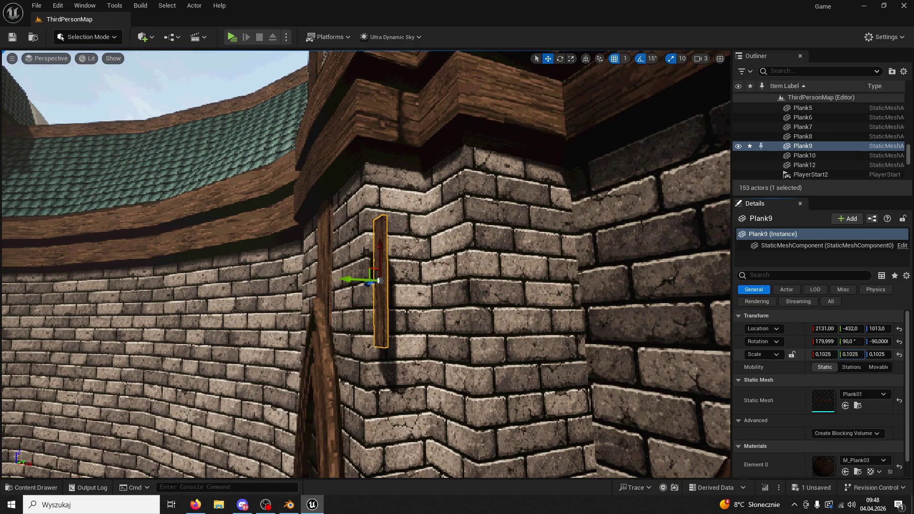
left_click_drag(559, 316, 514, 308)
mouse_move(376, 276)
left_mouse_down()
mouse_move(454, 275)
mouse_move(418, 266)
left_mouse_up()
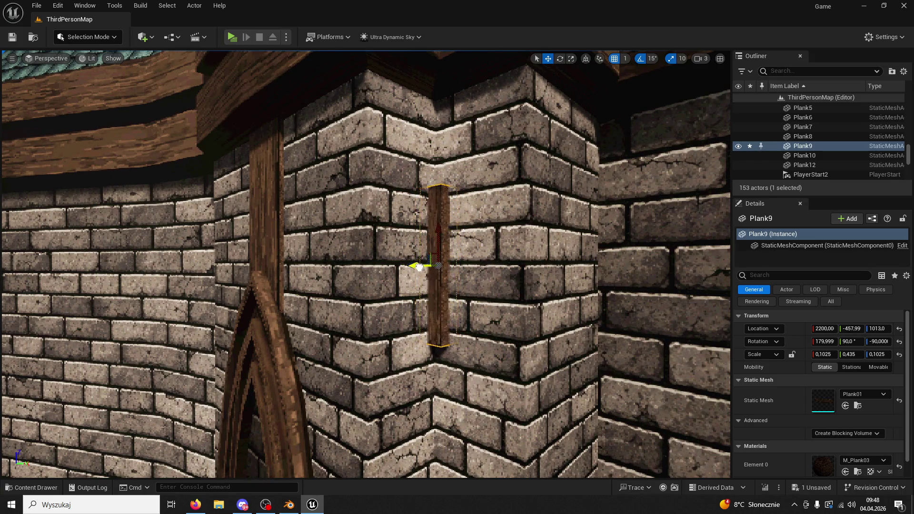
mouse_move(418, 269)
left_mouse_down()
mouse_move(441, 261)
mouse_move(448, 164)
left_mouse_up()
key("ctrl+z")
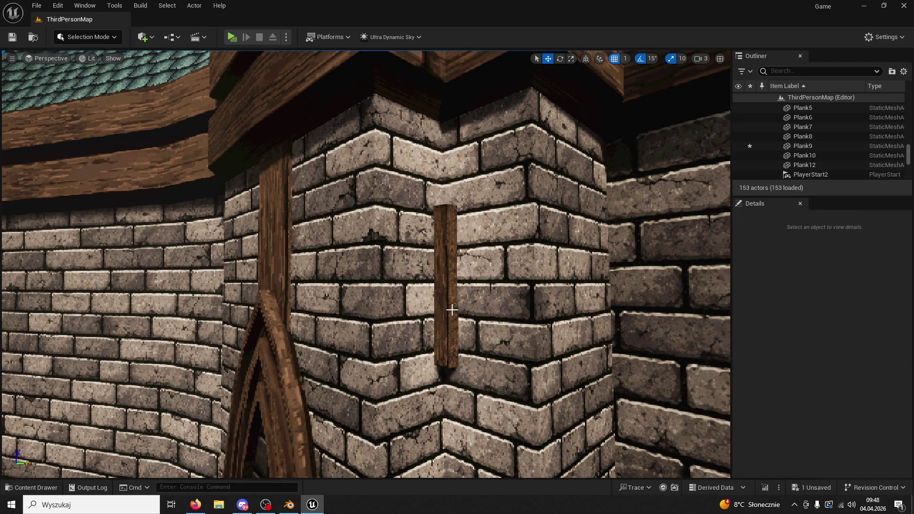
Stretch Plank9's scale to 0,225/0,435/0,1025 to fill the corner, then Alt-drag a copy down to Z 763.
left_click(874, 354)
type("0,43")
key("Return")
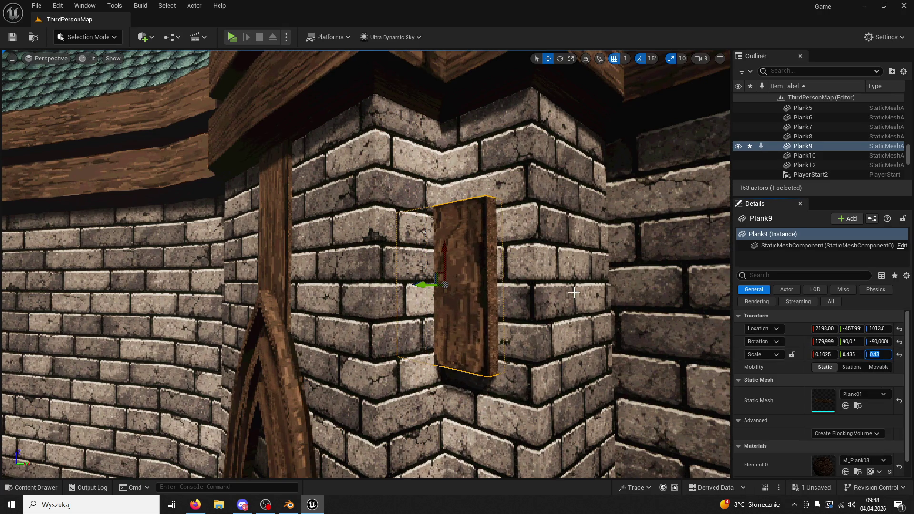
key("ctrl+z")
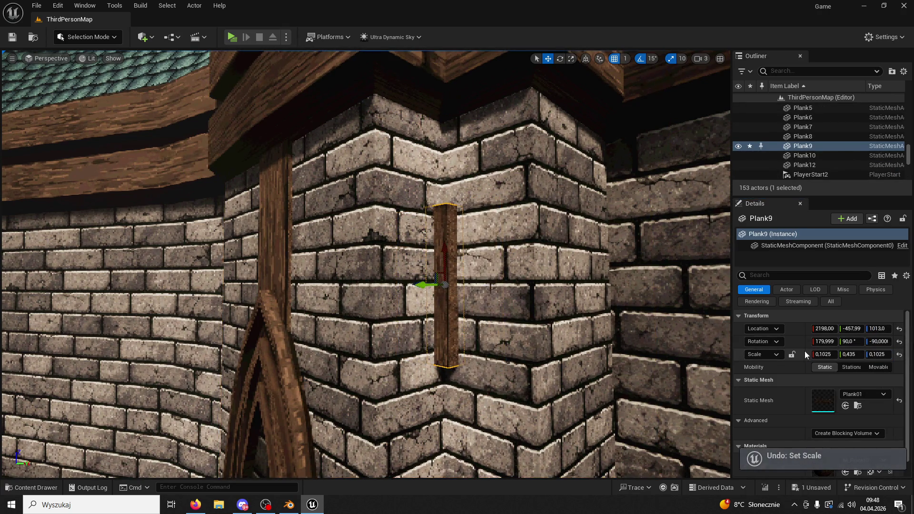
left_click_drag(822, 354, 838, 354)
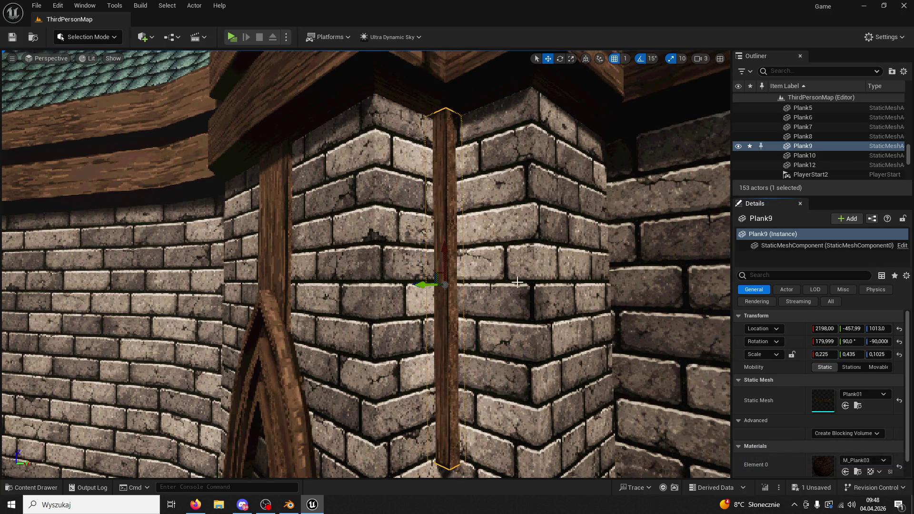
left_click_drag(447, 237, 437, 238)
left_click_drag(401, 125, 419, 285)
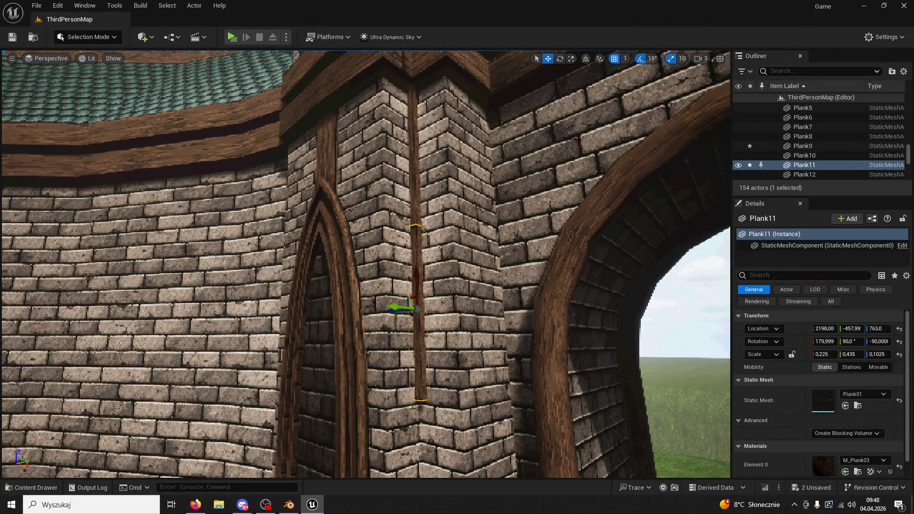
Select the lower plank copy and frame it in the viewport.
key("f")
mouse_move(521, 316)
left_mouse_down()
mouse_move(496, 371)
mouse_move(512, 342)
left_mouse_up()
left_click(533, 271)
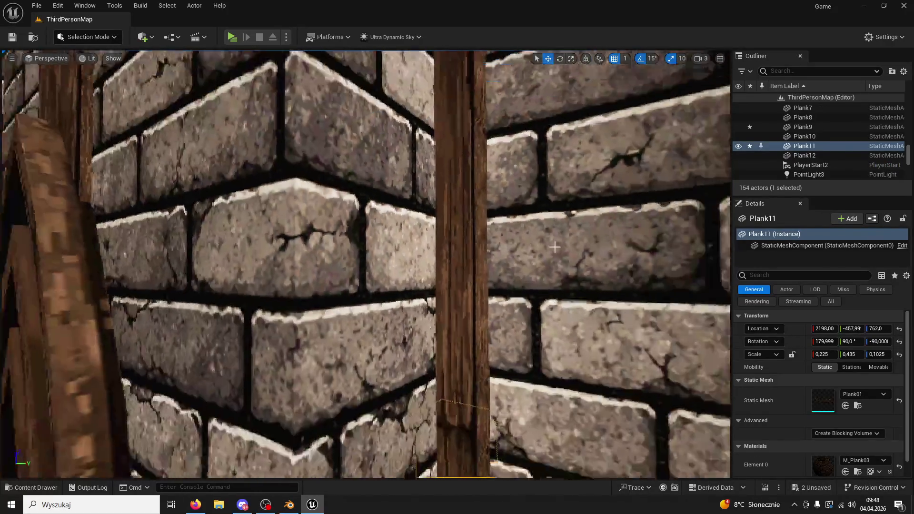
left_click(554, 246)
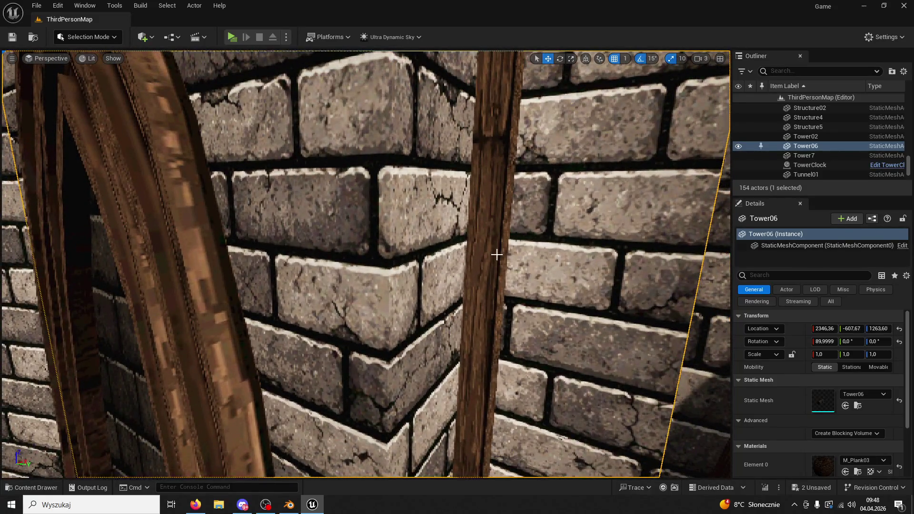
left_click(496, 254)
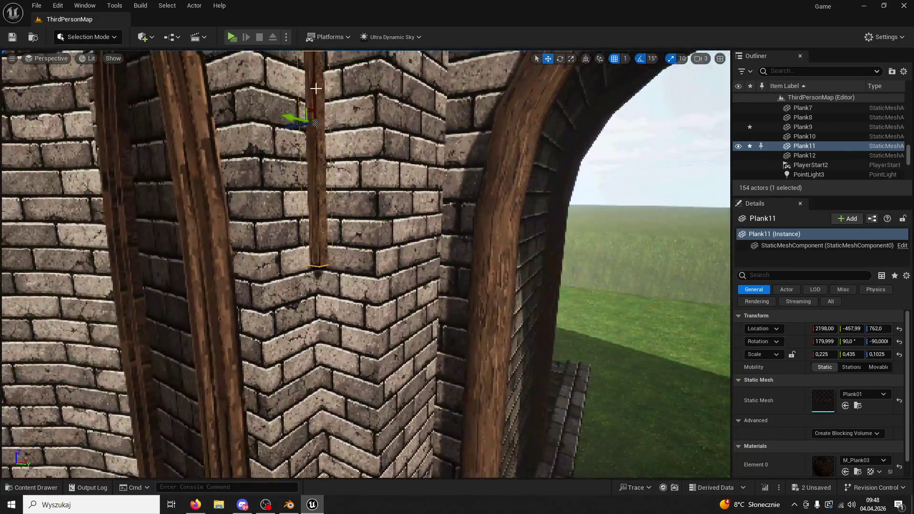
key("f")
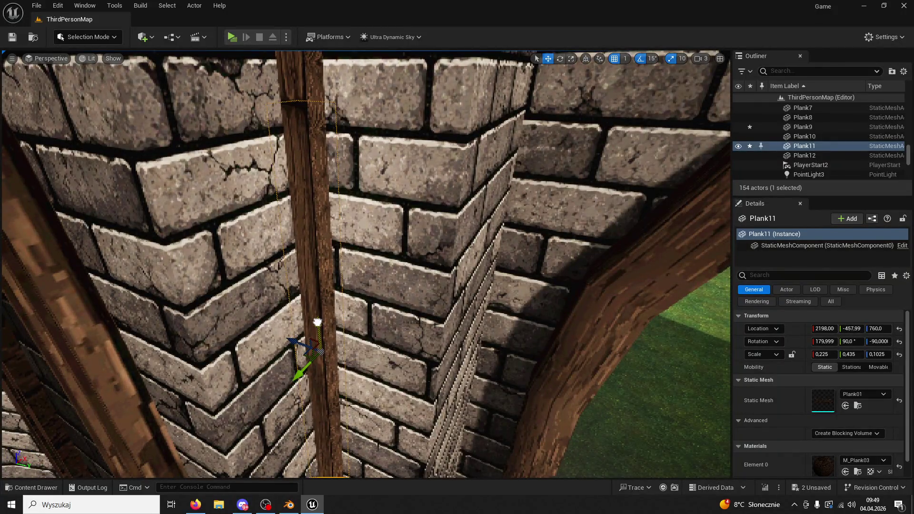
Duplicate the plank twice in place with Ctrl+D to complete the four-plank corner beam.
key("ctrl+d")
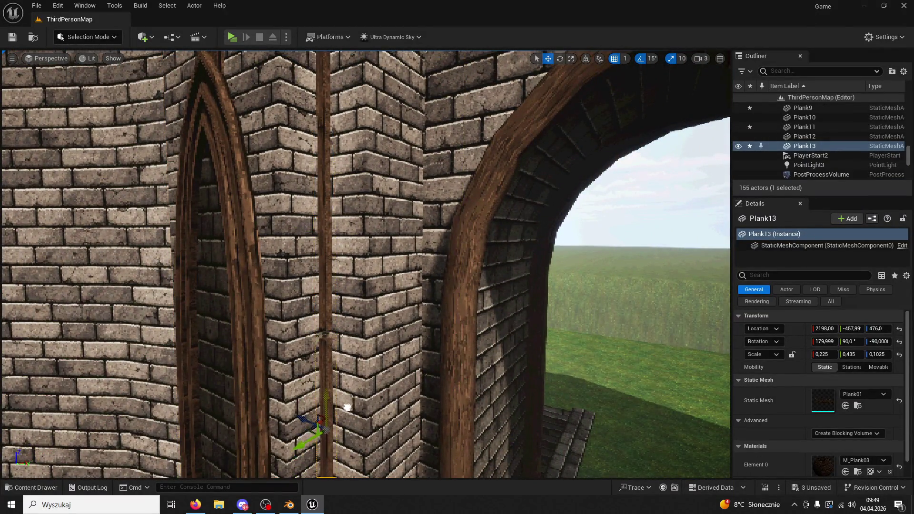
scroll(338, 398, "up", 10)
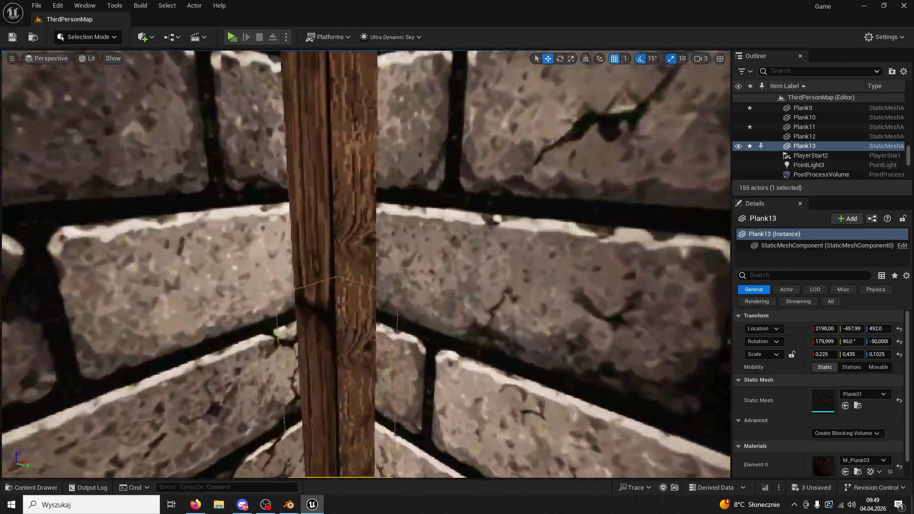
key("f")
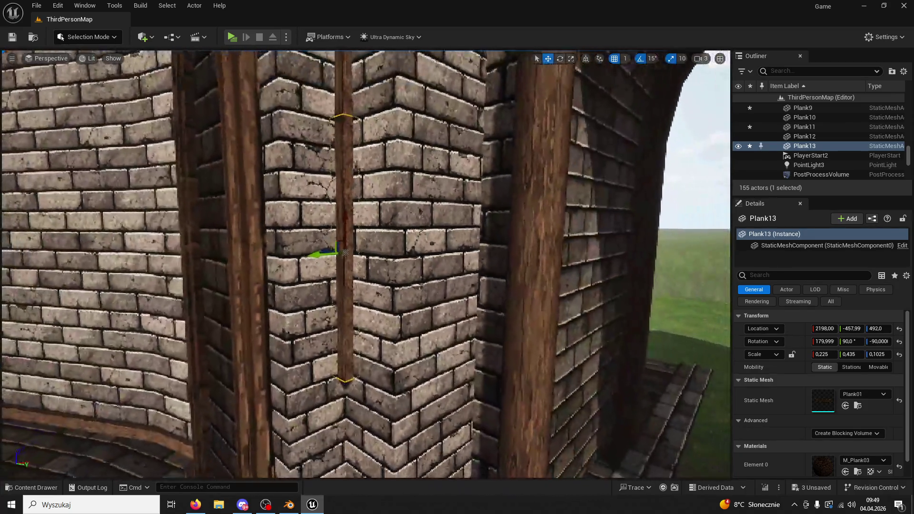
left_click_drag(339, 254, 395, 124)
key("ctrl+d")
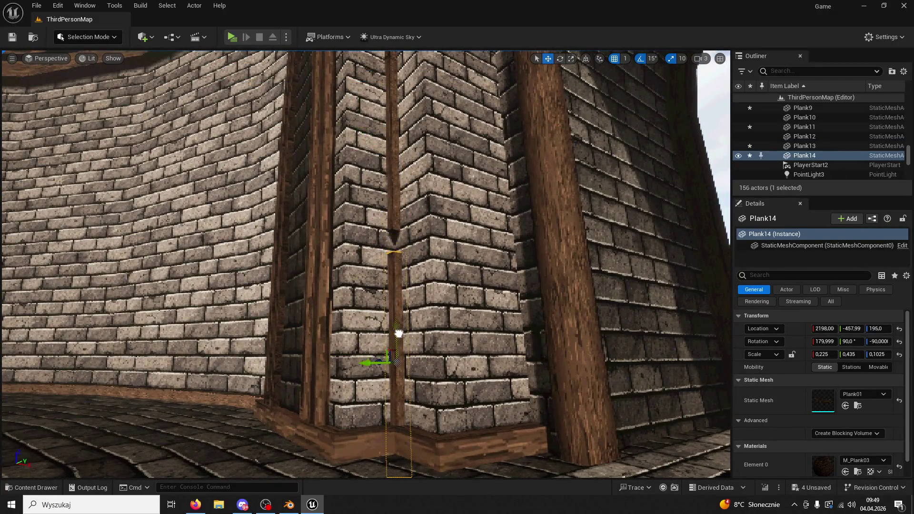
left_click(396, 338)
scroll(397, 337, "up", 5)
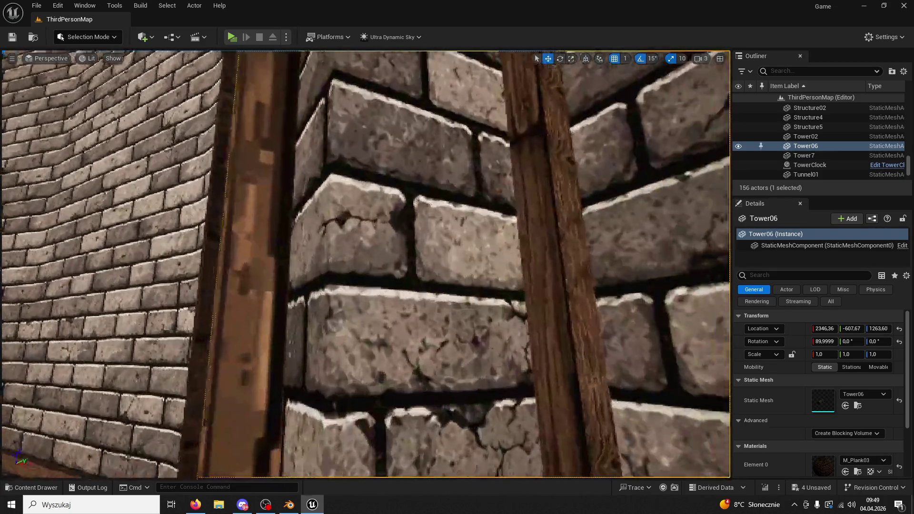
key("s")
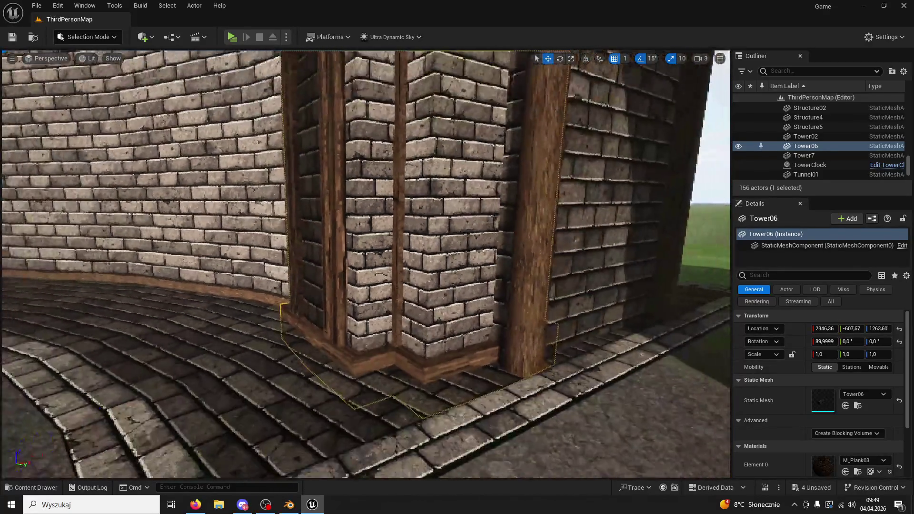
key("s")
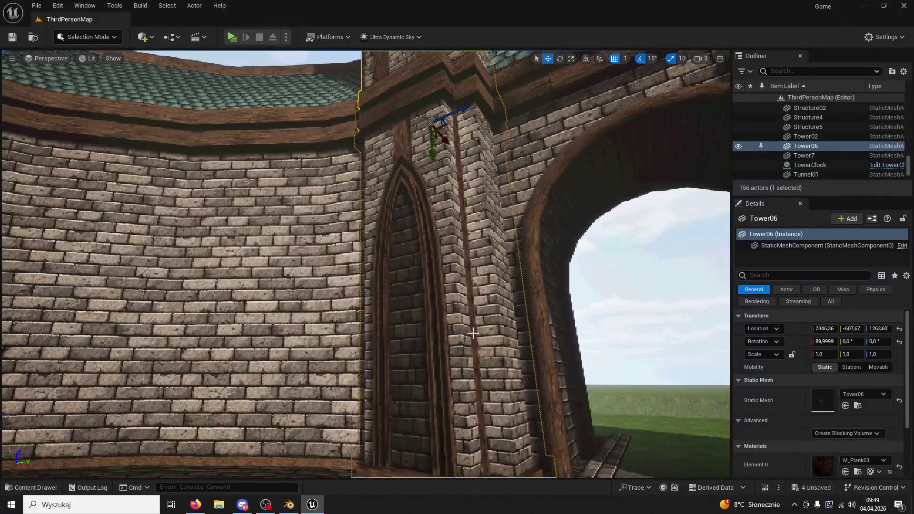
Select the four-plank beam (Plank9, 11, 13, 14) and duplicate it toward the next tower corner.
left_click(475, 370)
left_click(459, 179, "ctrl")
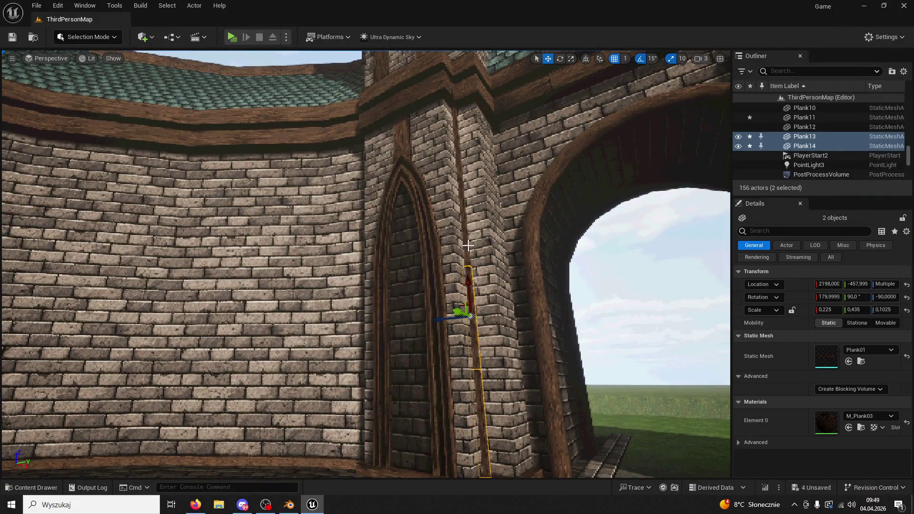
left_click(459, 170, "ctrl")
key("d")
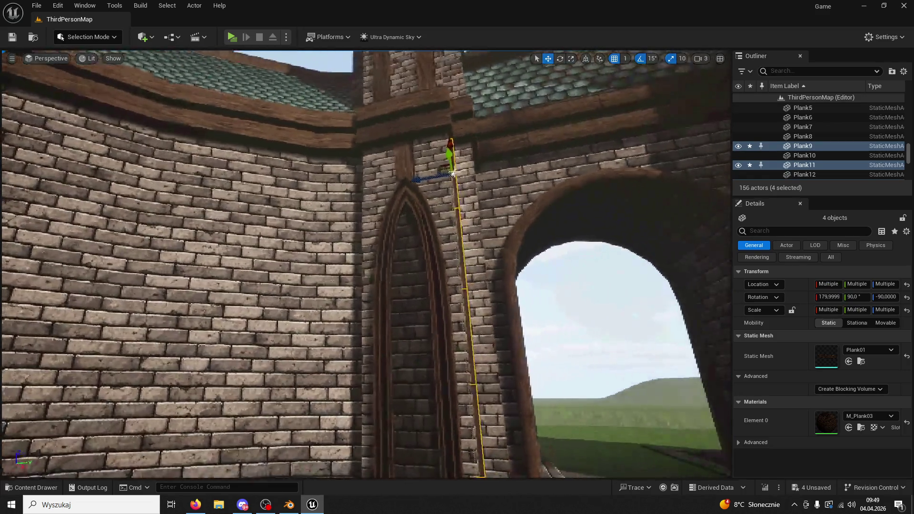
key("d")
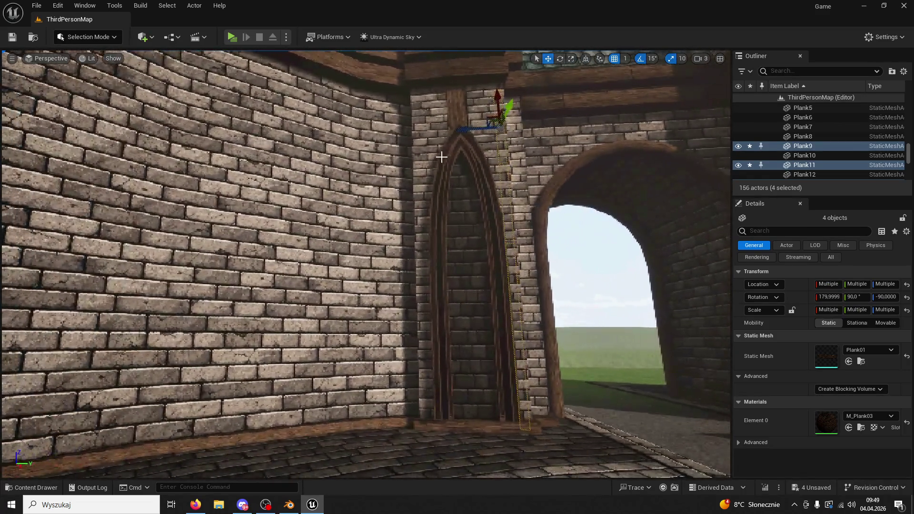
key("ctrl+d")
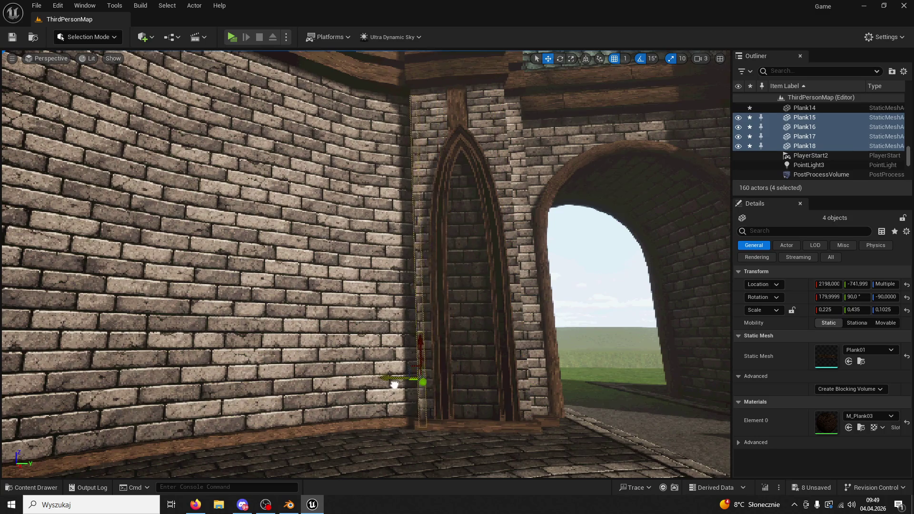
key("w")
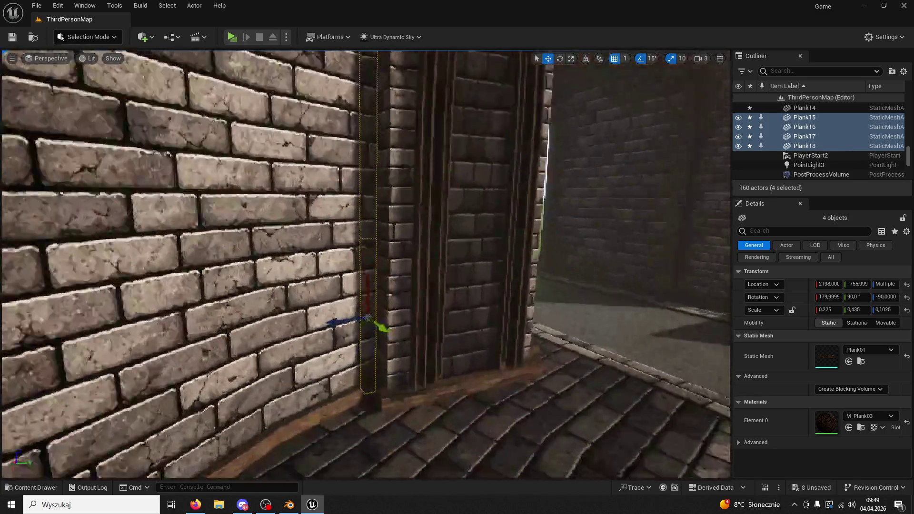
Fly around the tower to check the copied beam beside the gothic window and archway.
key("w")
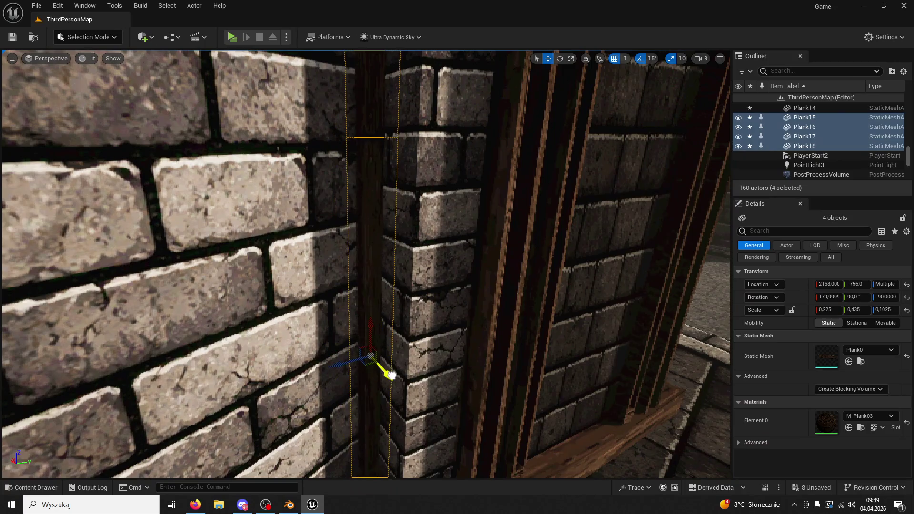
key("s")
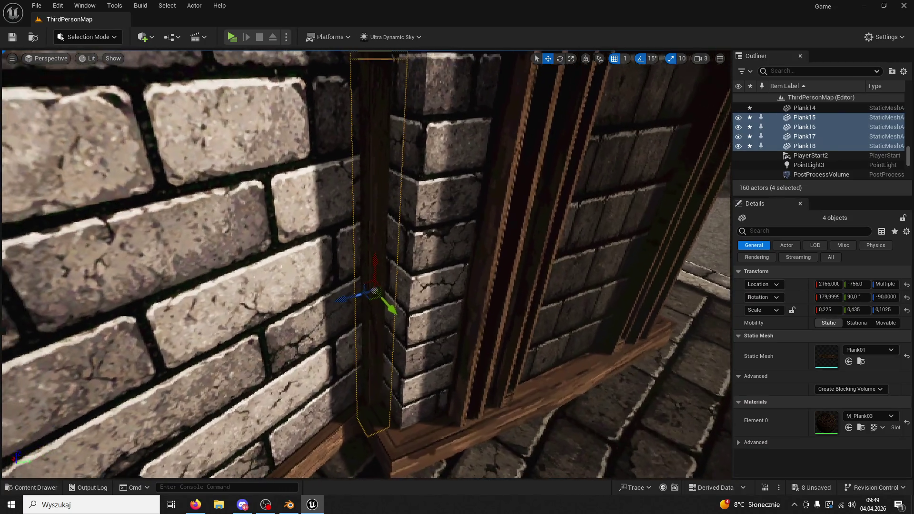
key("s")
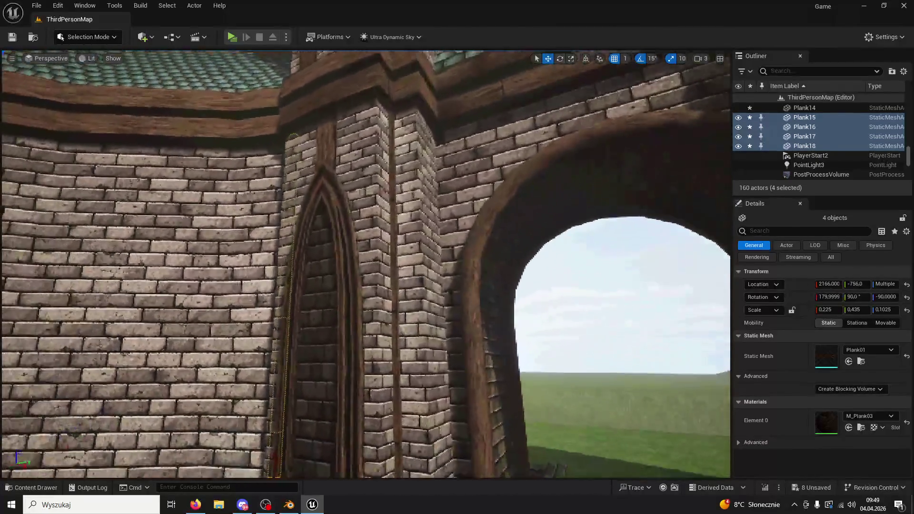
key("a")
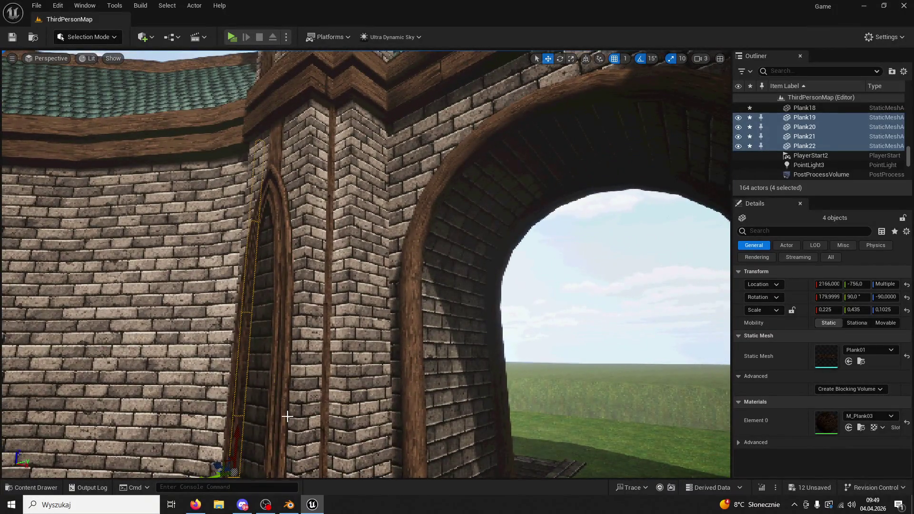
left_click_drag(287, 416, 237, 401)
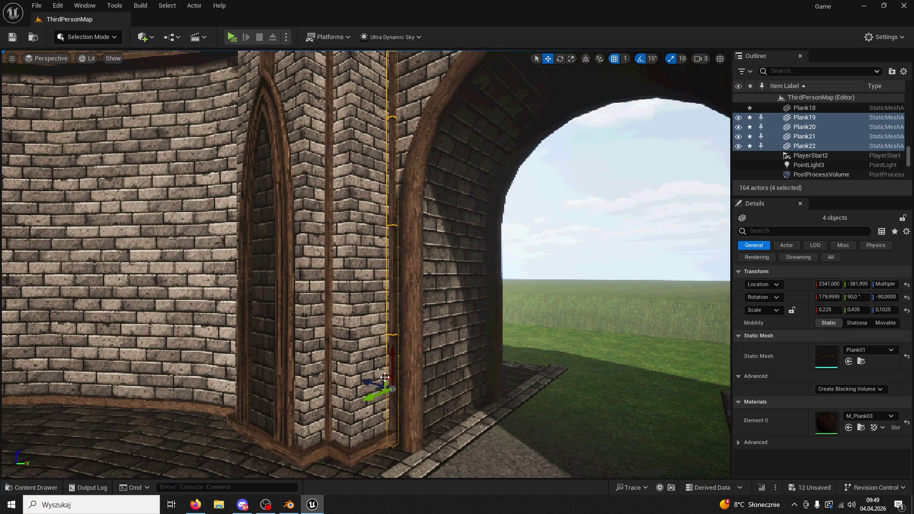
key("w")
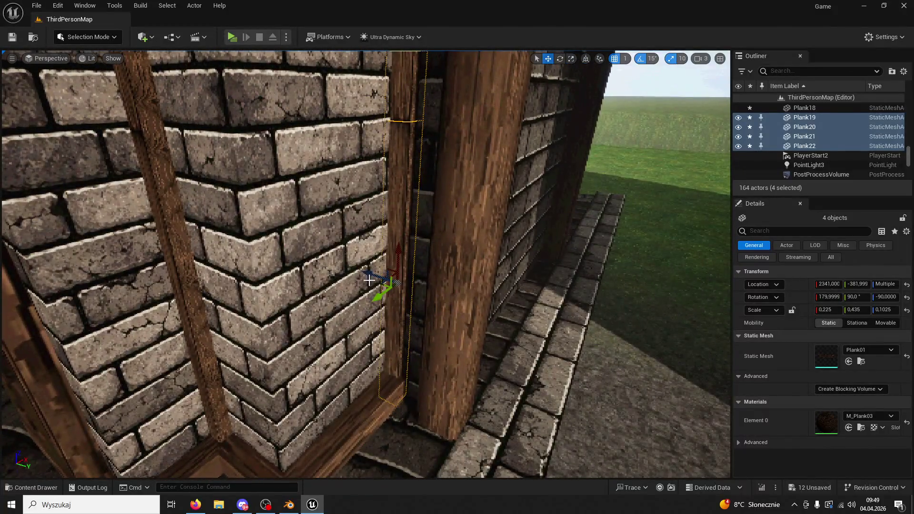
mouse_move(374, 275)
left_mouse_down()
mouse_move(352, 274)
mouse_move(376, 274)
mouse_move(289, 205)
left_mouse_up()
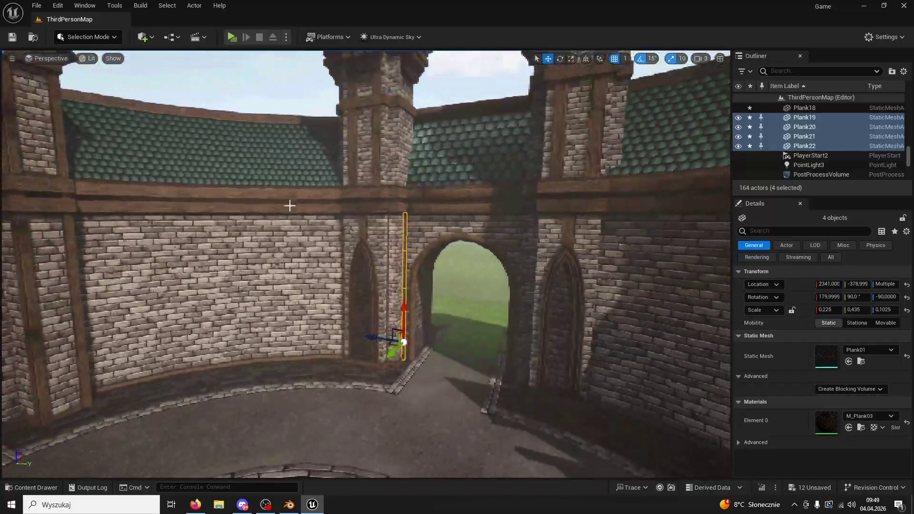
Play-test the courtyard, running the character along the curved wall toward the tower, then stop.
left_click(232, 37)
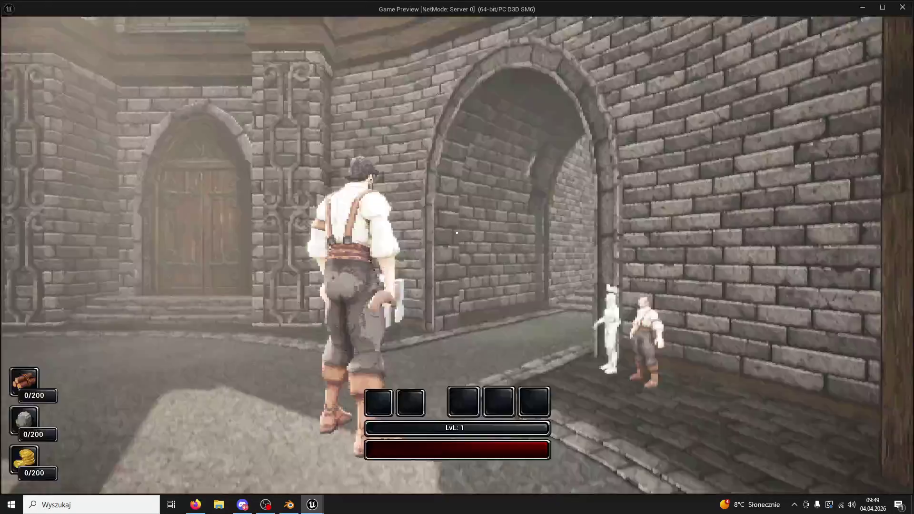
key("w")
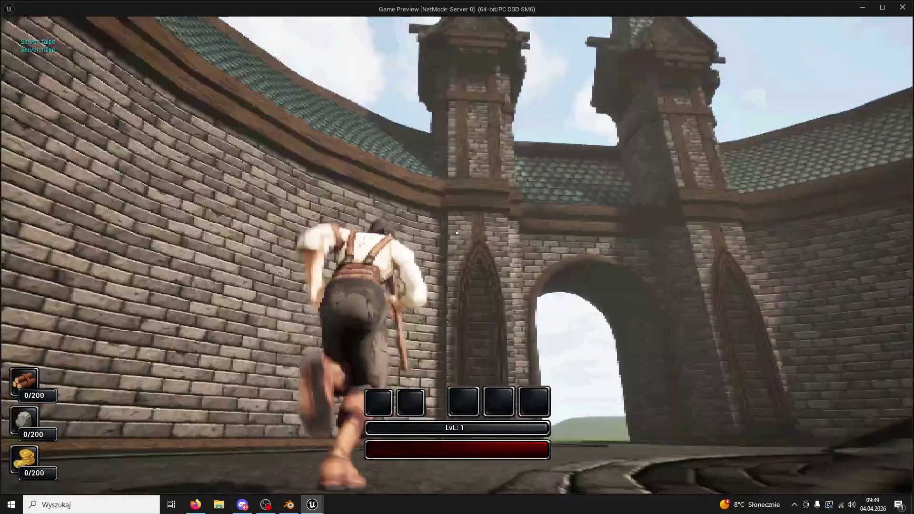
key("d")
key("a")
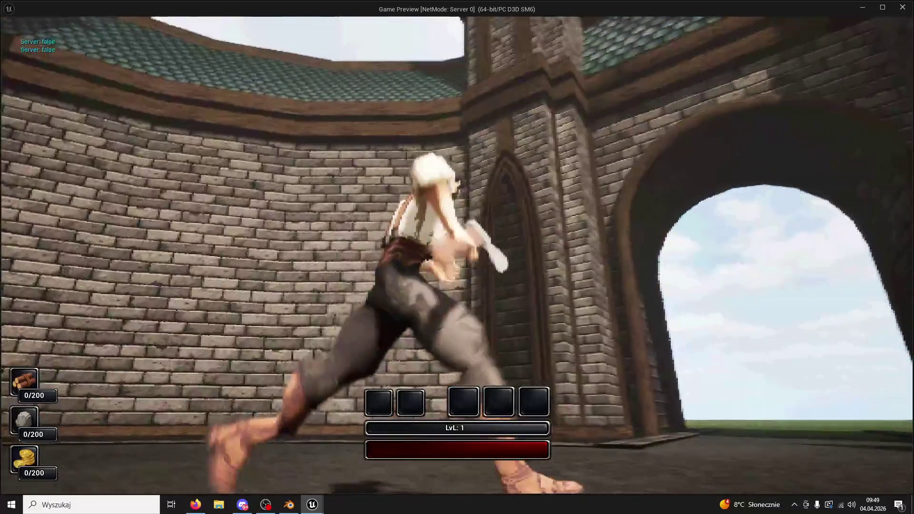
key("Escape")
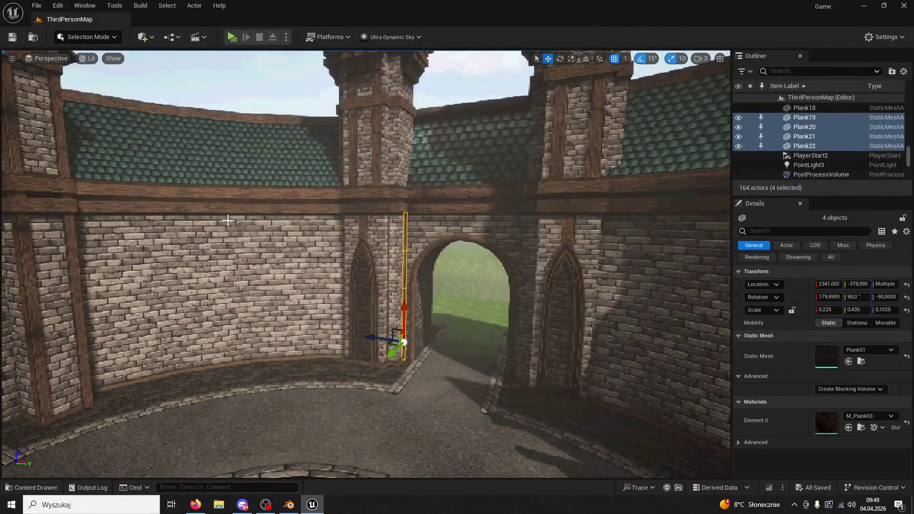
Select the first corner beam's Plank9, 11, 13 and 14 and inspect its fit at the base.
key("w")
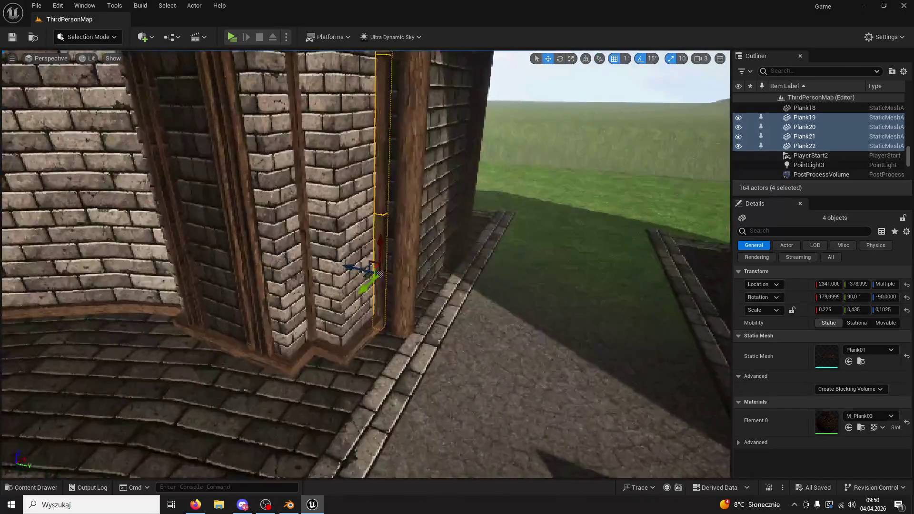
key("w")
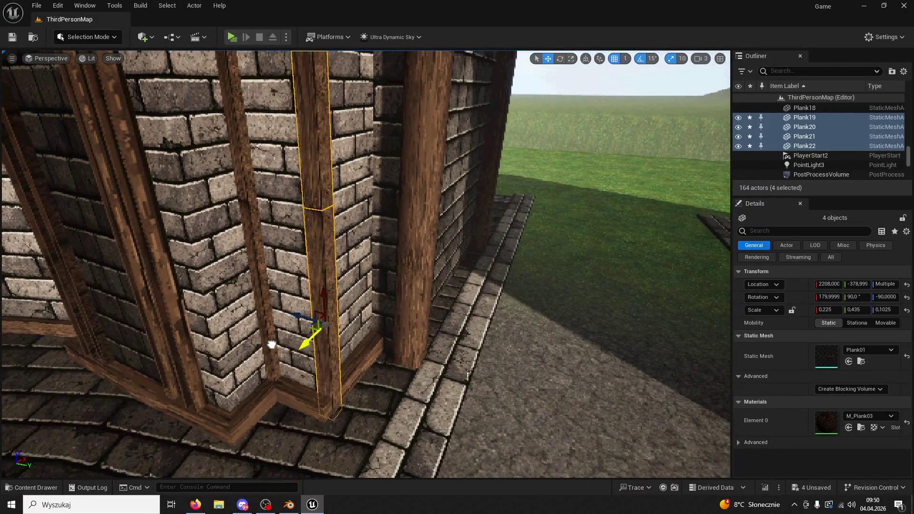
left_click_drag(262, 348, 309, 324)
key("w")
key("w")
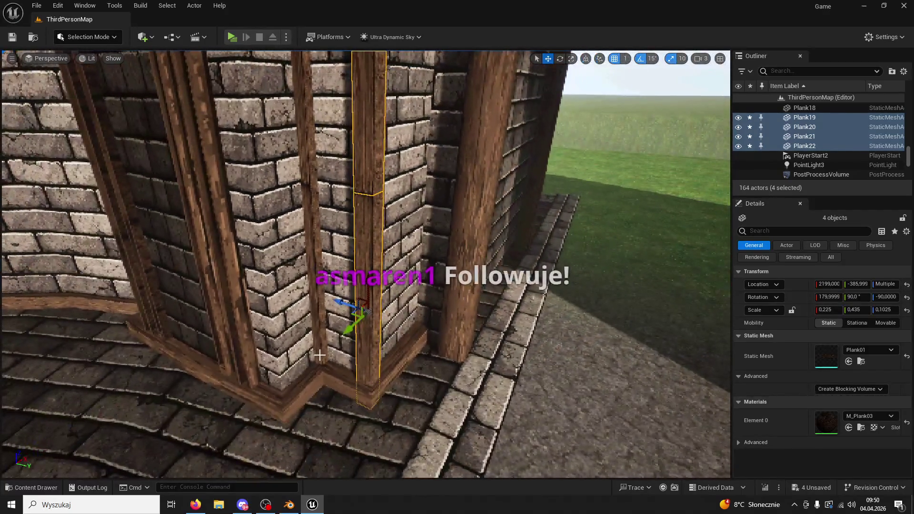
left_click(315, 294)
left_click(311, 161, "ctrl")
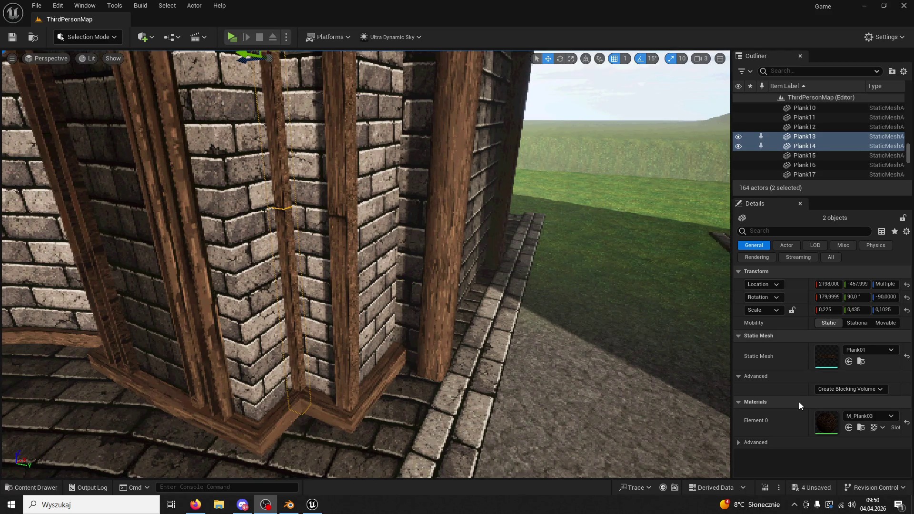
key("f")
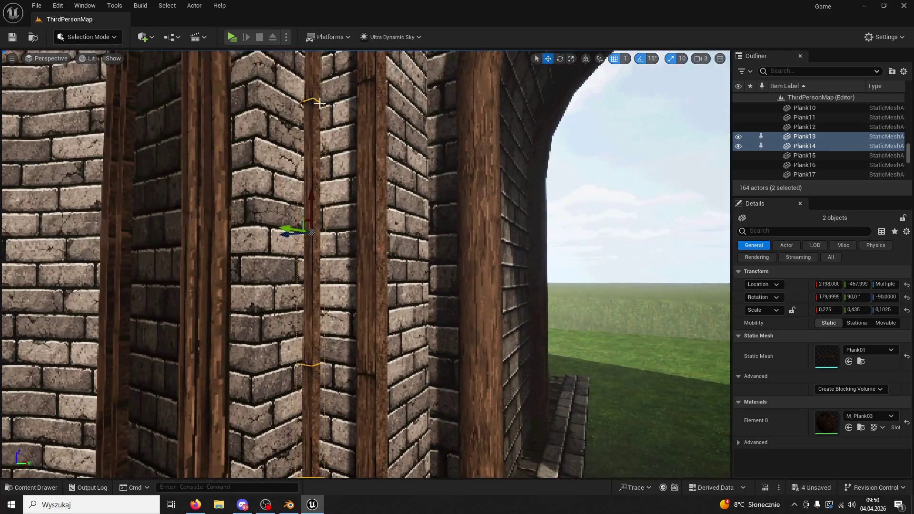
left_click(333, 238, "ctrl")
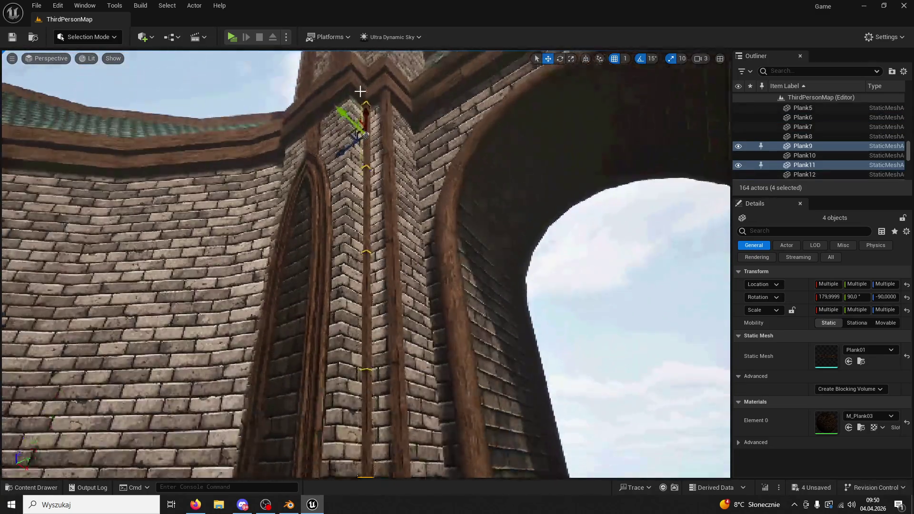
left_click(362, 119, "ctrl")
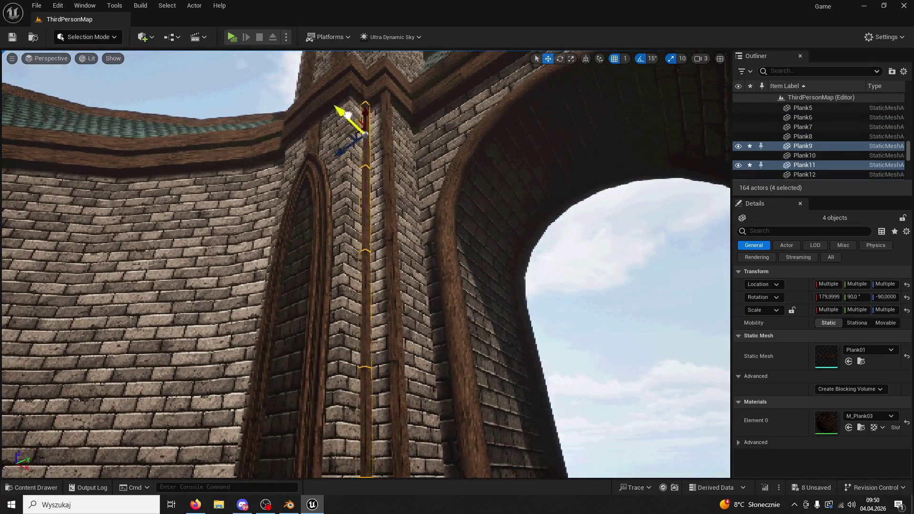
mouse_move(401, 201)
left_mouse_down()
mouse_move(404, 257)
mouse_move(402, 214)
mouse_move(381, 295)
mouse_move(370, 293)
mouse_move(380, 339)
mouse_move(342, 362)
mouse_move(342, 395)
left_mouse_up()
mouse_move(410, 250)
left_mouse_down()
mouse_move(410, 285)
mouse_move(399, 282)
mouse_move(372, 379)
left_mouse_up()
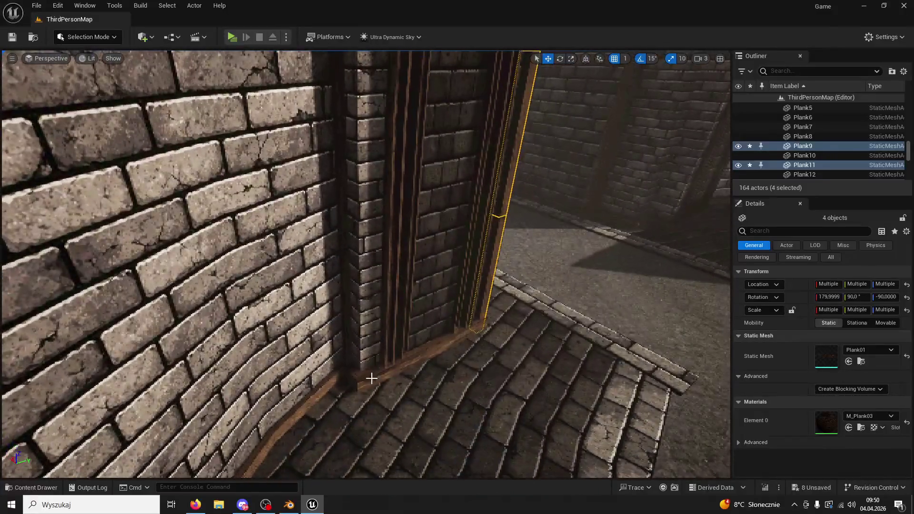
Select Plank15–Plank18 beside the pointed arch, check them at X 2129, and save the level.
left_click(340, 303)
left_click(347, 221, "ctrl")
left_click_drag(347, 220, 326, 180)
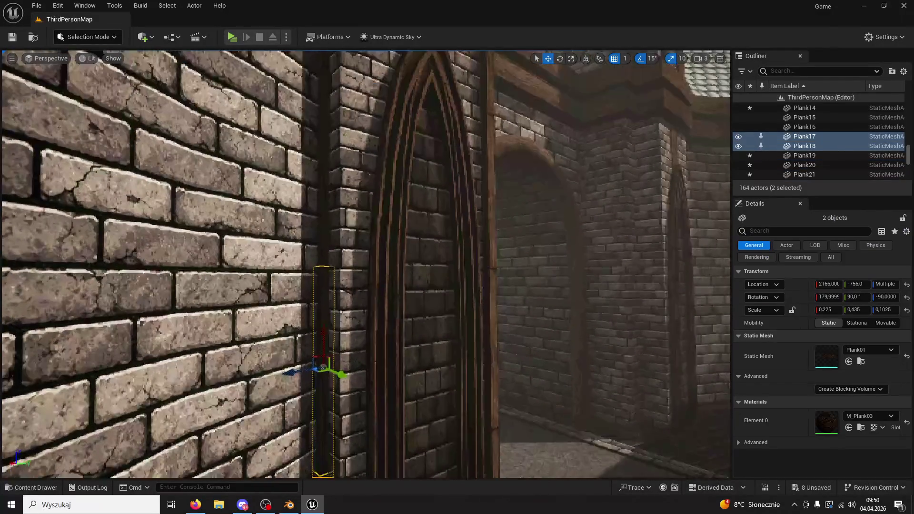
left_click(326, 91, "ctrl")
mouse_move(326, 91)
left_mouse_down()
mouse_move(326, 72)
mouse_move(333, 117)
mouse_move(351, 122)
mouse_move(350, 181)
mouse_move(333, 143)
mouse_move(305, 147)
left_mouse_up()
left_click(323, 102, "ctrl")
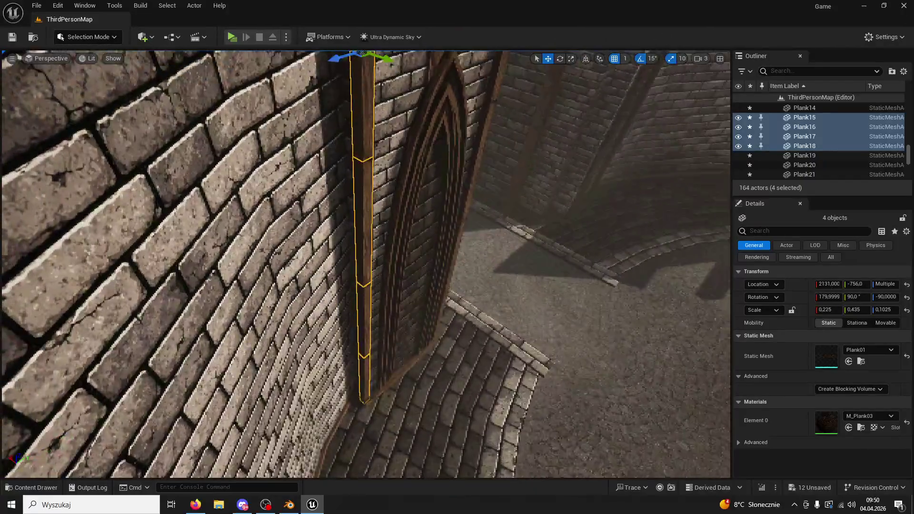
key("f")
left_click_drag(394, 177, 373, 174)
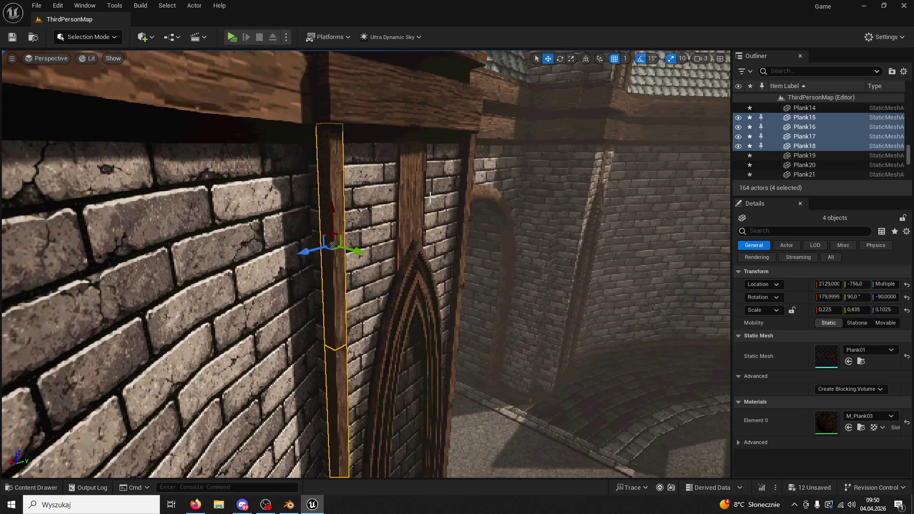
mouse_move(480, 242)
left_mouse_down()
mouse_move(455, 250)
mouse_move(406, 228)
left_mouse_up()
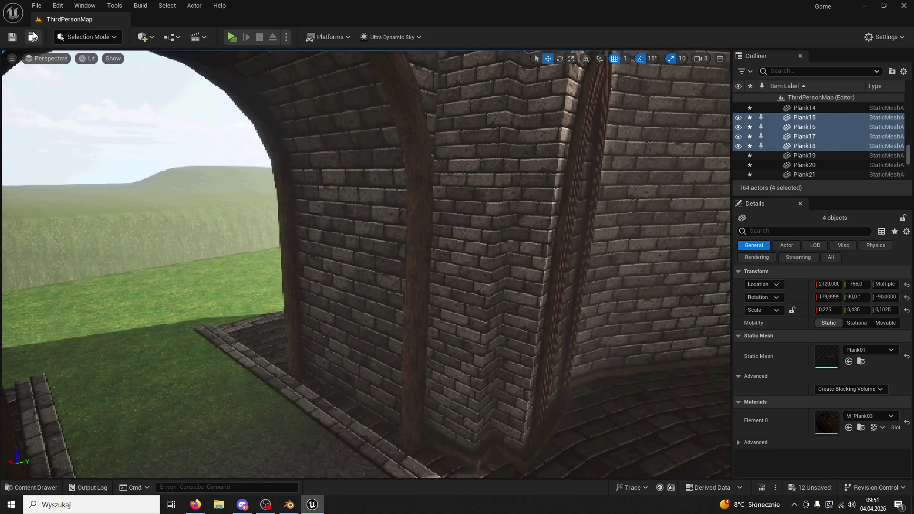
left_click(14, 39)
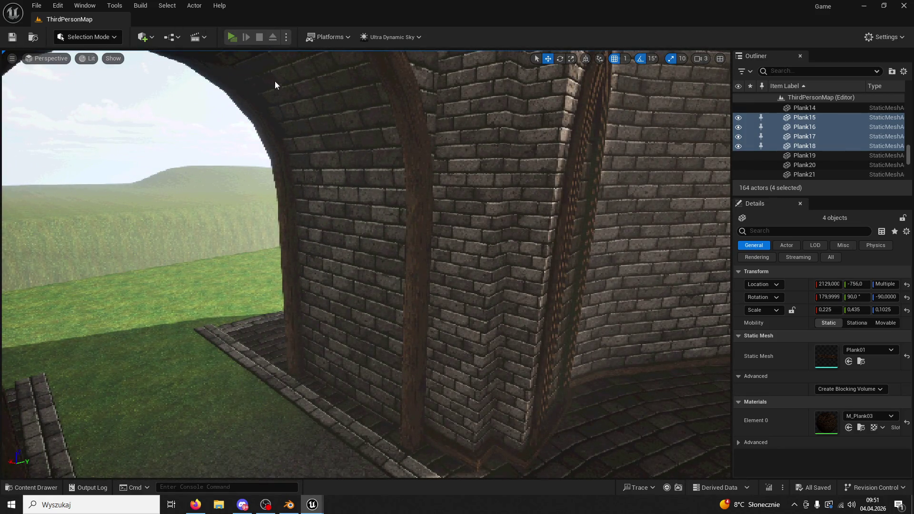
Play-test with Alt+P, running the character past the courtyard arch along the tower wall, then stop with Esc.
key("alt+p")
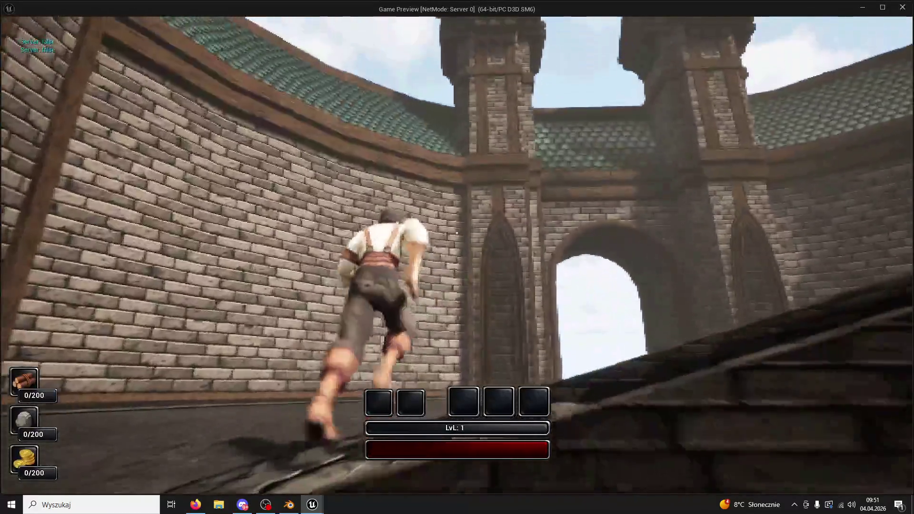
key("w")
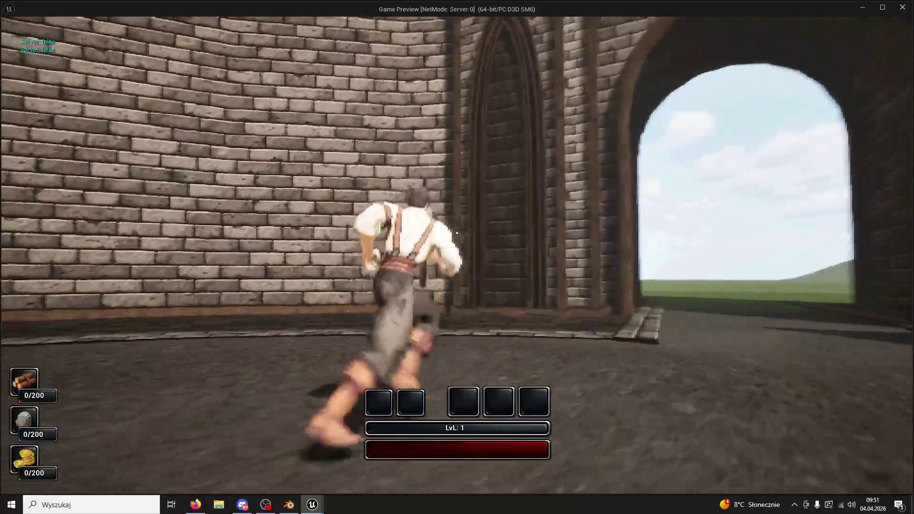
key("w")
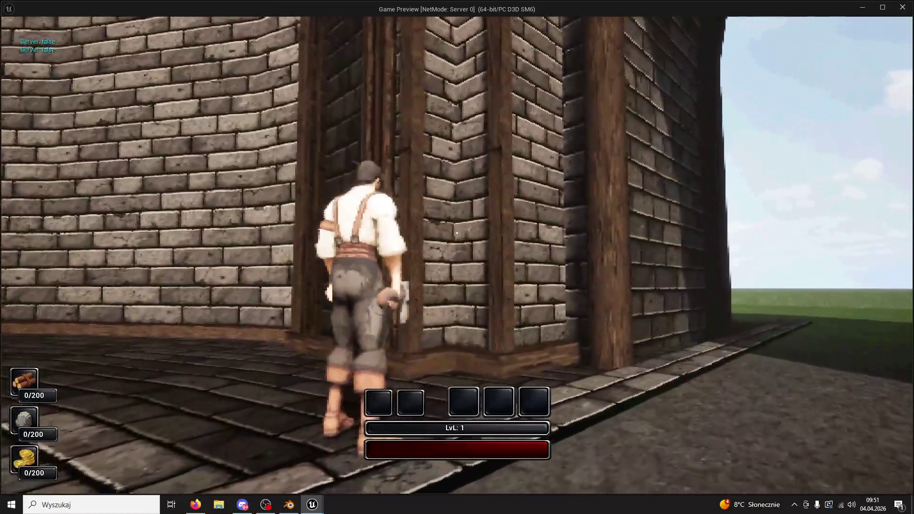
key("w")
key("Escape")
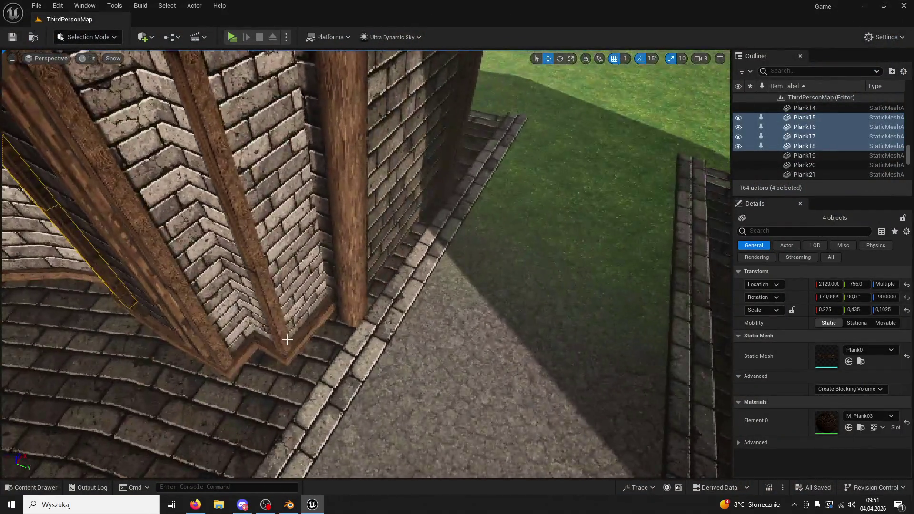
Select the Plank19–Plank22 beam and place a copy further along the tower corner.
left_click(269, 310)
left_click(269, 310, "ctrl")
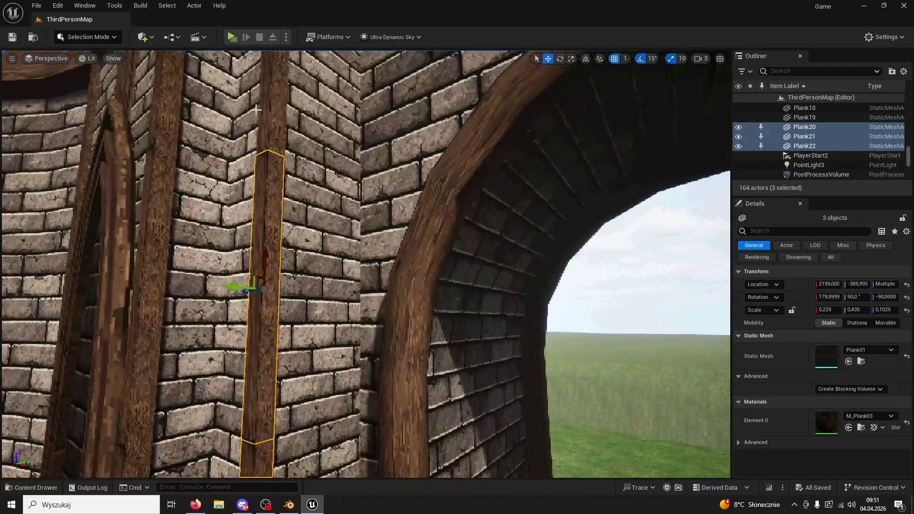
left_click(256, 111, "ctrl")
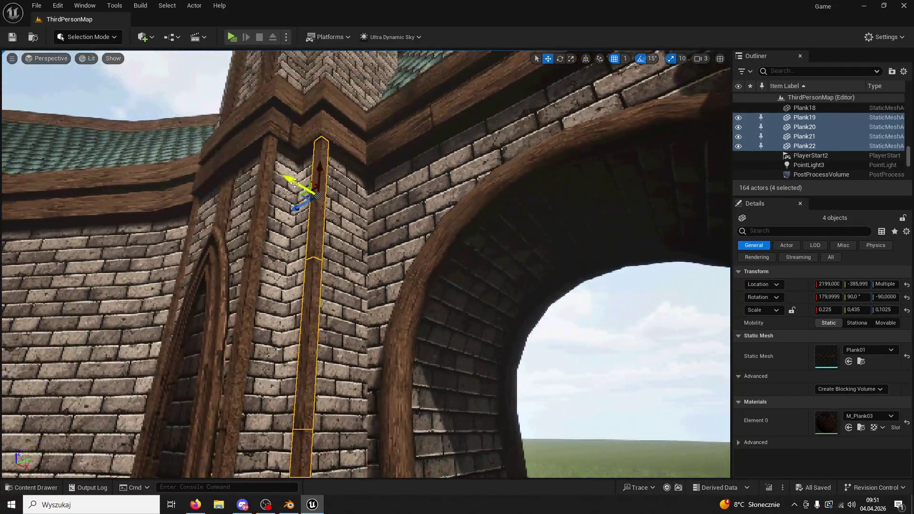
left_click_drag(302, 202, 305, 248)
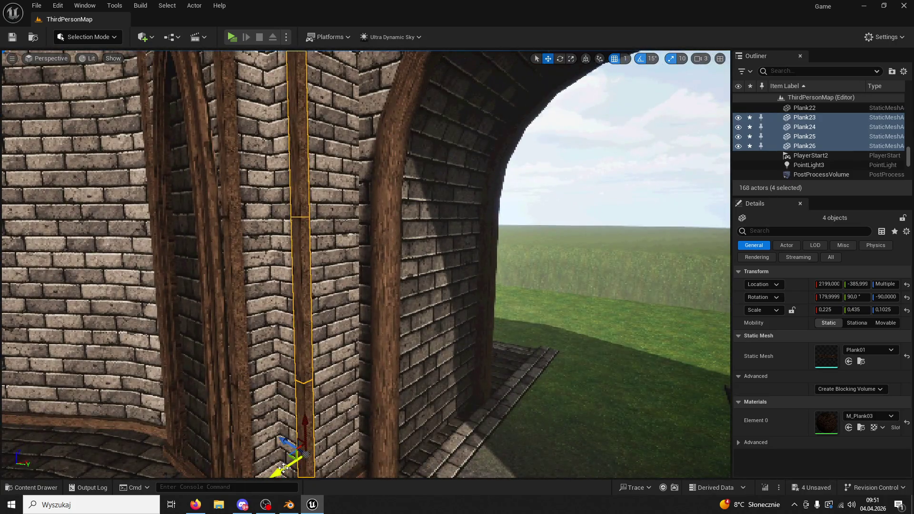
mouse_move(343, 446)
left_mouse_down()
mouse_move(344, 476)
mouse_move(344, 457)
left_mouse_up()
Duplicate the four base planks with Ctrl+D and lift the copies up the corner toward the roof.
left_click(346, 390)
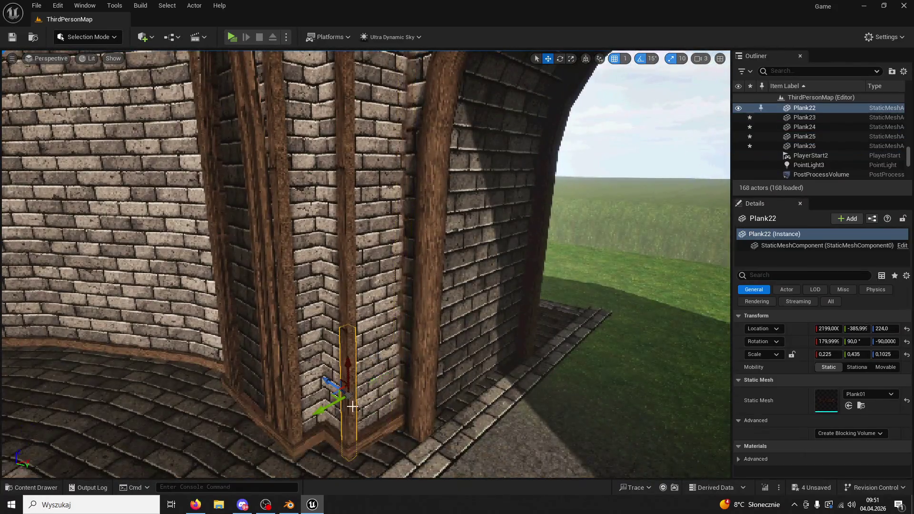
left_click(345, 237, "ctrl")
left_click(340, 141, "ctrl")
mouse_move(340, 141)
left_mouse_down()
mouse_move(334, 138)
mouse_move(384, 219)
mouse_move(297, 302)
left_mouse_up()
left_click(336, 130, "ctrl")
key("ctrl+d")
left_click_drag(307, 137, 309, 109)
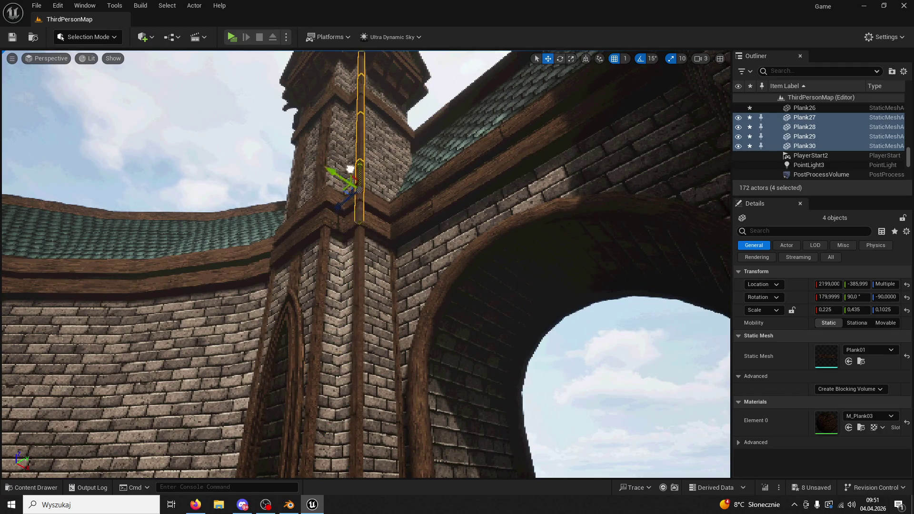
left_click_drag(351, 150, 343, 205)
left_click(510, 347)
left_click_drag(509, 347, 529, 290)
Select Plank13 and Plank14 and stack copies higher up the corner until they reach the roof.
left_click(269, 309)
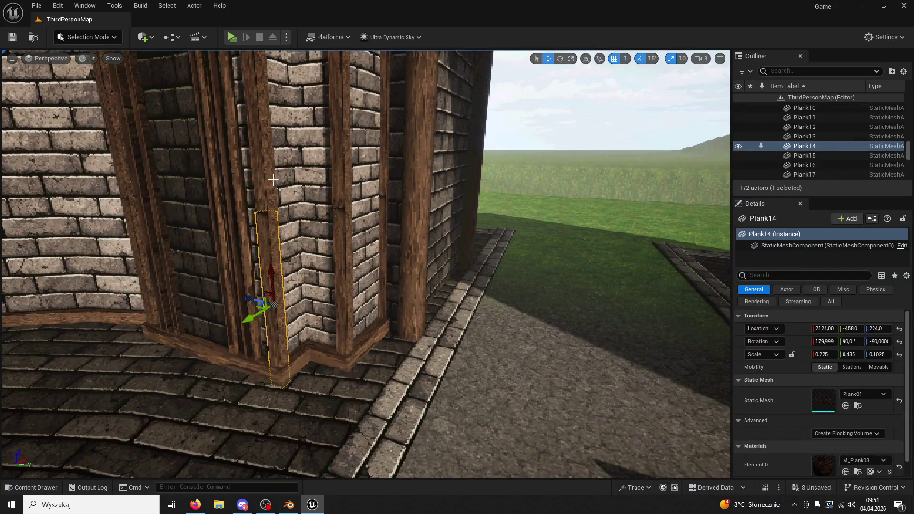
left_click(272, 262, "ctrl")
left_click_drag(272, 262, 267, 195)
left_click(306, 114, "ctrl")
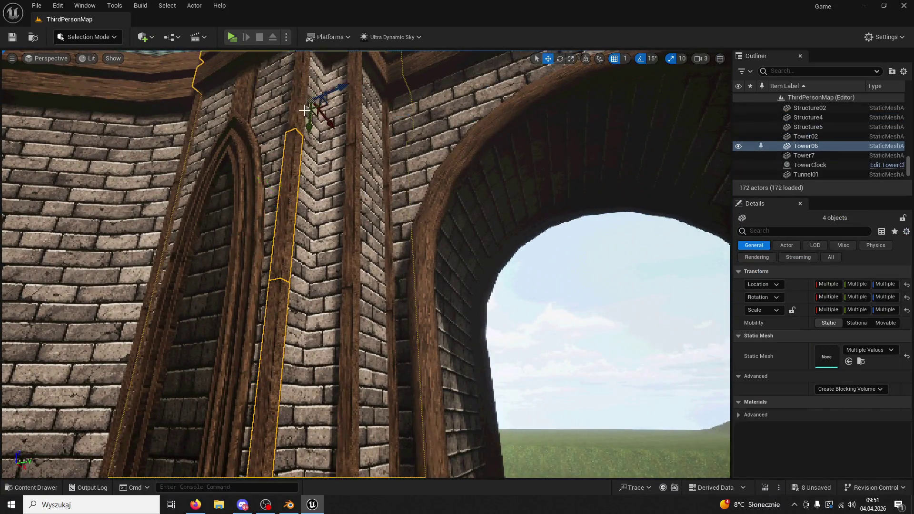
left_click_drag(306, 114, 329, 155)
key("ctrl+z")
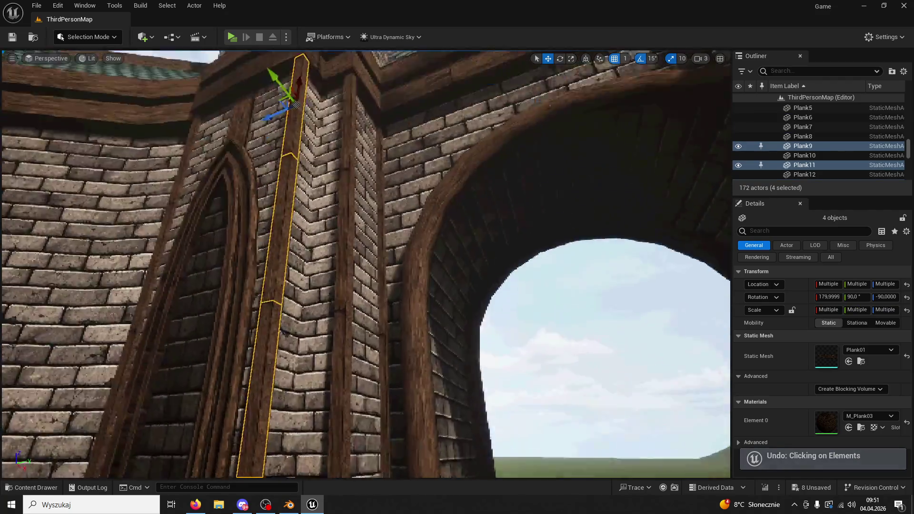
left_click_drag(333, 220, 330, 209)
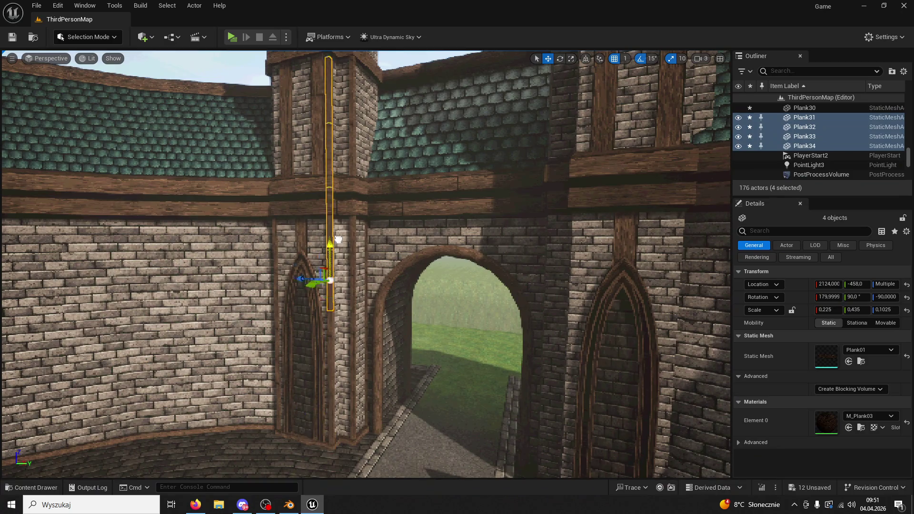
left_click_drag(319, 140, 318, 140)
mouse_move(362, 301)
left_mouse_down()
mouse_move(352, 174)
mouse_move(423, 229)
left_mouse_up()
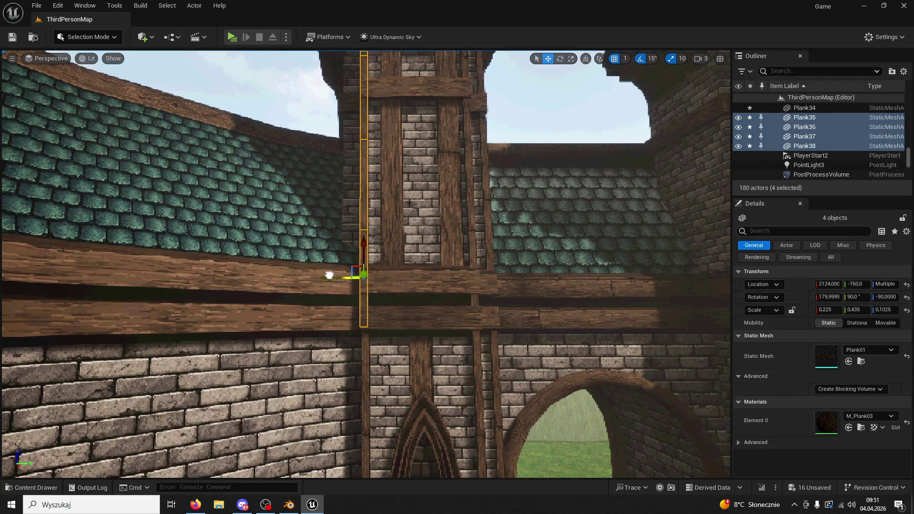
left_click_drag(331, 276, 432, 268)
left_click(509, 381)
mouse_move(510, 381)
left_mouse_down()
mouse_move(488, 340)
mouse_move(487, 364)
mouse_move(483, 341)
left_mouse_up()
Nudge Plank32 and Plank33 along Y to sit flush in the corner, then launch a play test.
key("q")
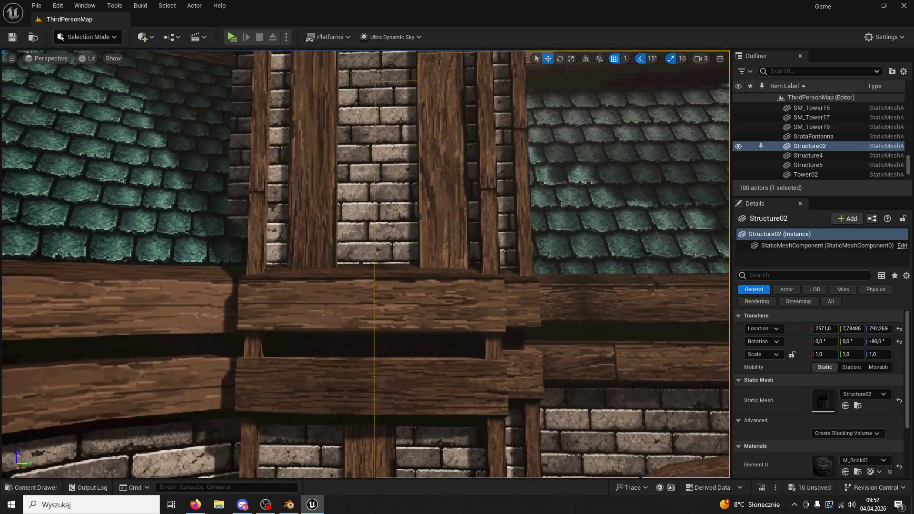
left_click(488, 174, "ctrl")
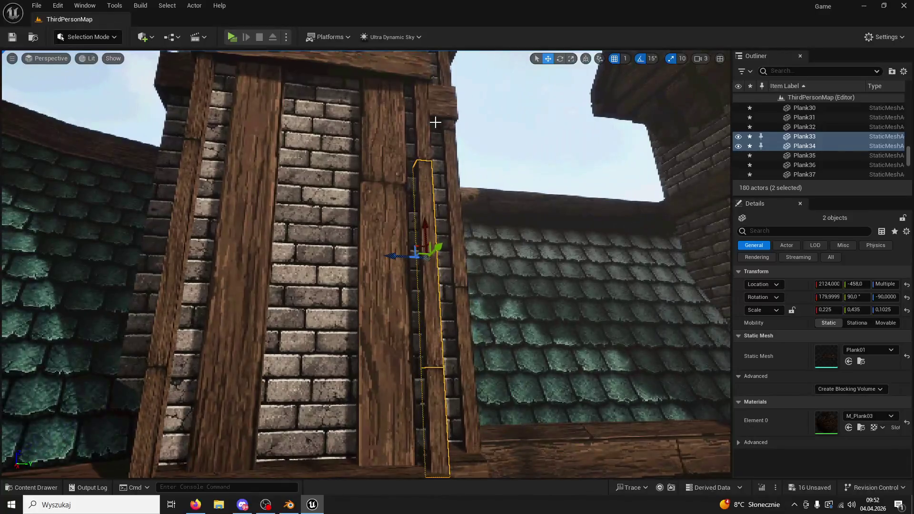
left_click(435, 122, "ctrl")
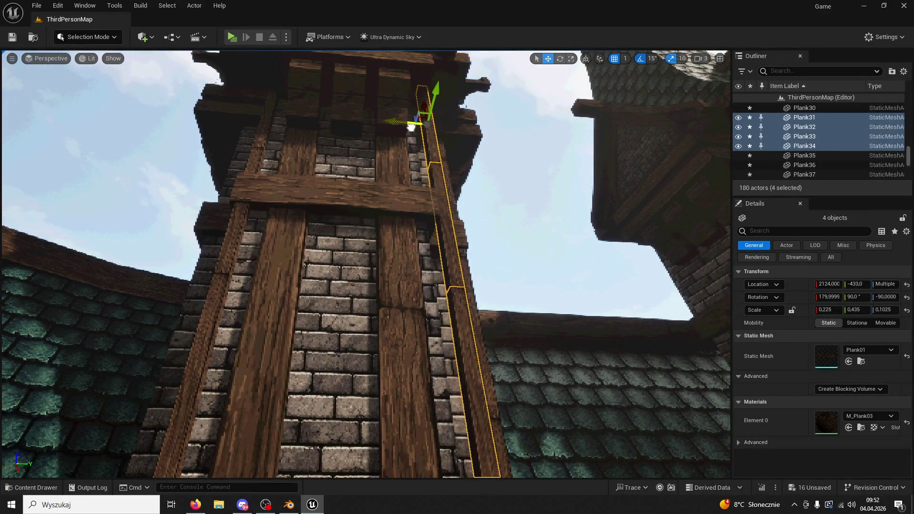
left_click_drag(405, 132, 406, 148)
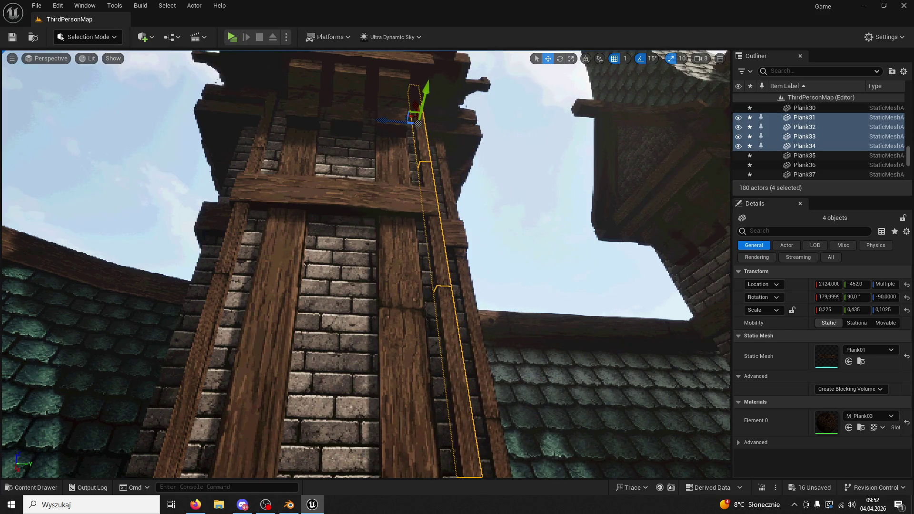
left_click(403, 100)
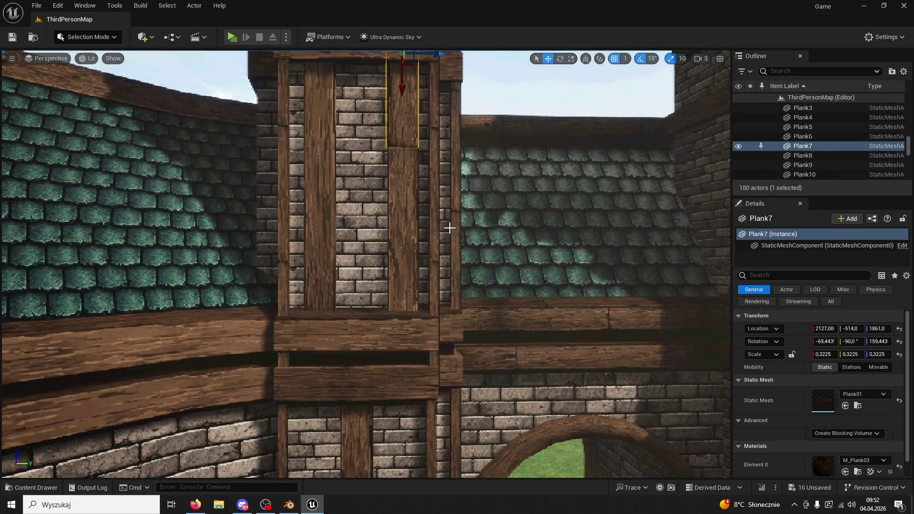
key("ctrl+z")
scroll(450, 227, "down", 5)
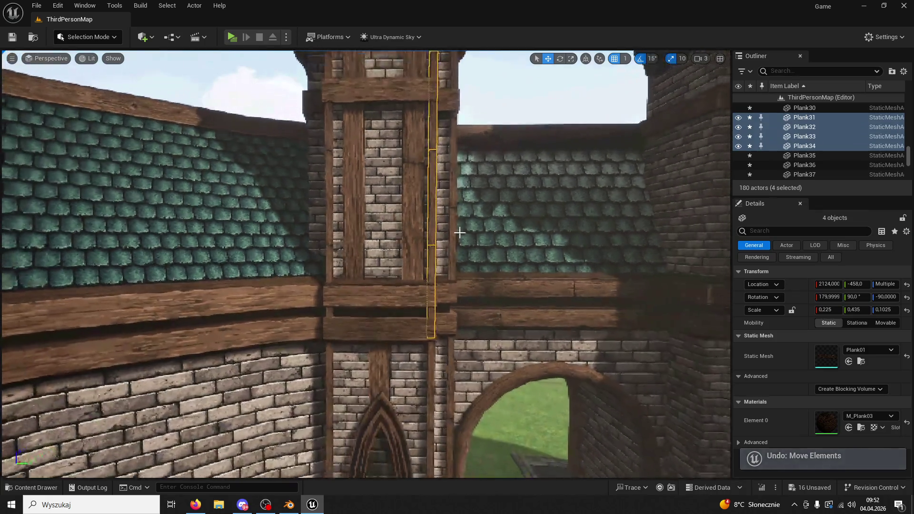
left_click(232, 37)
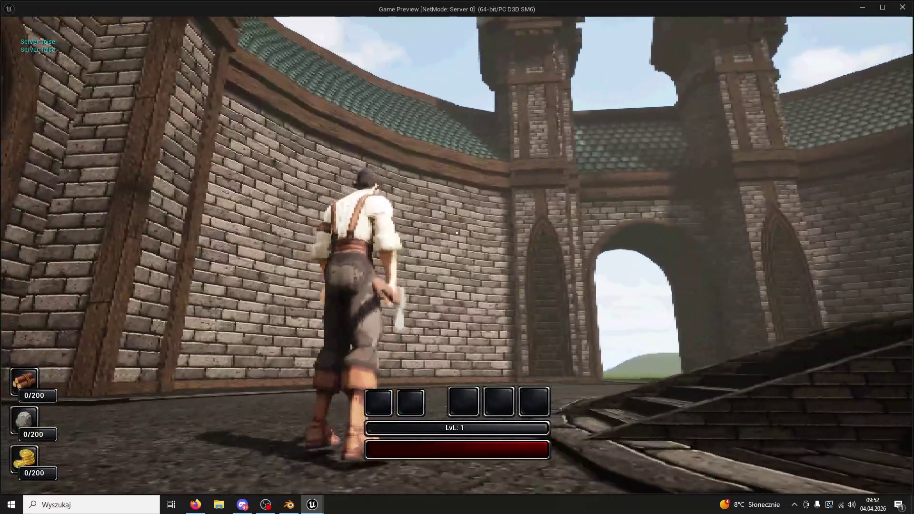
Run and jump the character around the courtyard toward the towers, then stop playing.
key("space")
key("w")
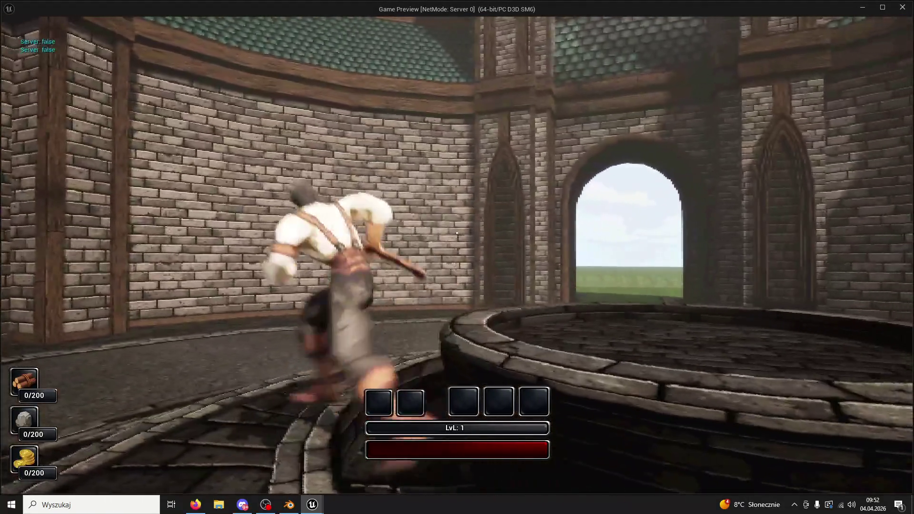
key("w")
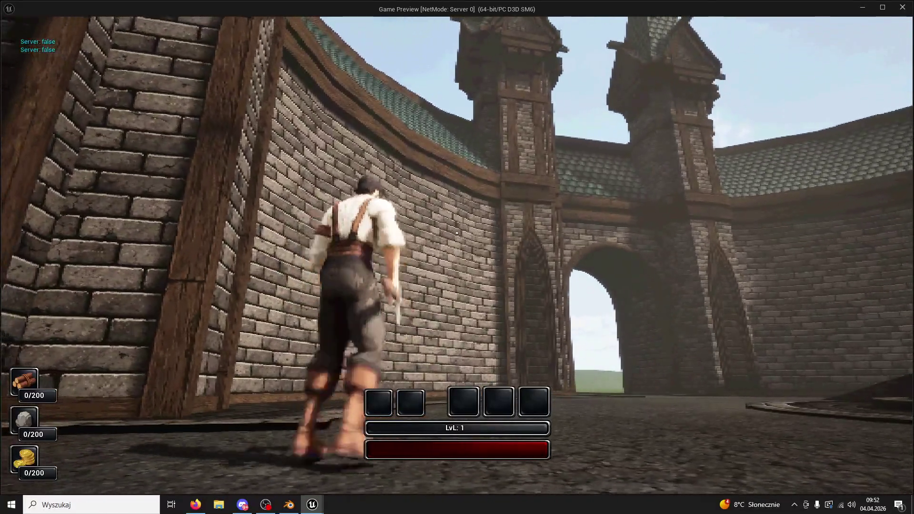
key("space")
key("Escape")
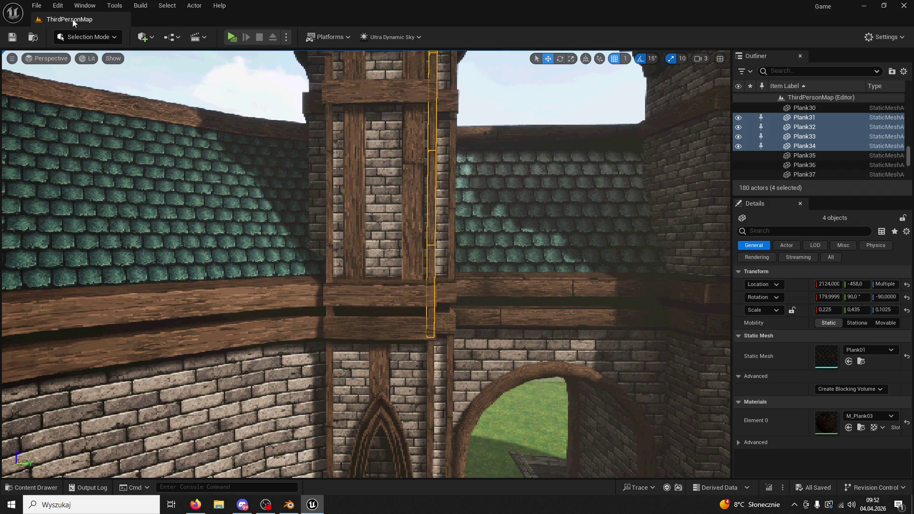
Play again, run up the stairs across the platform toward the arch, and switch to wireframe with F1.
left_click(235, 41)
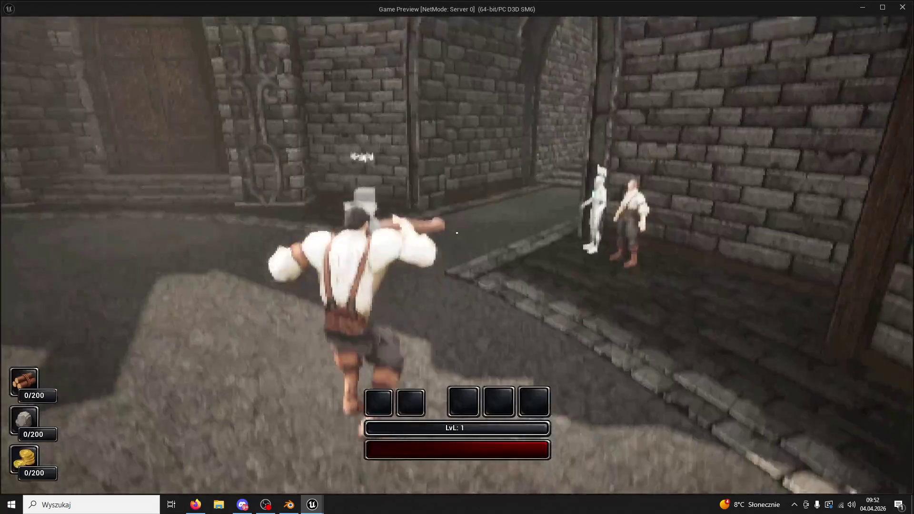
key("w")
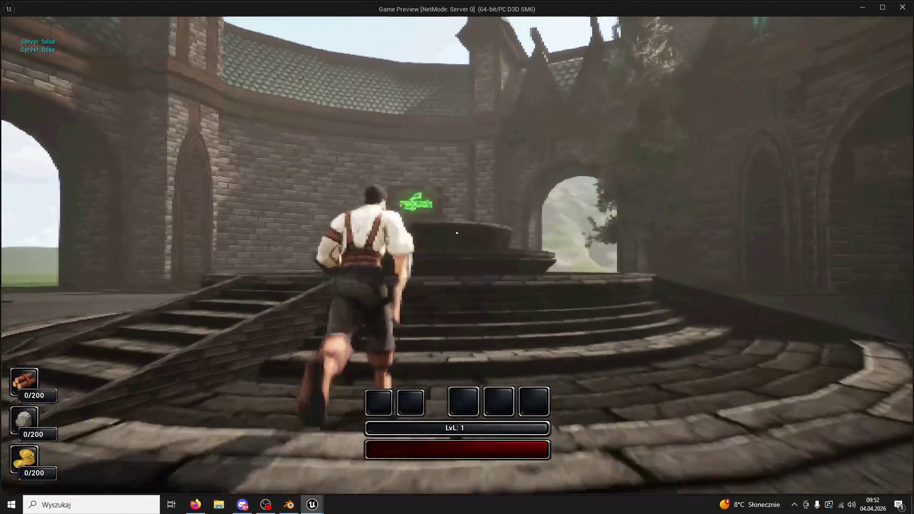
key("w")
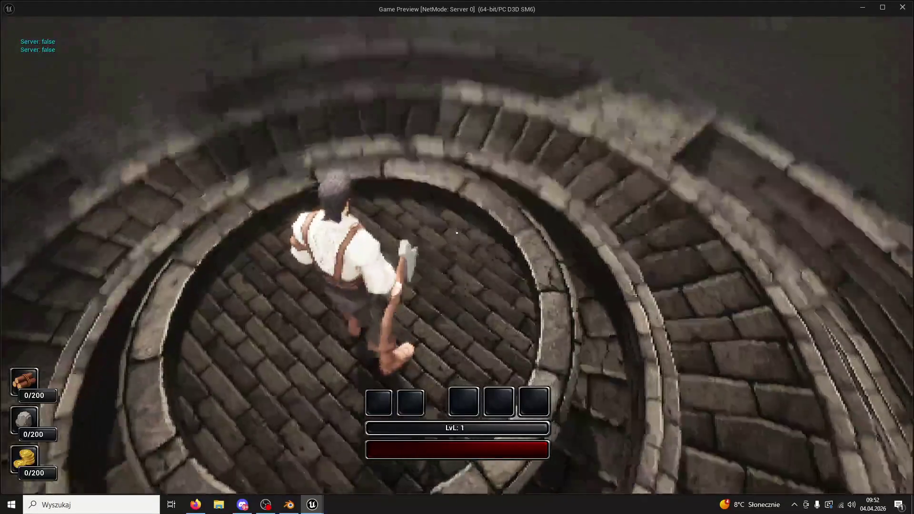
key("w")
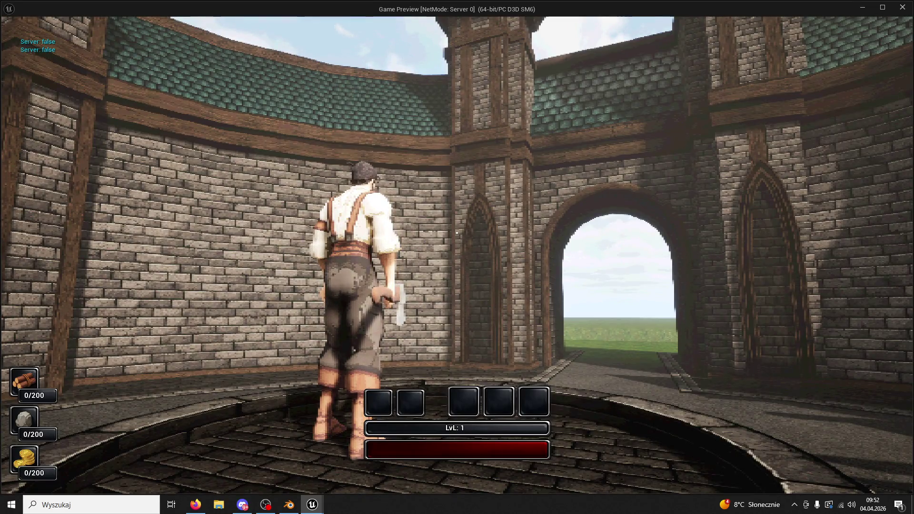
key("F1")
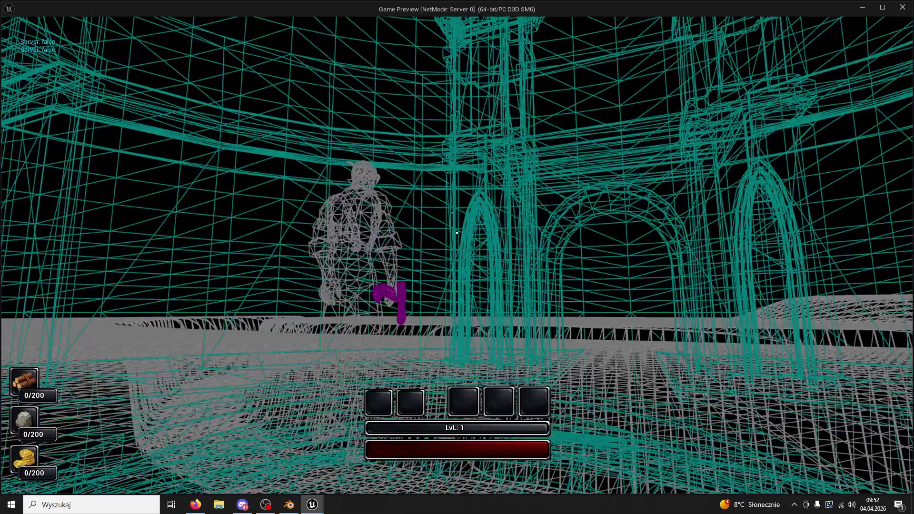
Cycle the game preview through unlit, detail lighting and shader complexity view modes.
key("F3")
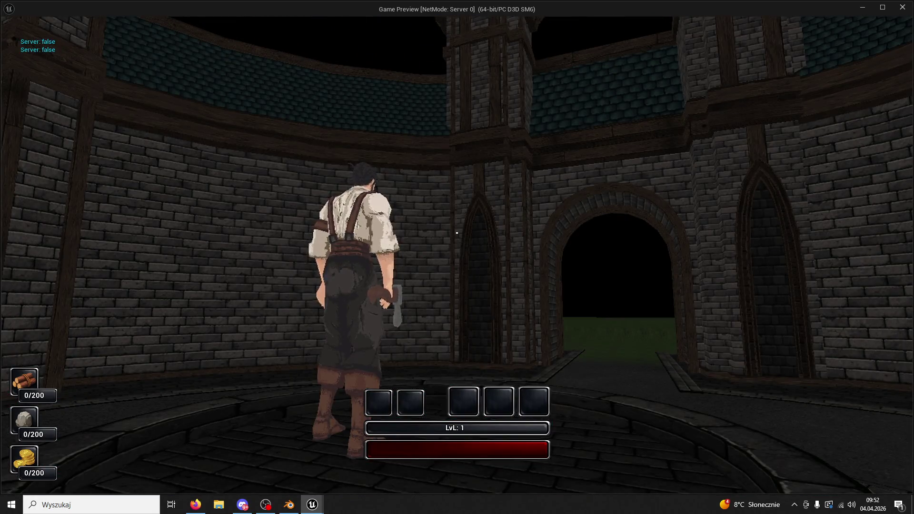
key("F3")
key("F4")
key("F5")
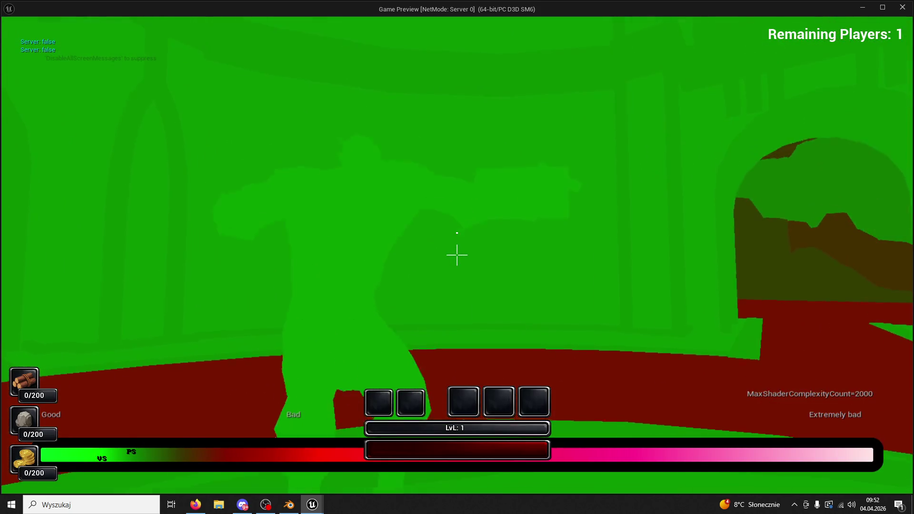
Run the character across the arena and through the archways to a tree, then chop it for 4 wood.
key("w")
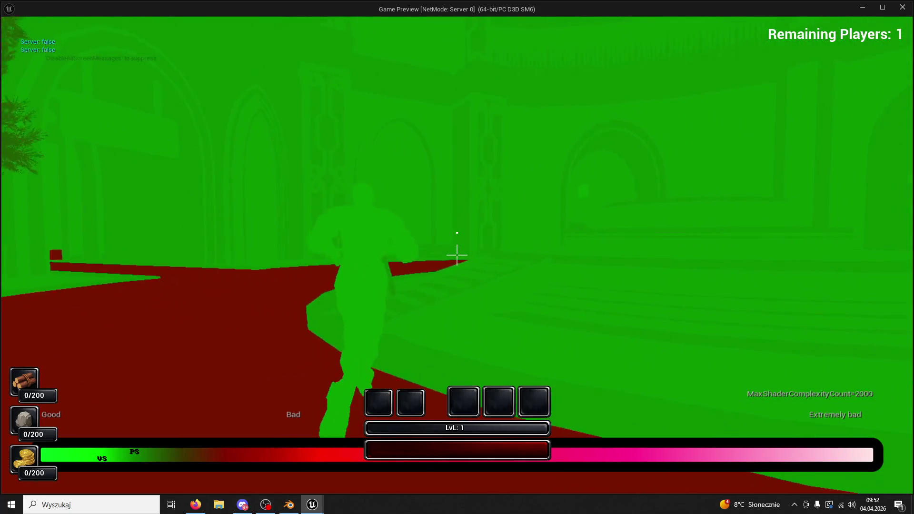
key("w")
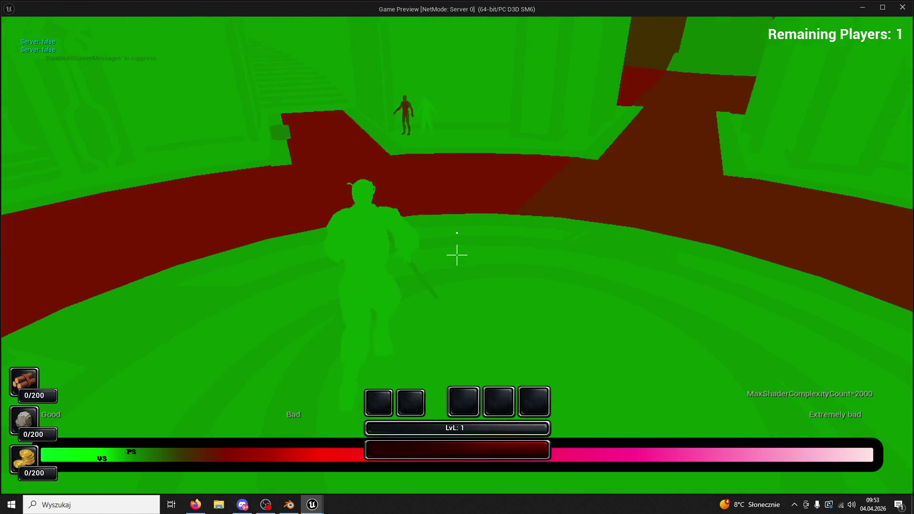
key("w")
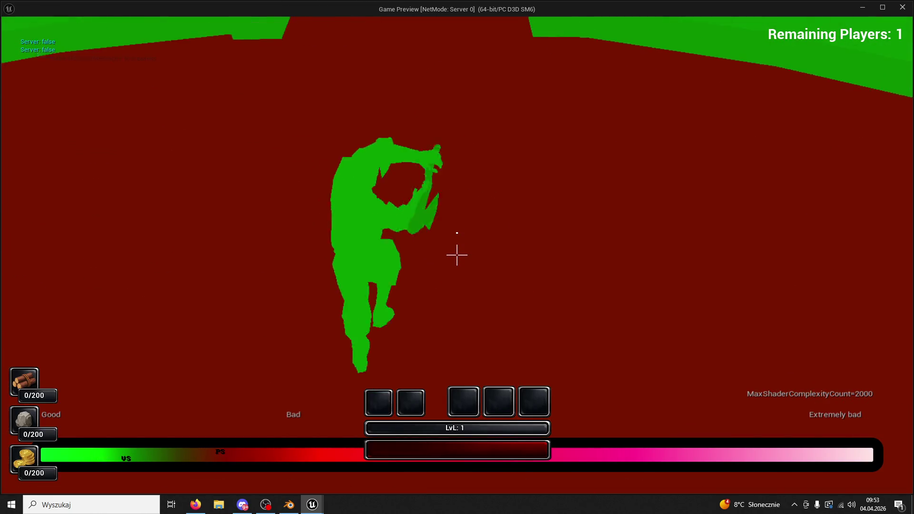
key("w")
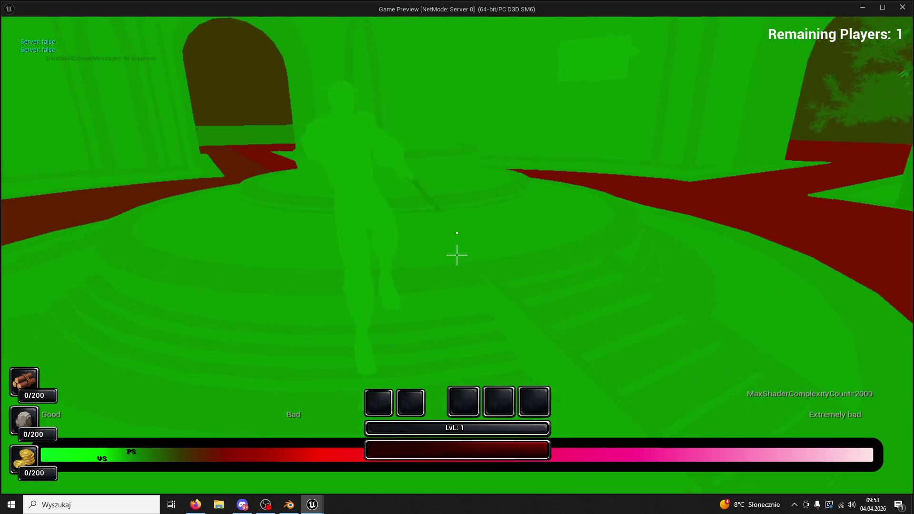
key("w")
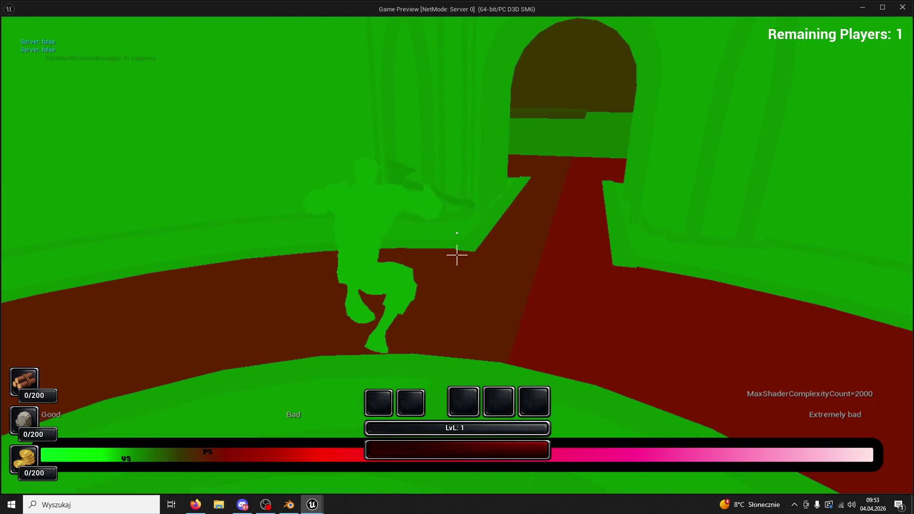
key("w")
key("w")
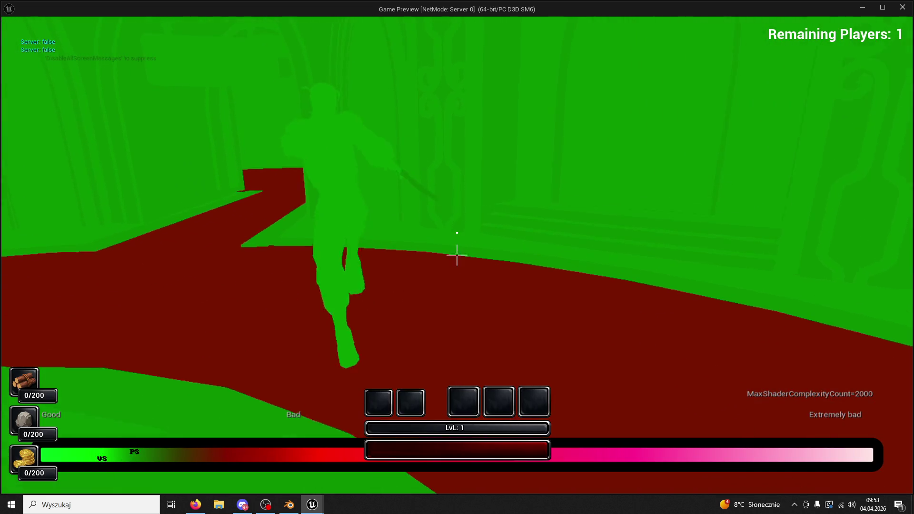
key("w")
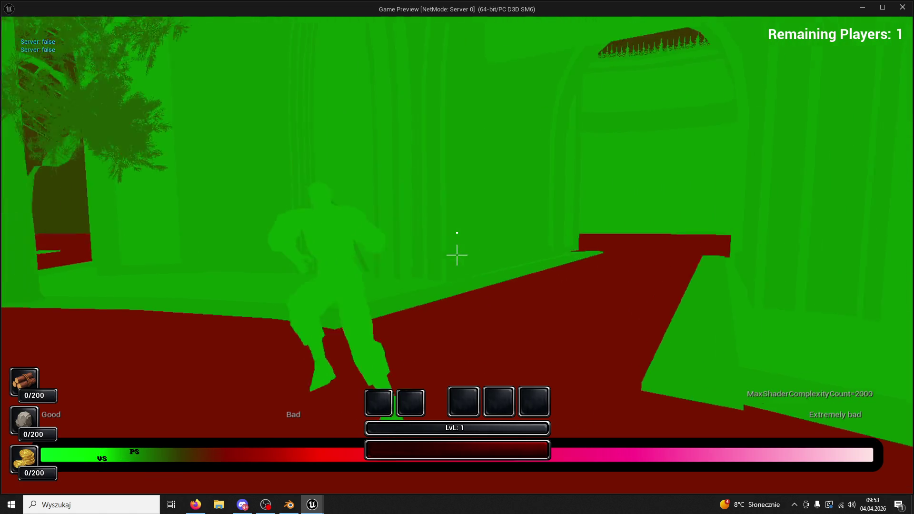
key("w")
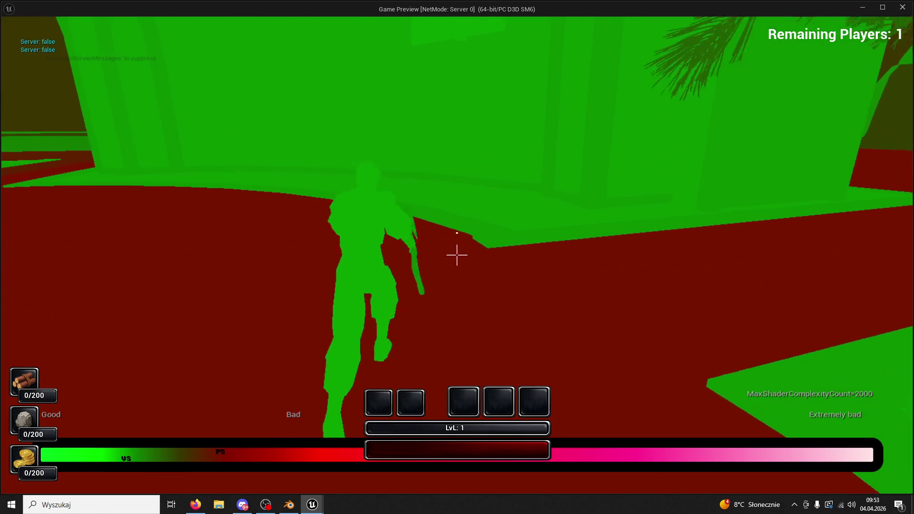
key("w")
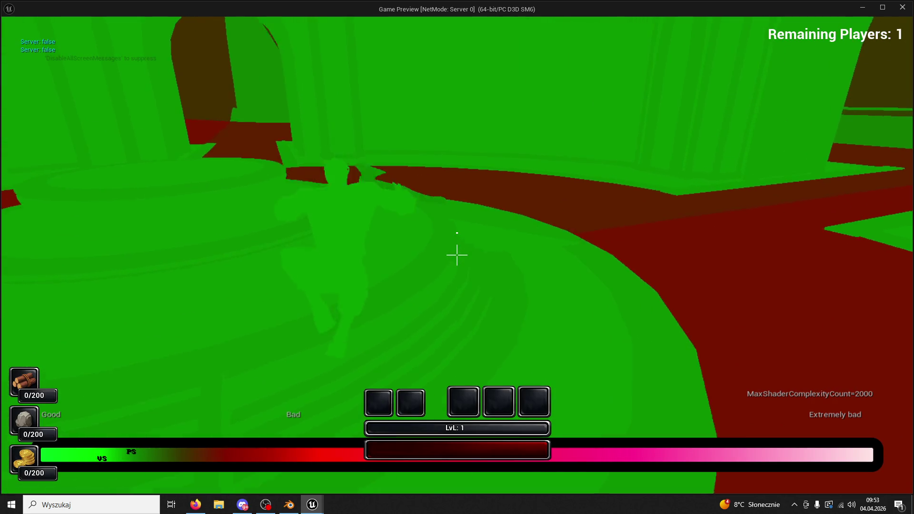
key("w")
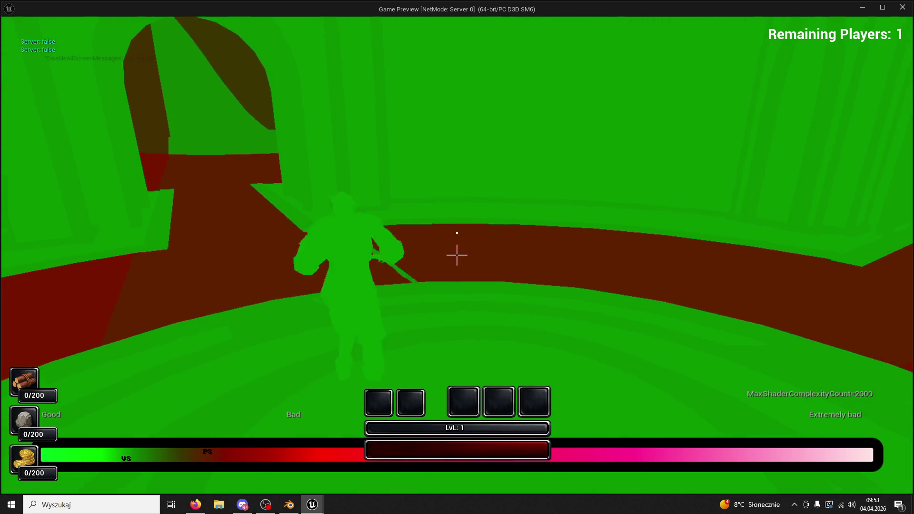
key("w")
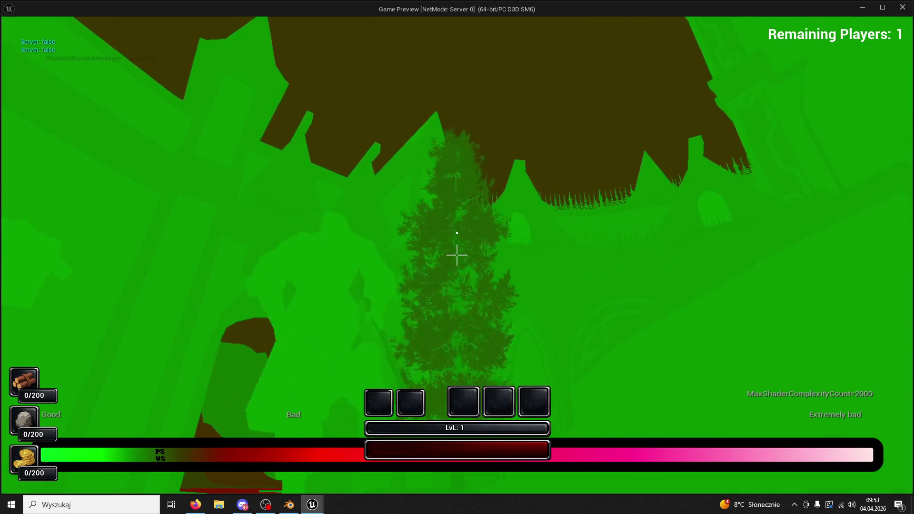
key("w")
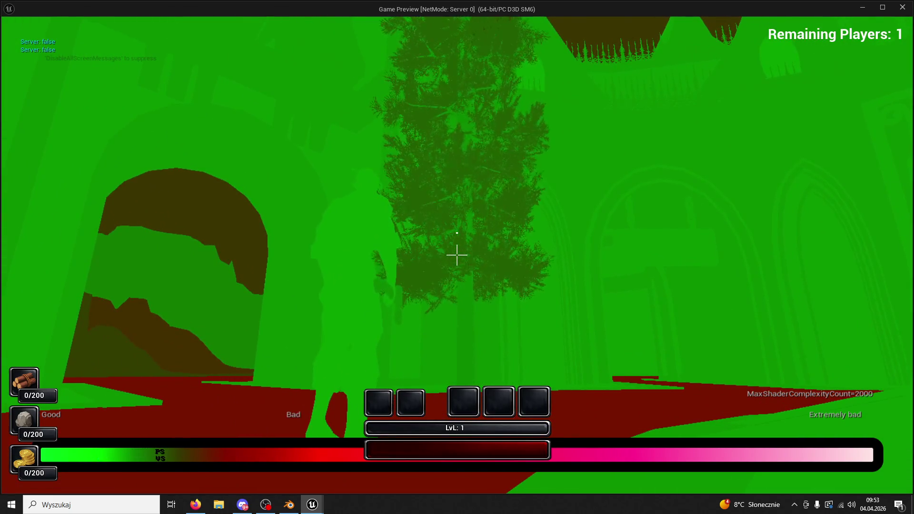
key("w")
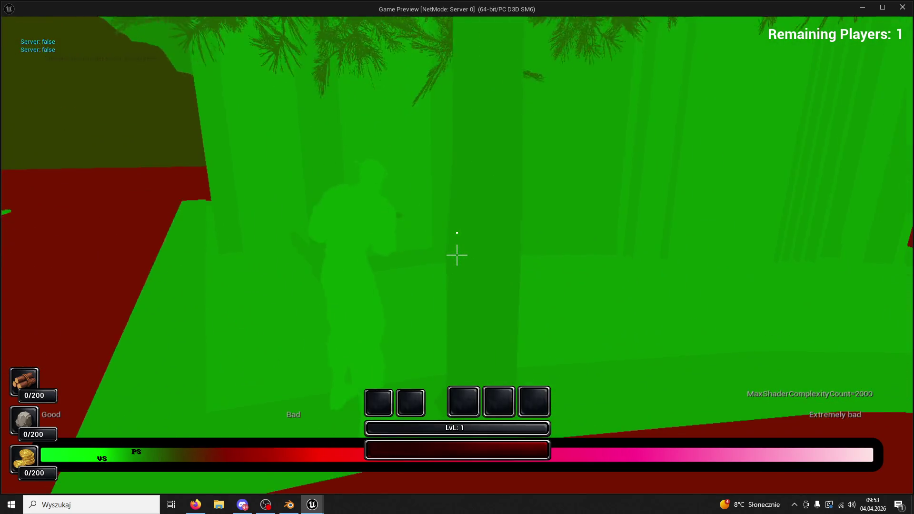
left_click(456, 255)
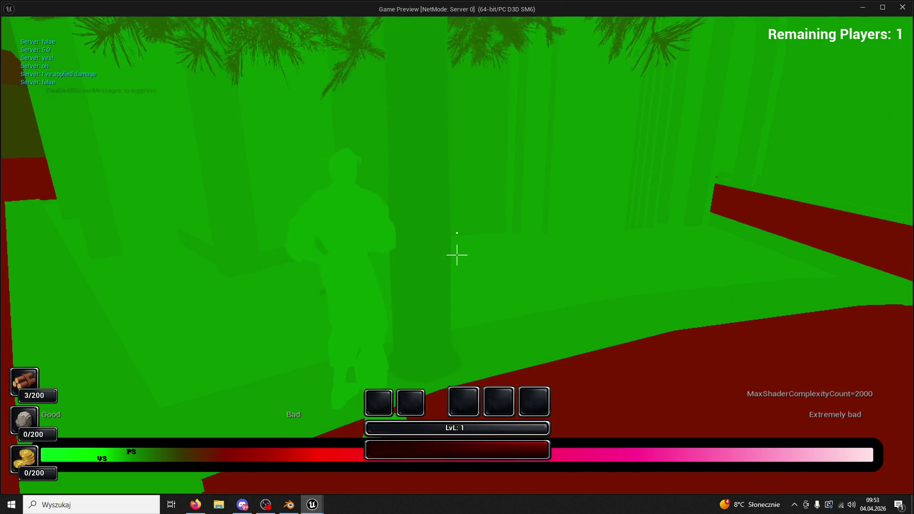
Cycle the preview's view modes back to normal lit rendering.
key("F4")
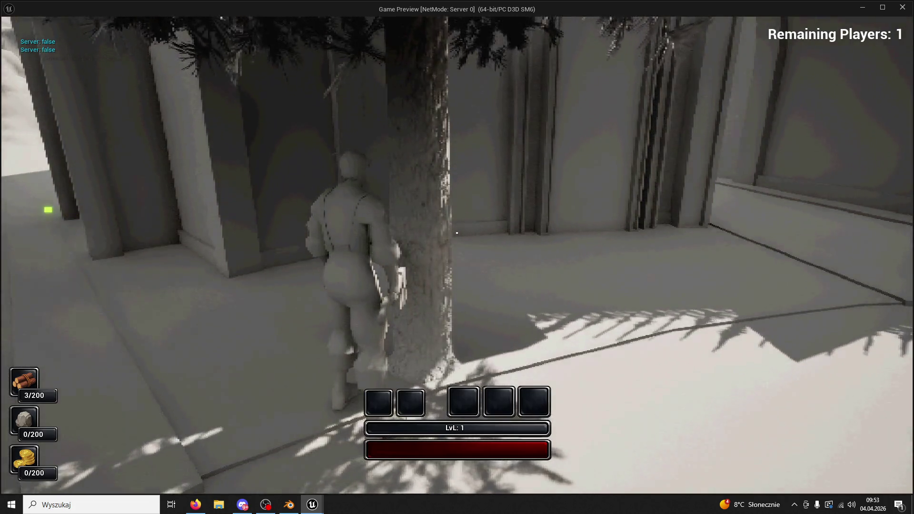
key("F3")
key("F5")
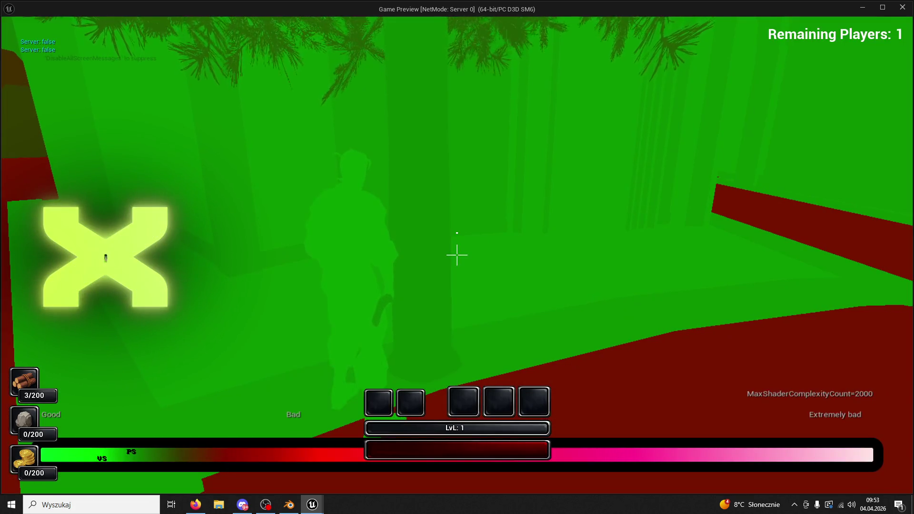
key("F4")
key("F3")
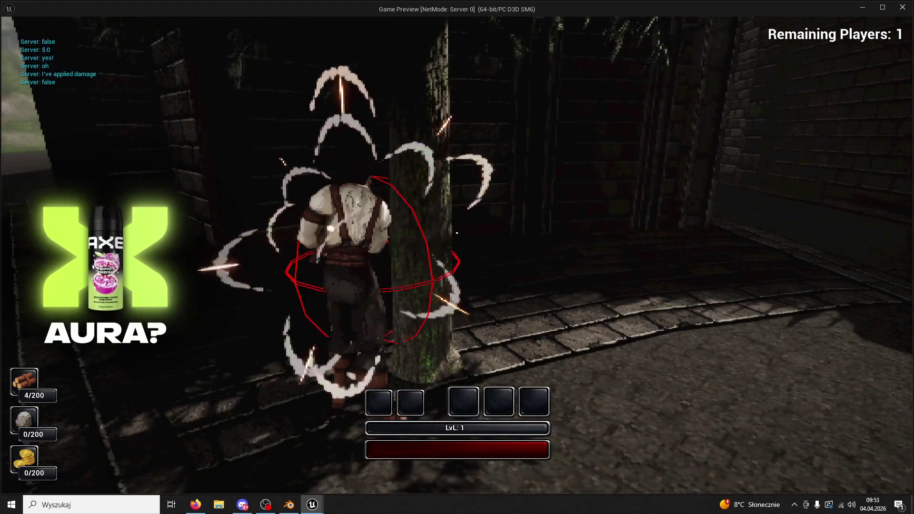
Chop the tree once more for 5 wood, run and jump across the courtyard, then stop Play In Editor.
left_click(457, 232)
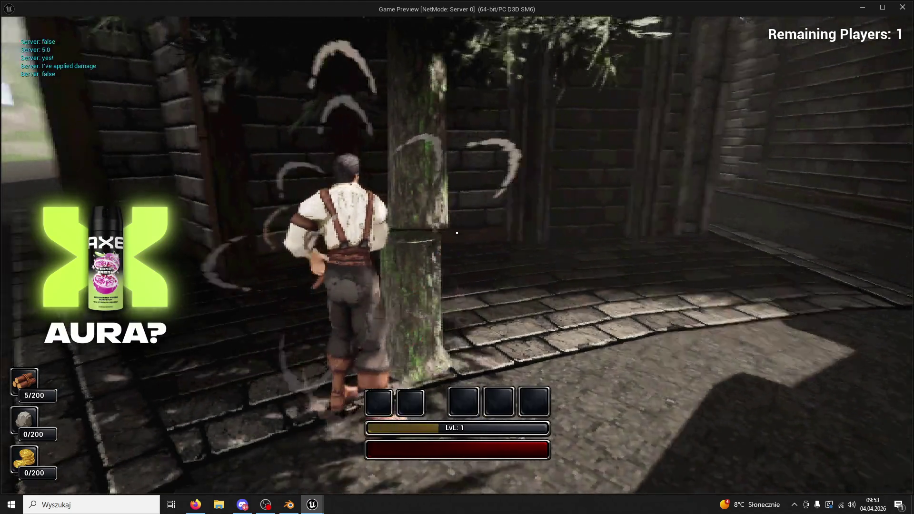
key("w")
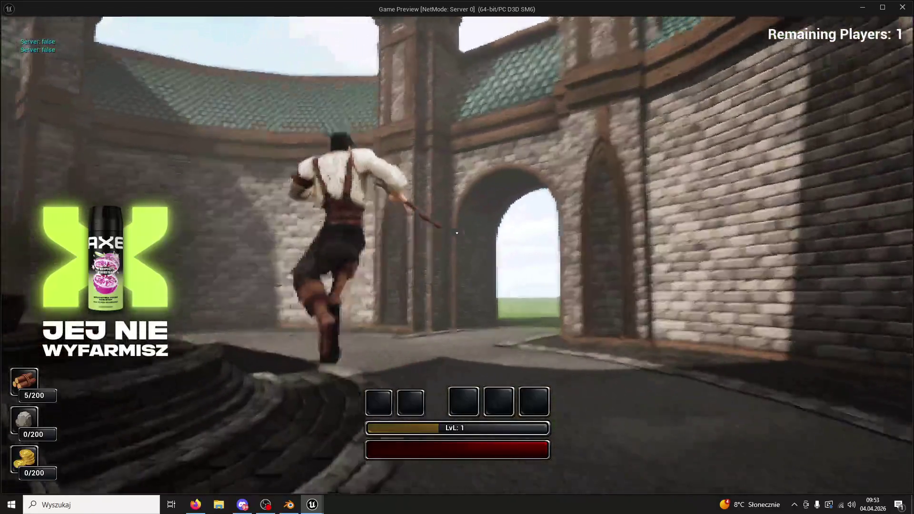
key("w")
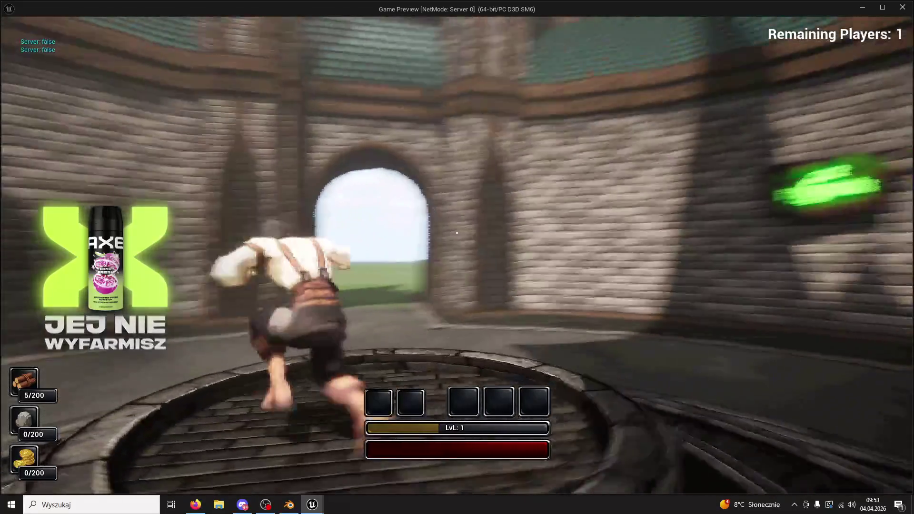
key("space")
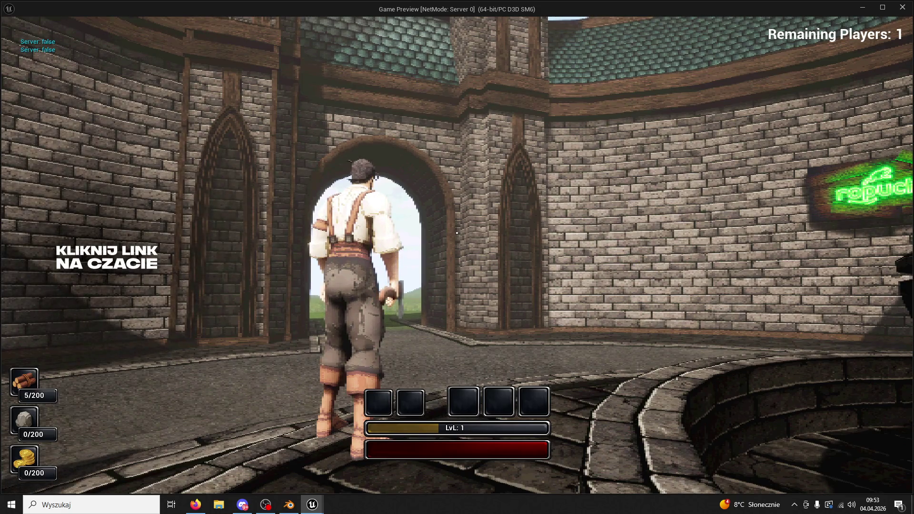
key("Escape")
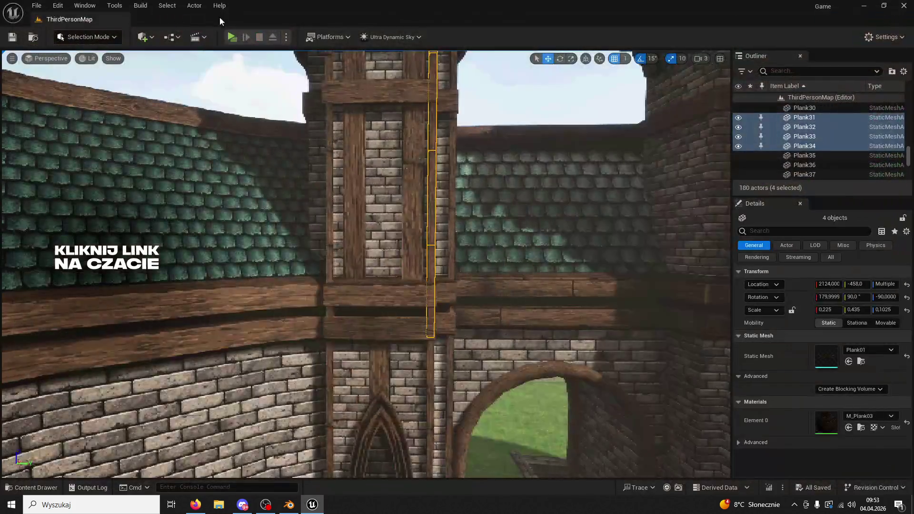
Select Plank28 and Plank29 and duplicate them.
key("f")
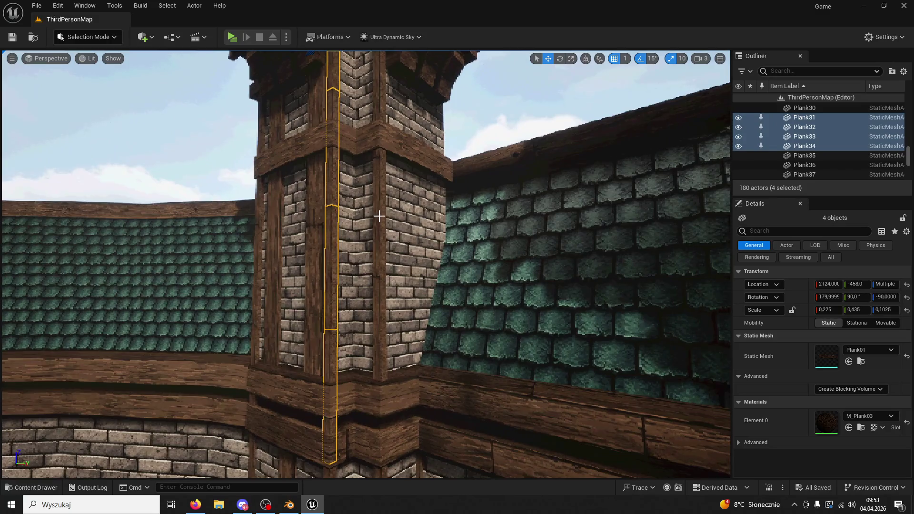
left_click(374, 205)
left_click(369, 93, "ctrl")
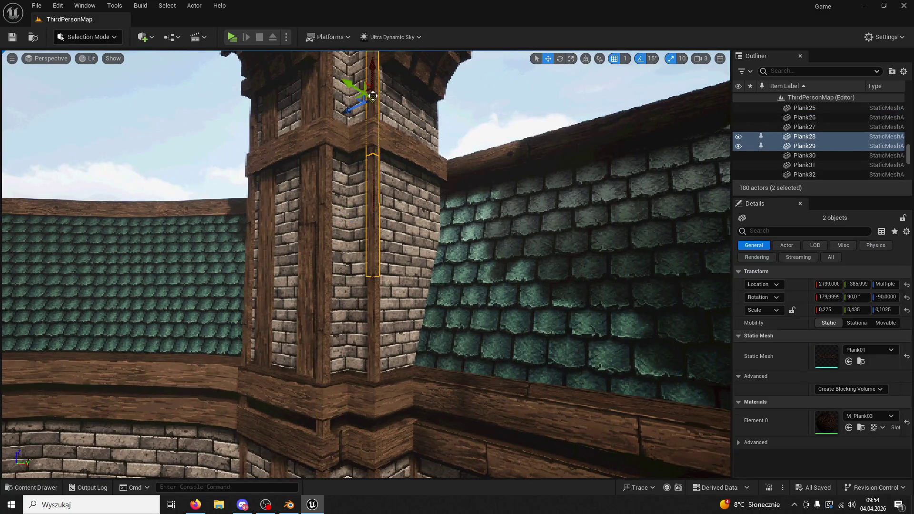
key("f")
key("ctrl+d")
key("f")
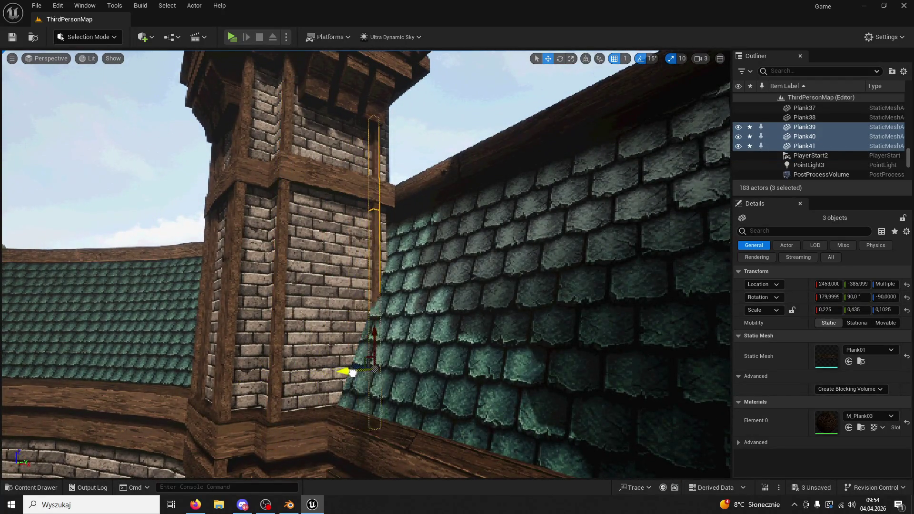
Slide the duplicated planks to the next spots along the tower corner.
left_click_drag(366, 373, 366, 373)
left_click_drag(437, 324, 437, 323)
left_click_drag(374, 309, 375, 310)
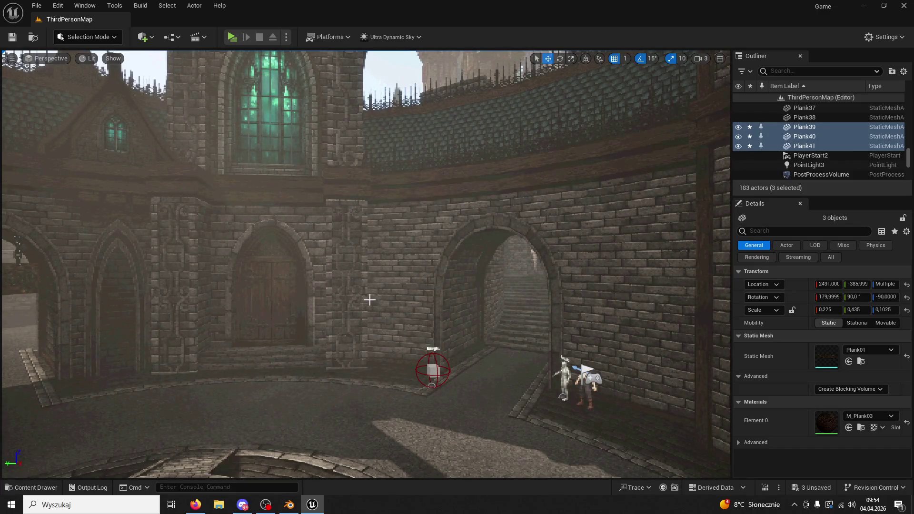
left_click_drag(375, 310, 375, 310)
left_click_drag(186, 378, 186, 378)
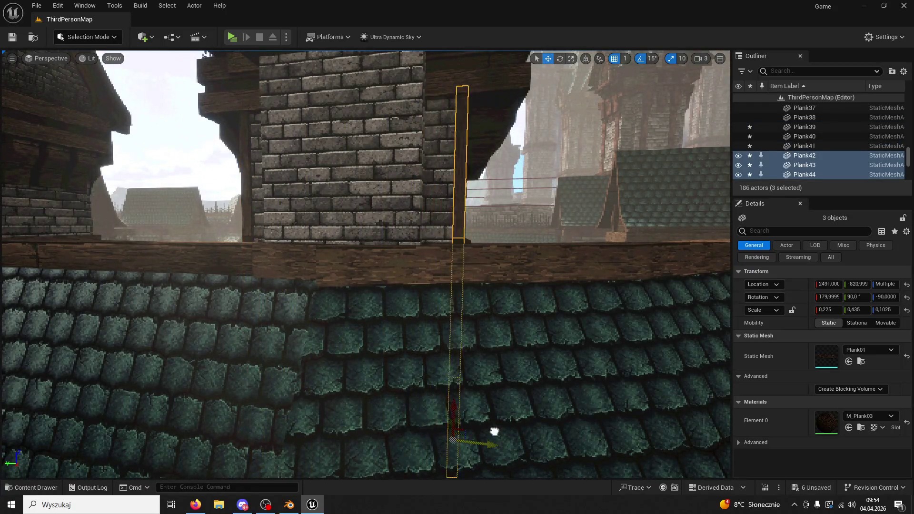
left_click_drag(498, 432, 498, 431)
left_click_drag(476, 339, 476, 338)
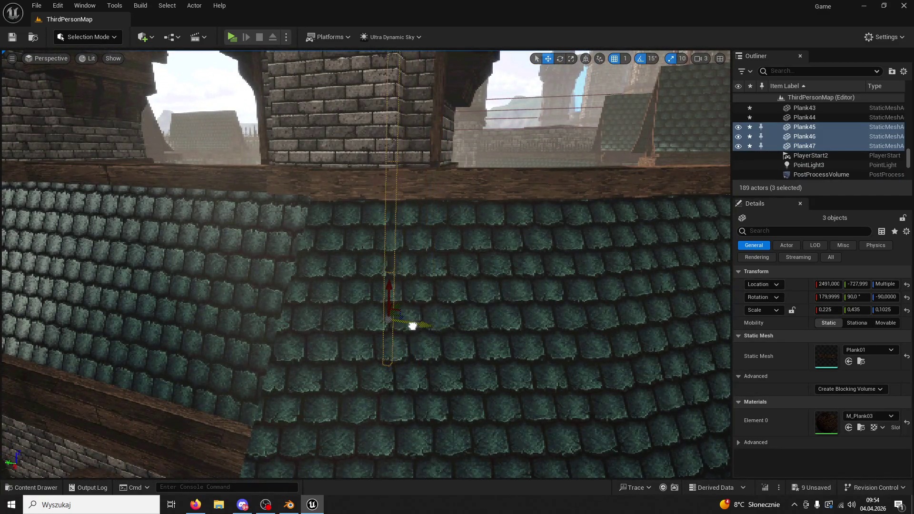
Shift plank copies onto the tower corner, undoing the stray Wall03 selection, and place another higher up.
mouse_move(416, 325)
left_mouse_down()
mouse_move(399, 274)
mouse_move(421, 252)
left_mouse_up()
mouse_move(435, 202)
left_mouse_down()
mouse_move(416, 363)
mouse_move(375, 406)
left_mouse_up()
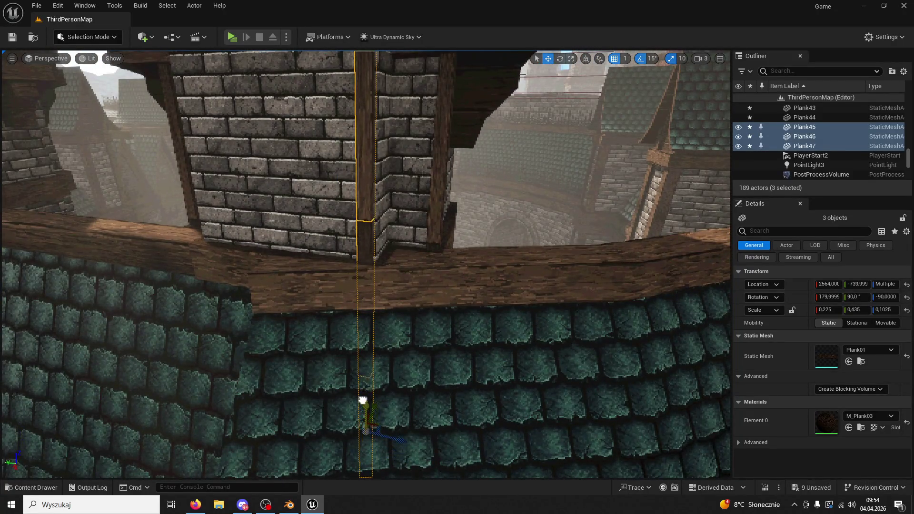
mouse_move(379, 364)
left_mouse_down()
mouse_move(442, 357)
mouse_move(440, 384)
left_mouse_up()
left_click(440, 384)
key("ctrl+z")
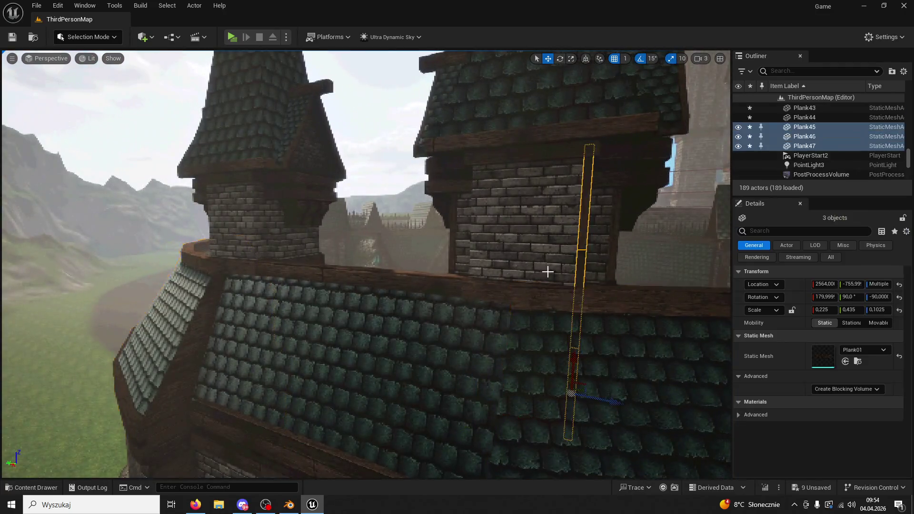
left_click_drag(482, 366, 482, 366)
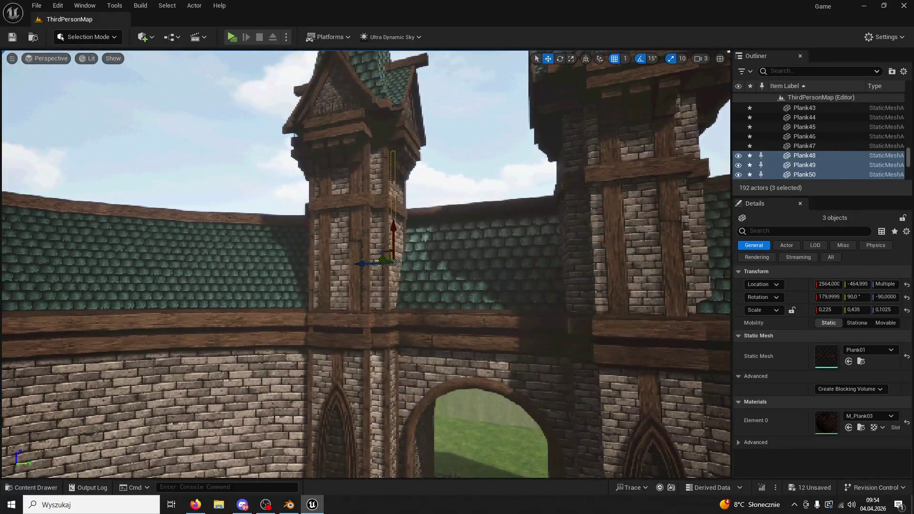
Hide Wall03 in the Outliner to expose the tower corner.
left_click(501, 277)
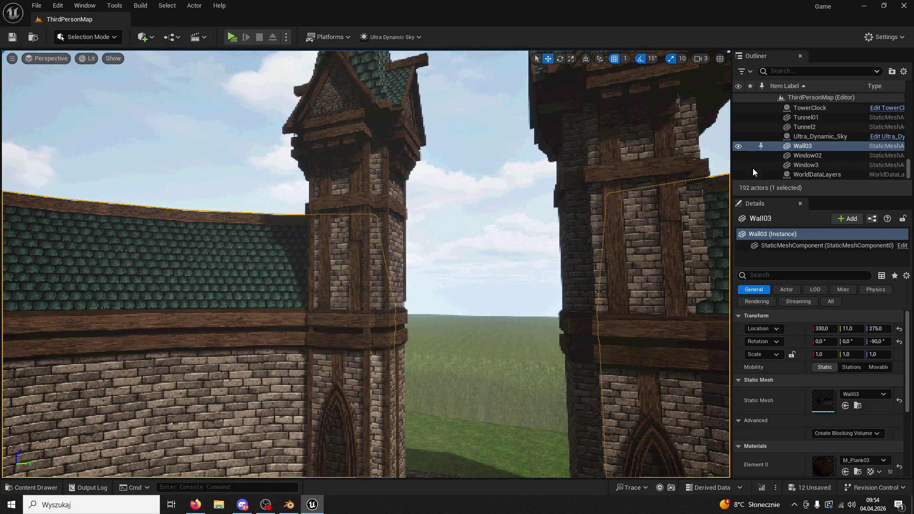
left_click(738, 146)
left_click_drag(721, 156, 721, 156)
left_click_drag(408, 316, 408, 316)
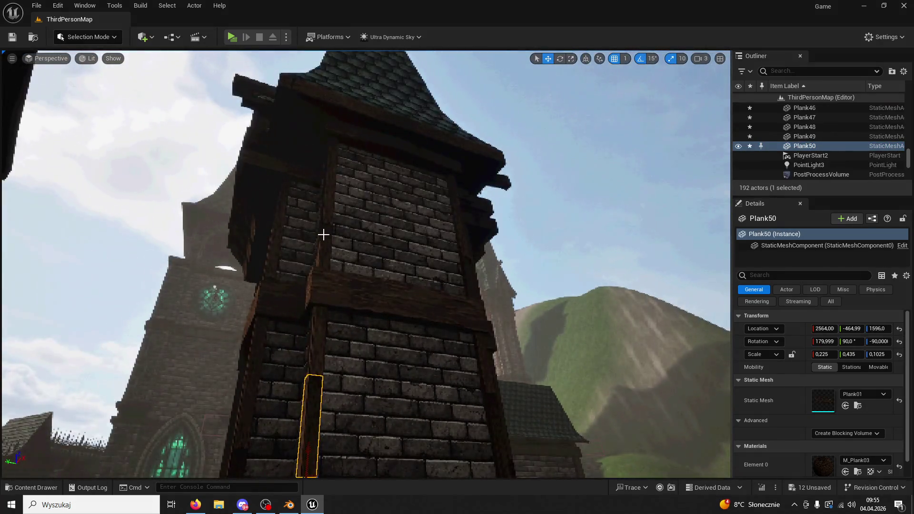
Select and frame the corner planks Plank51–53, undoing an accidental tower selection.
left_click(322, 233)
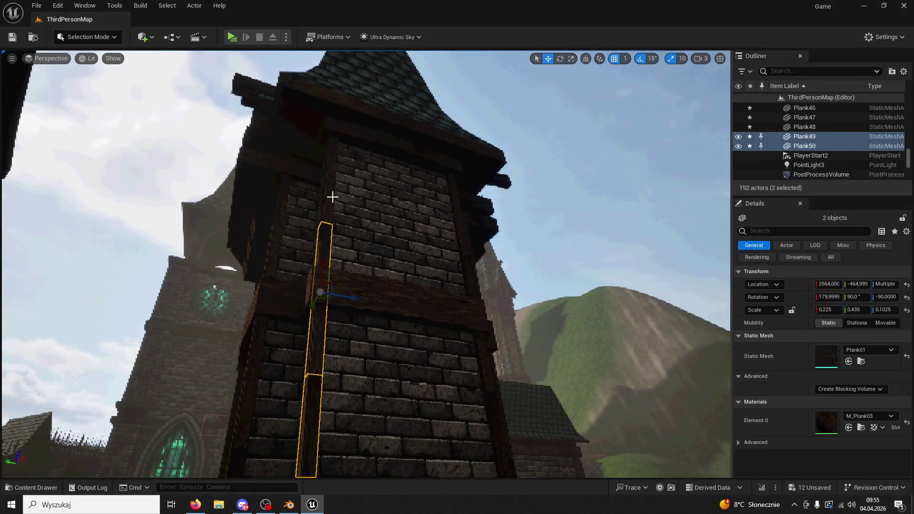
key("f")
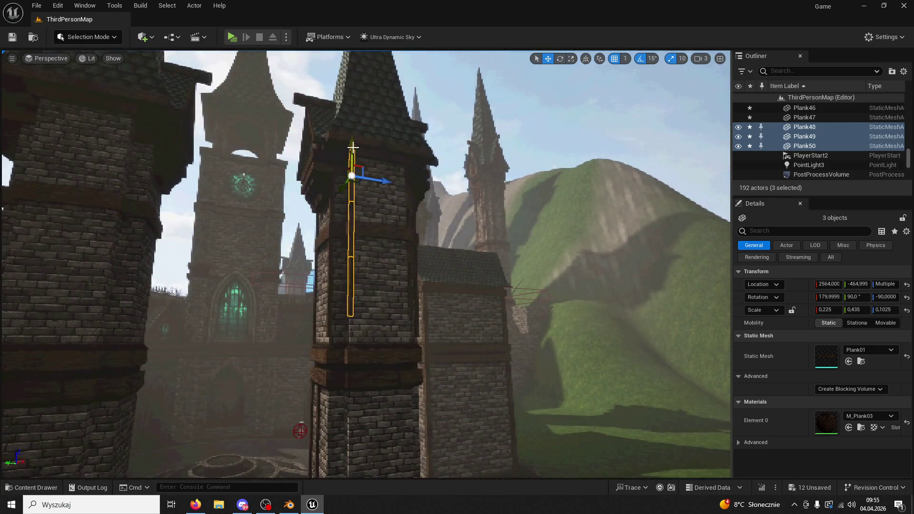
left_click(352, 146)
key("ctrl+z")
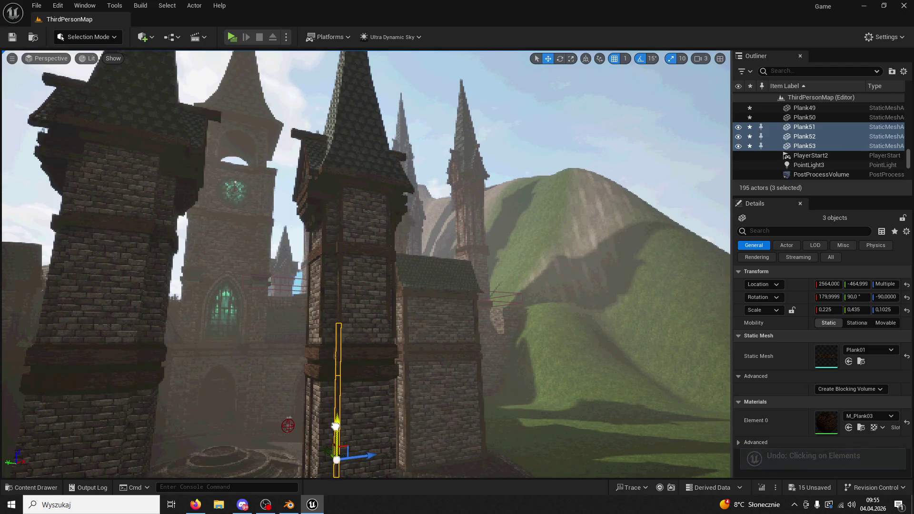
key("f")
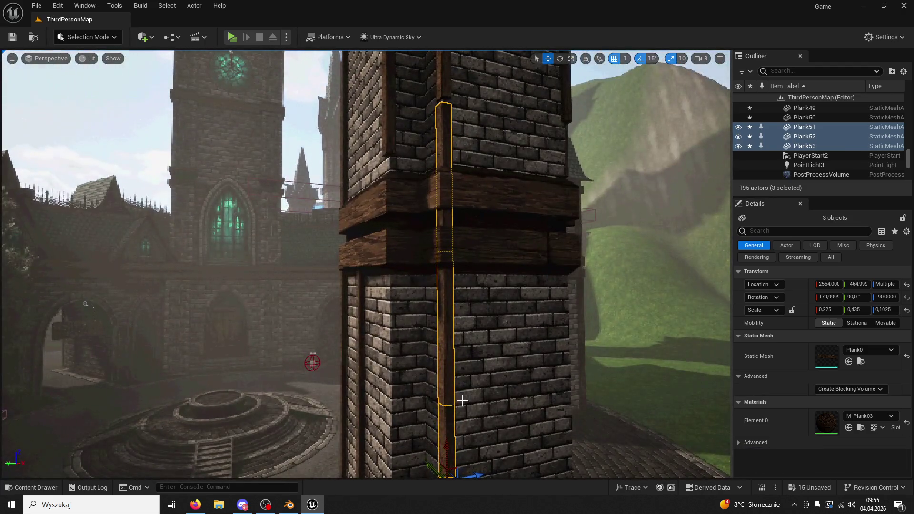
scroll(466, 436, "down", 5)
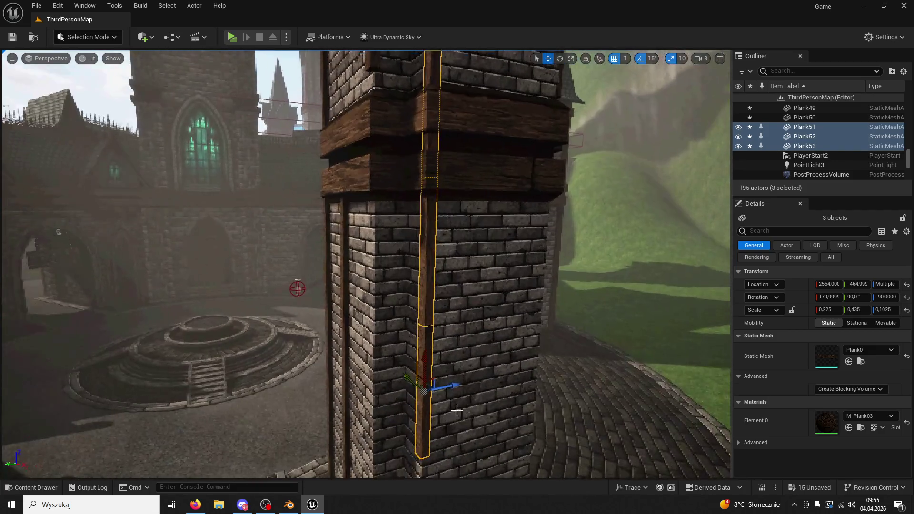
left_click_drag(425, 357, 429, 340)
mouse_move(436, 410)
left_mouse_down()
mouse_move(432, 380)
mouse_move(432, 419)
left_mouse_up()
Alt-drag copies of Plank52 and Plank53 down to the tower base, ending with Plank55.
left_click(431, 404)
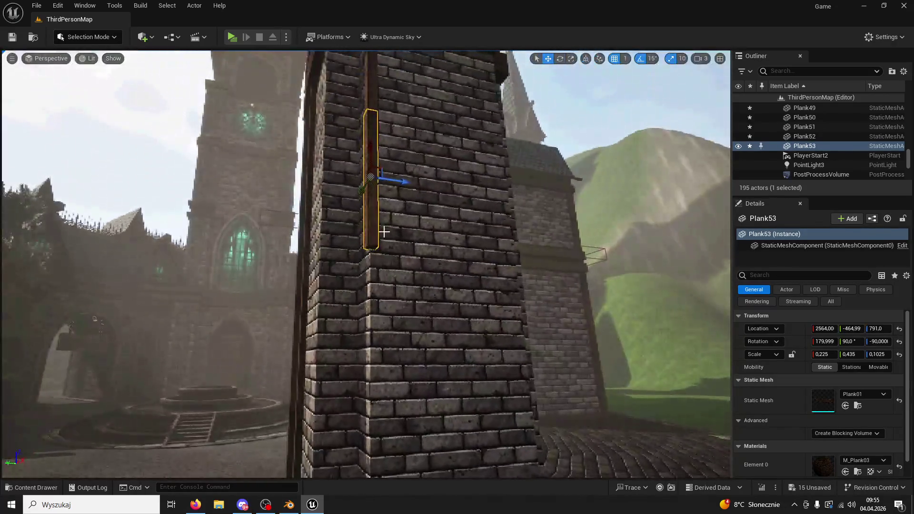
left_click(375, 127, "ctrl")
left_click_drag(371, 151, 353, 181)
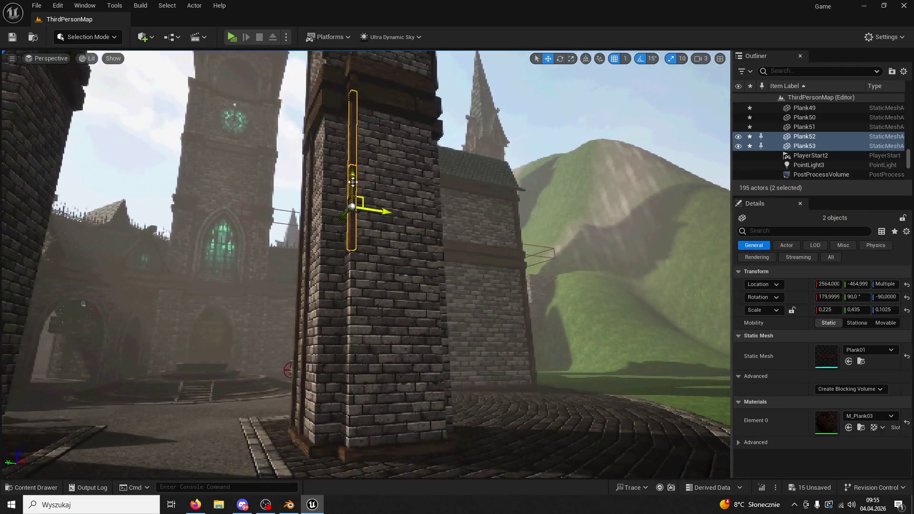
left_click_drag(354, 352, 410, 312)
left_click(392, 250)
key("ctrl+z")
mouse_move(392, 250)
left_mouse_down()
mouse_move(373, 320)
mouse_move(338, 287)
left_mouse_up()
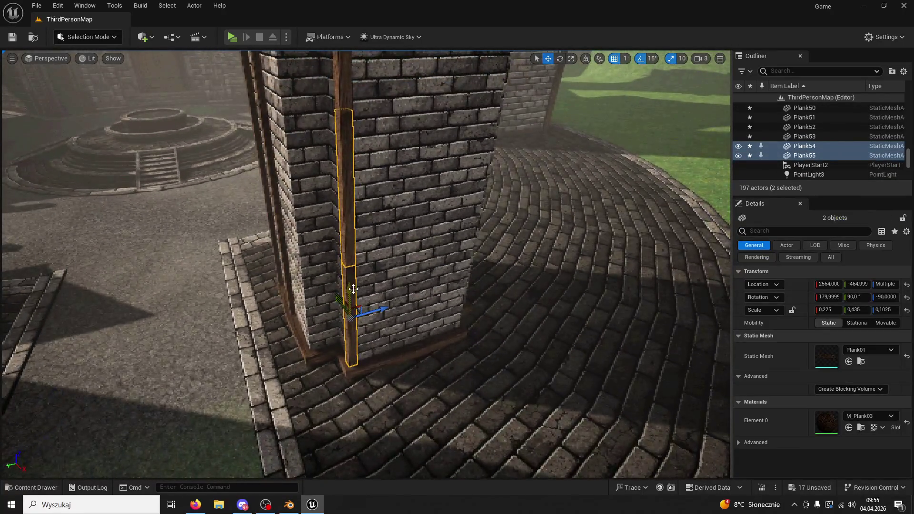
left_click(353, 291)
key("f")
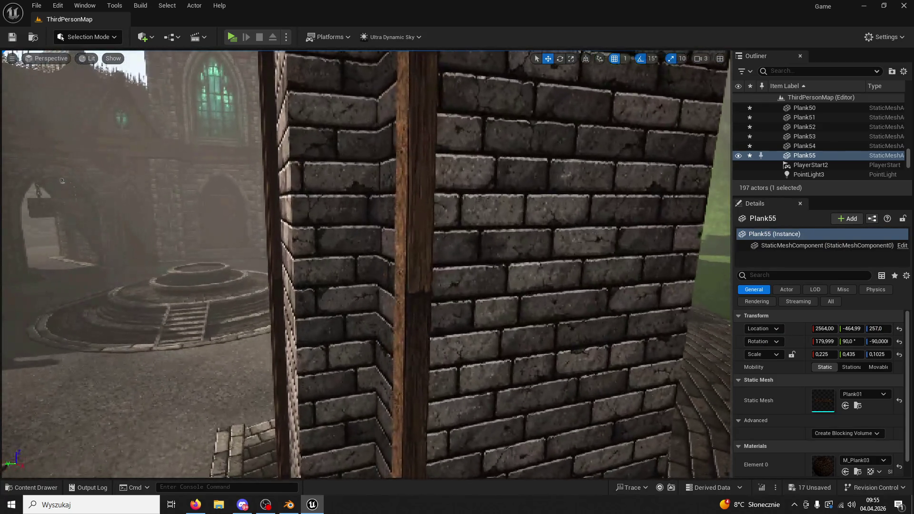
mouse_move(353, 290)
left_mouse_down()
mouse_move(309, 267)
mouse_move(409, 298)
left_mouse_up()
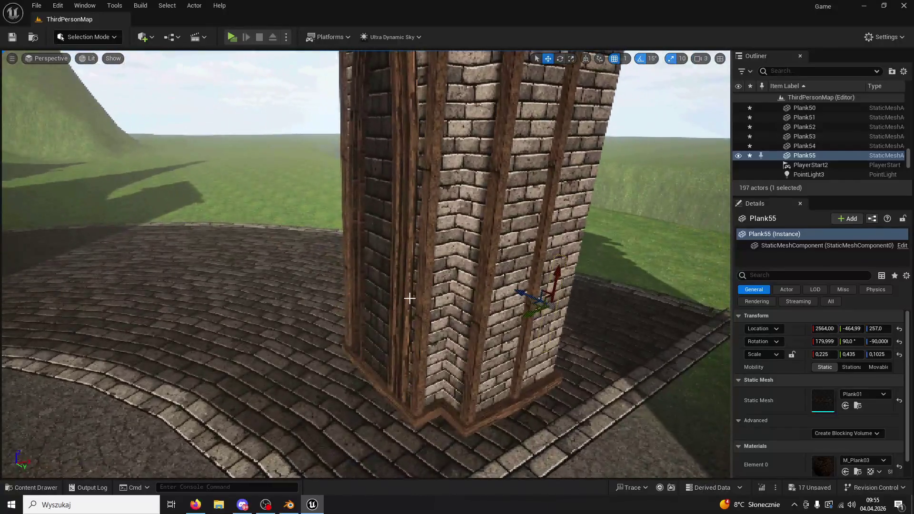
Select the stacked pillar planks with Plank28 and Plank30, try a duplicate slide, then undo it.
left_click(469, 374)
left_click(489, 291, "ctrl")
left_click(502, 147, "ctrl")
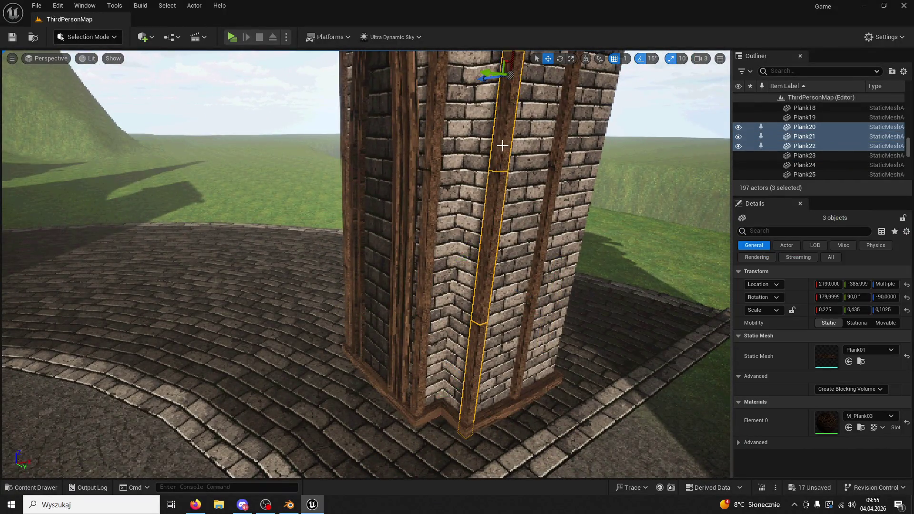
left_click_drag(502, 147, 476, 161)
mouse_move(477, 301)
left_mouse_down()
mouse_move(452, 285)
mouse_move(408, 210)
left_mouse_up()
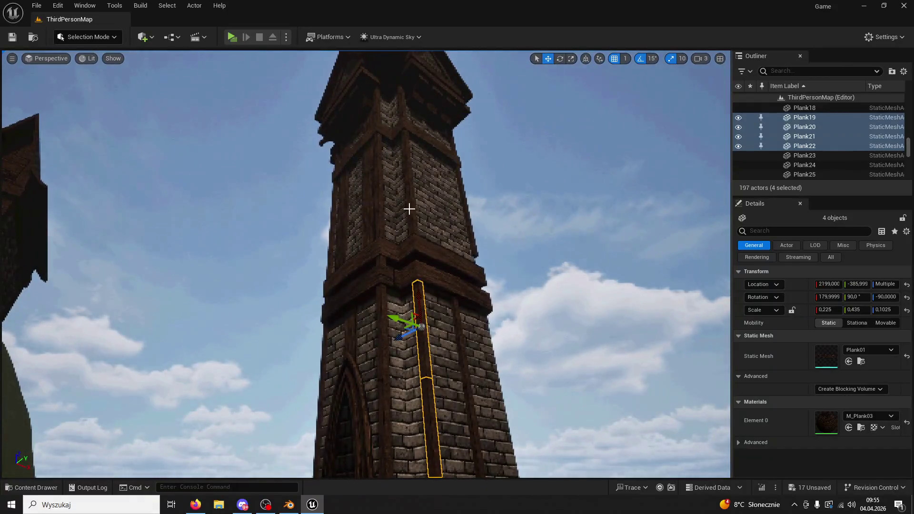
left_click(412, 202, "ctrl")
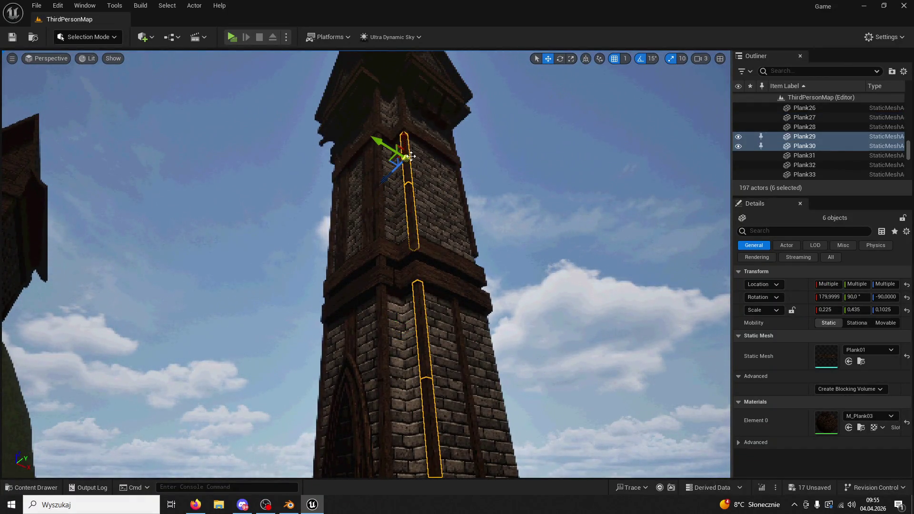
left_click(403, 109, "ctrl")
left_click_drag(402, 109, 367, 124)
mouse_move(430, 106)
left_mouse_down("alt")
mouse_move(461, 204)
mouse_move(595, 238)
mouse_move(553, 211)
left_mouse_up("alt")
key("ctrl+z")
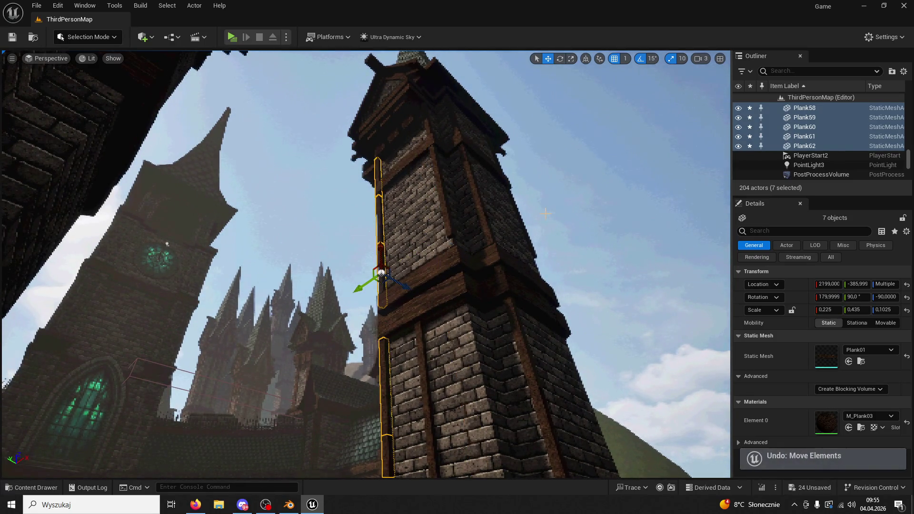
key("ctrl+z")
key("ctrl+z")
key("ctrl+z")
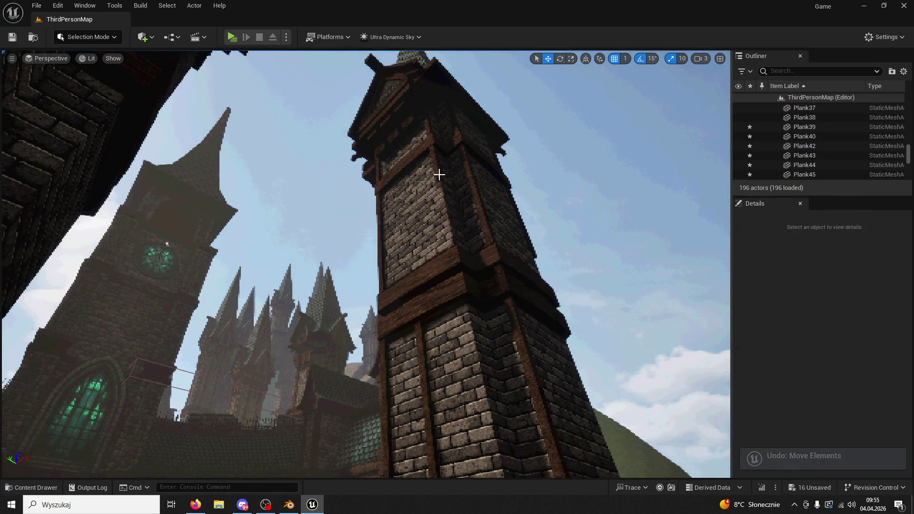
Delete the stray planks including Plank23, then select the Plank19–22 stack.
mouse_move(445, 221)
left_mouse_down()
mouse_move(428, 247)
mouse_move(416, 238)
mouse_move(416, 200)
mouse_move(417, 242)
mouse_move(429, 259)
mouse_move(438, 229)
mouse_move(459, 308)
left_mouse_up()
left_click(457, 305)
key("Delete")
mouse_move(461, 182)
left_mouse_down()
mouse_move(452, 238)
mouse_move(424, 286)
mouse_move(414, 362)
mouse_move(419, 333)
mouse_move(471, 238)
mouse_move(429, 200)
left_mouse_up()
left_click(452, 238)
key("Delete")
left_click(464, 229)
left_click(418, 179, "ctrl")
mouse_move(415, 137)
left_mouse_down()
mouse_move(421, 186)
mouse_move(415, 137)
left_mouse_up()
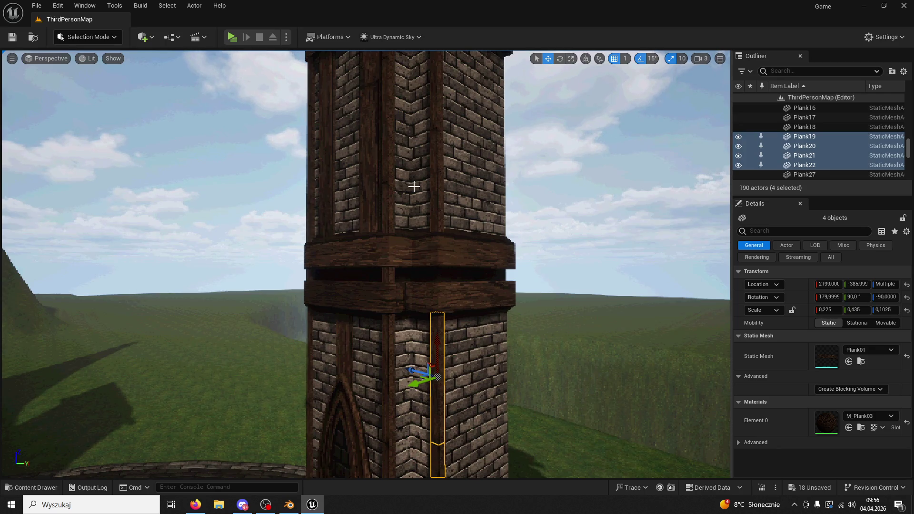
Add Plank29 and Plank30 to the stack, duplicate it, and move the copies to X 2491.
left_click(435, 149, "ctrl")
left_click(438, 99, "ctrl")
mouse_move(438, 98)
left_mouse_down()
mouse_move(314, 133)
mouse_move(334, 119)
mouse_move(333, 131)
mouse_move(272, 87)
left_mouse_up()
key("ctrl+d")
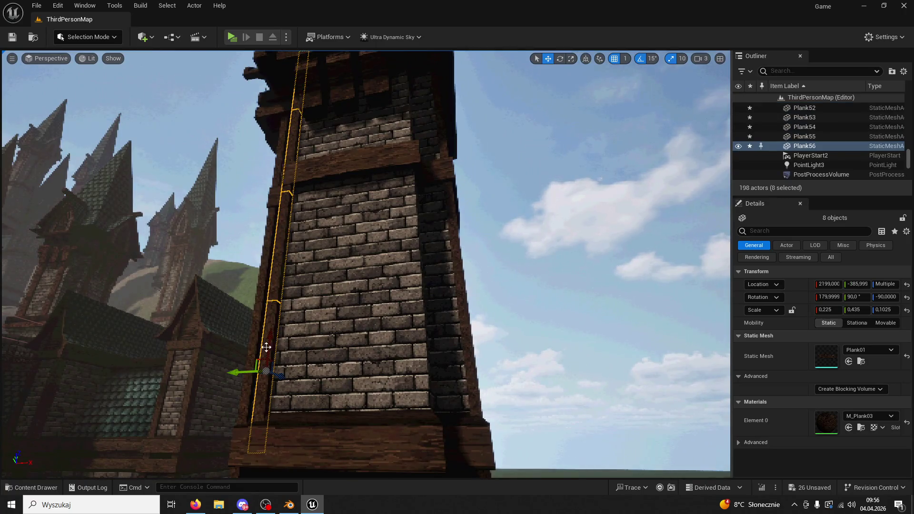
mouse_move(260, 372)
left_mouse_down()
mouse_move(393, 395)
mouse_move(393, 372)
mouse_move(393, 429)
mouse_move(417, 404)
left_mouse_up()
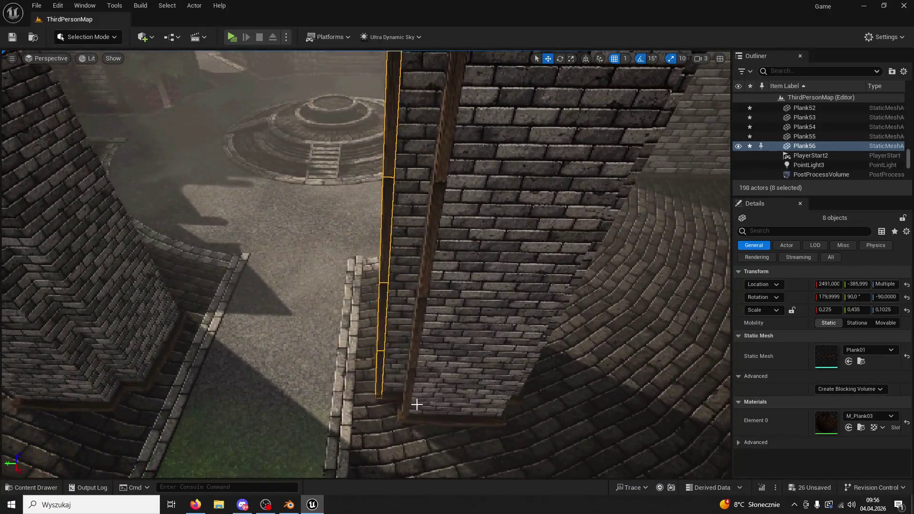
Select Plank51, Plank53 and Plank54 for another copy, then undo it.
left_click(405, 378)
left_click(418, 336)
left_click(429, 221, "ctrl")
left_click_drag(444, 146, 430, 189)
left_click(435, 177, "ctrl")
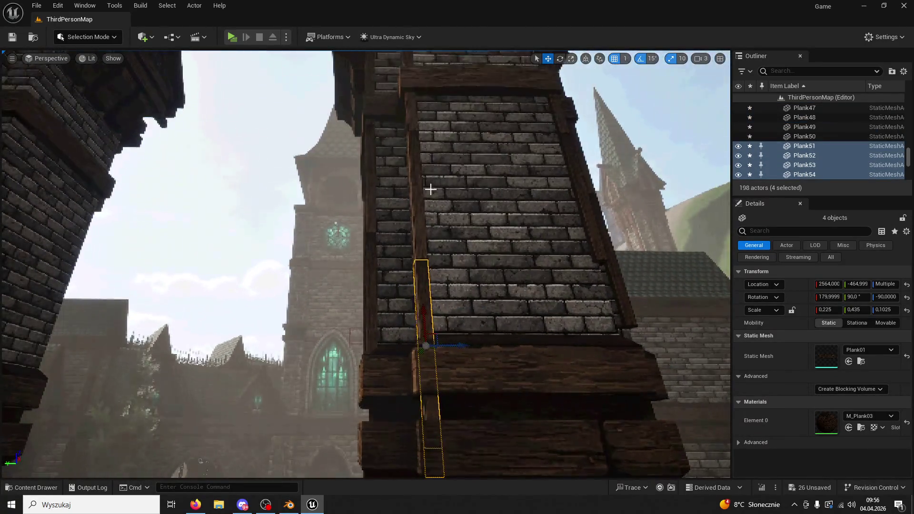
scroll(416, 115, "down", 4)
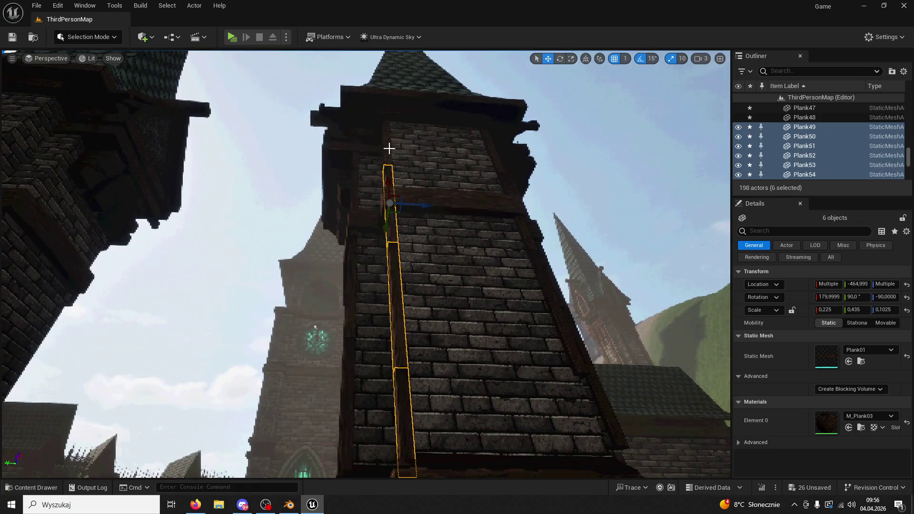
key("ctrl+d")
mouse_move(454, 393)
left_mouse_down()
mouse_move(417, 411)
mouse_move(530, 402)
left_mouse_up()
key("ctrl+z")
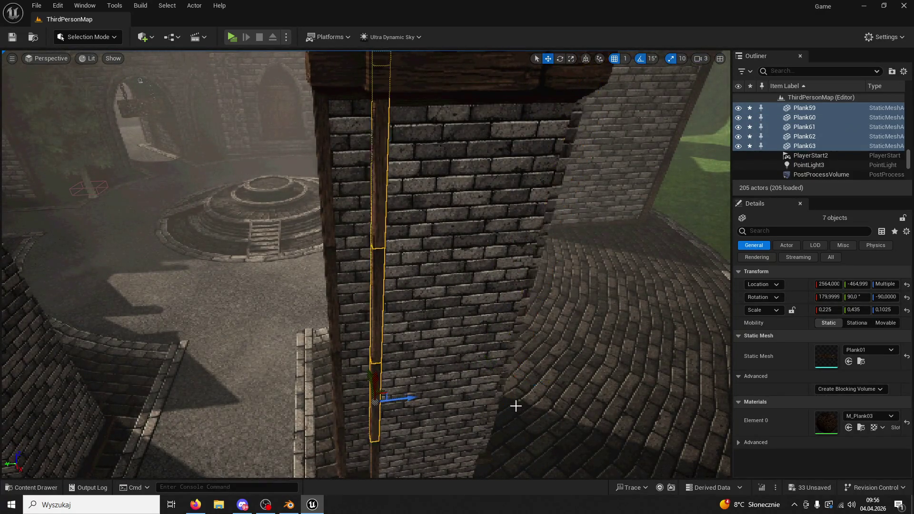
key("ctrl+z")
key("ctrl+z")
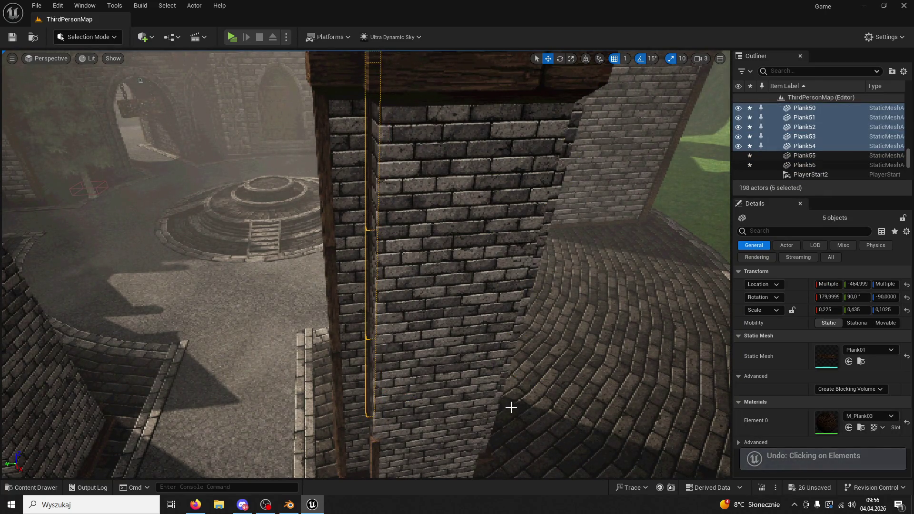
key("ctrl+z")
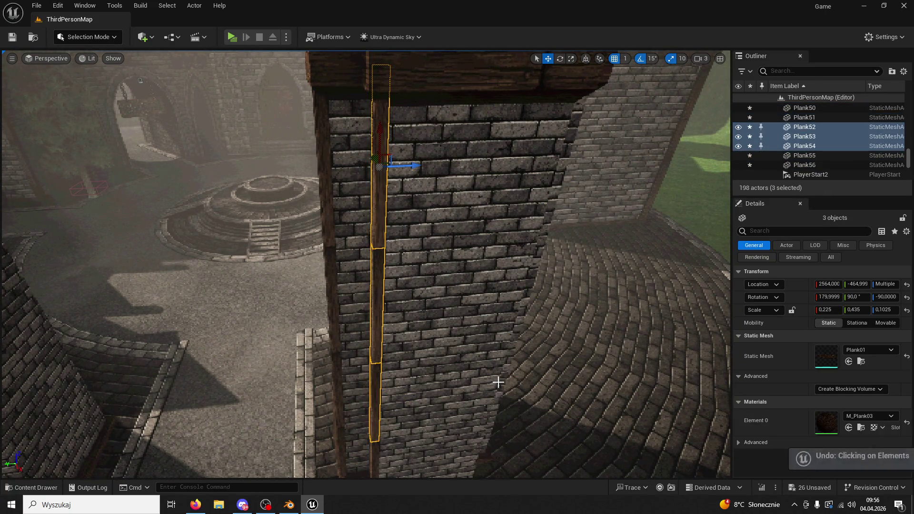
key("ctrl+z")
Delete the extra plank Plank54.
left_click(423, 333)
key("f")
left_click(509, 299)
key("Delete")
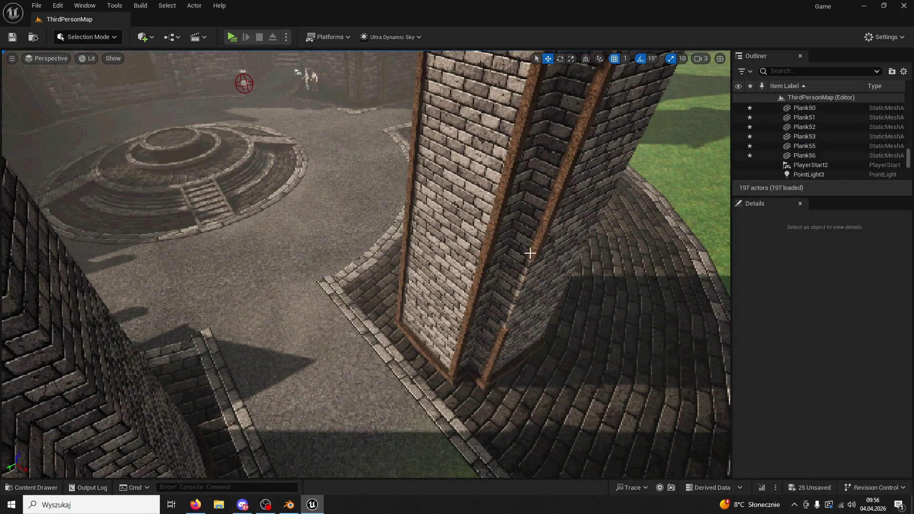
Restore Plank54 and select the corner column Plank15–18, Plank37 and Plank38.
key("ctrl+z")
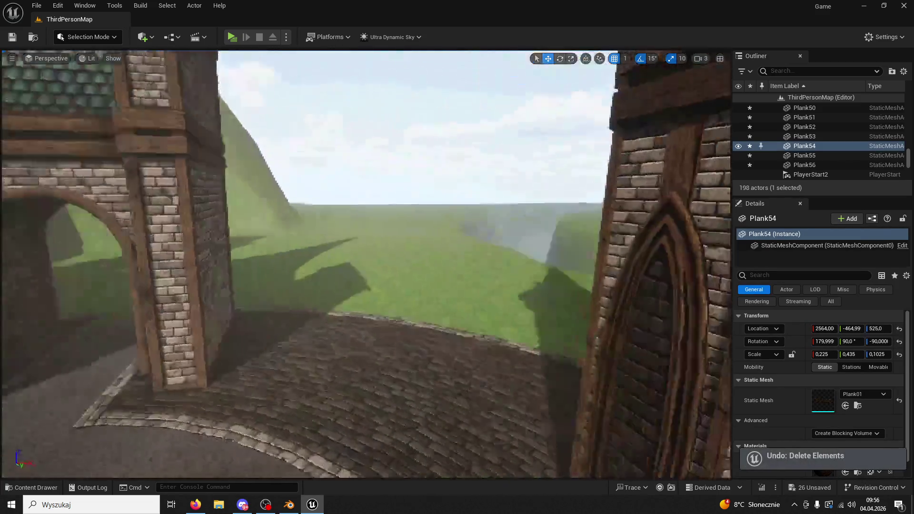
scroll(497, 361, "up", 5)
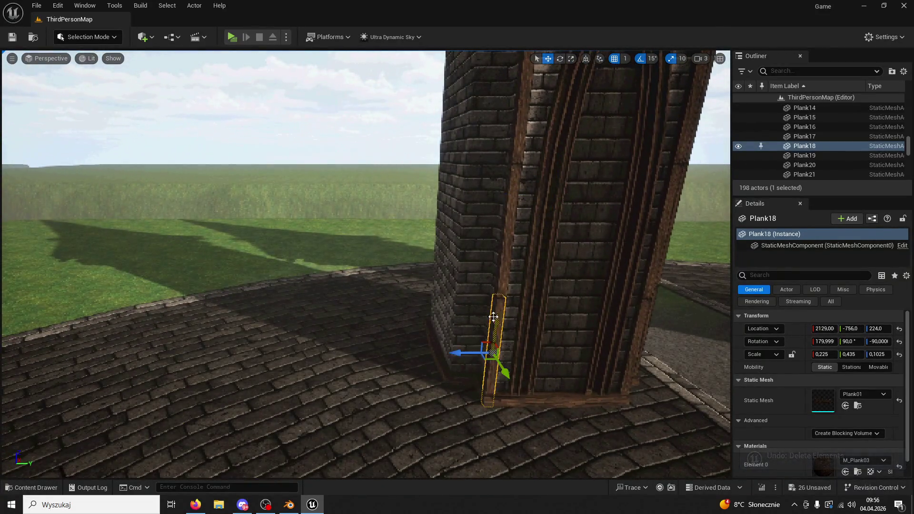
left_click(499, 269, "ctrl")
left_click(498, 209, "ctrl")
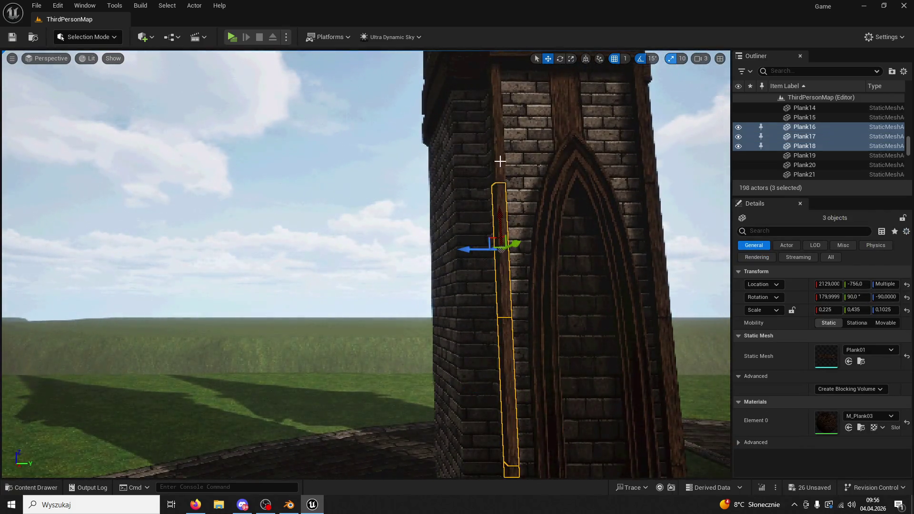
left_click(497, 159, "ctrl")
left_click(453, 194, "ctrl")
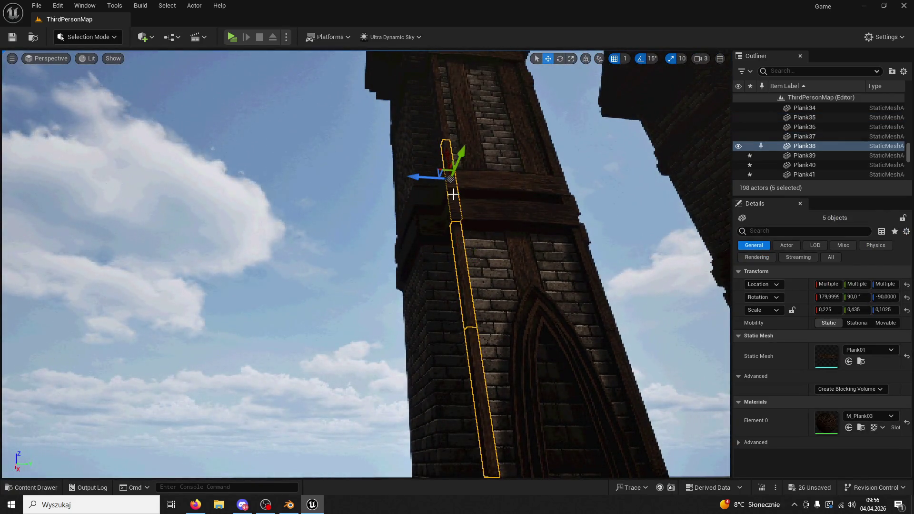
left_click(444, 131, "ctrl")
scroll(423, 166, "down", 3)
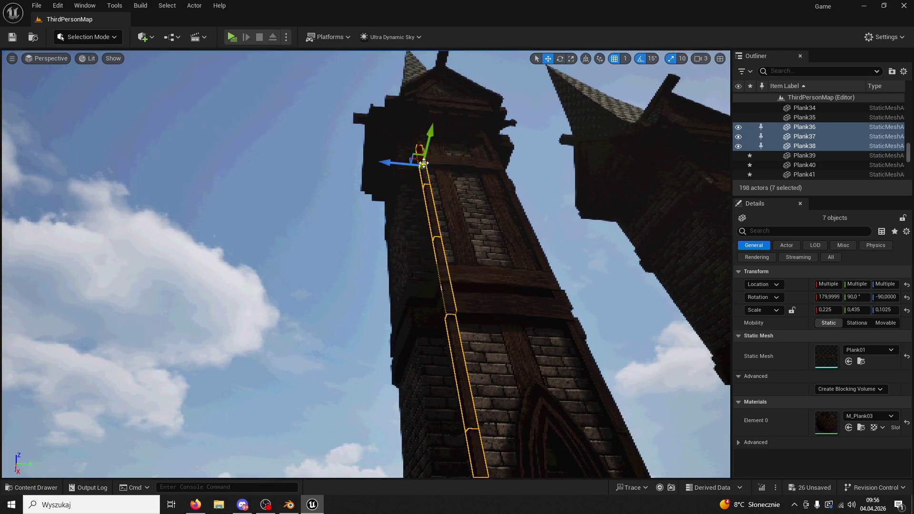
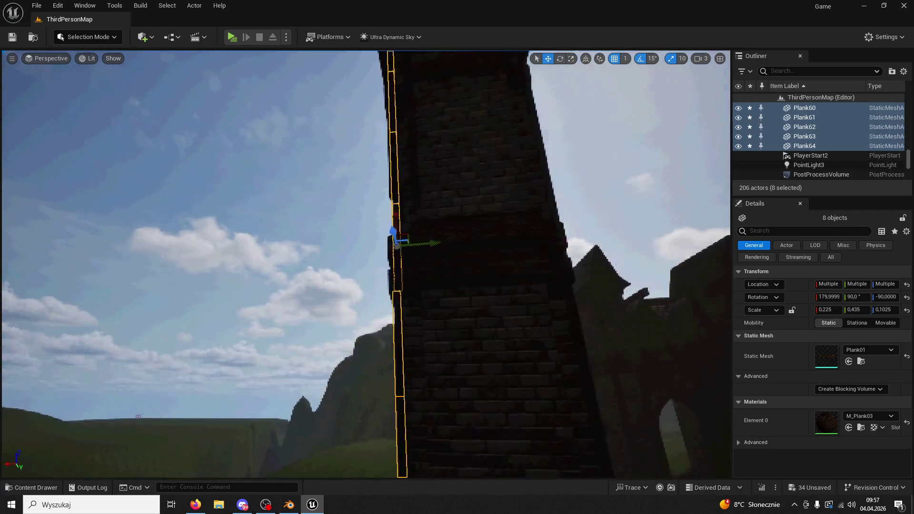
Select the corner plank strips Plank22, Plank21, Plank30 and Plank29 on the tower.
scroll(535, 243, "down", 5)
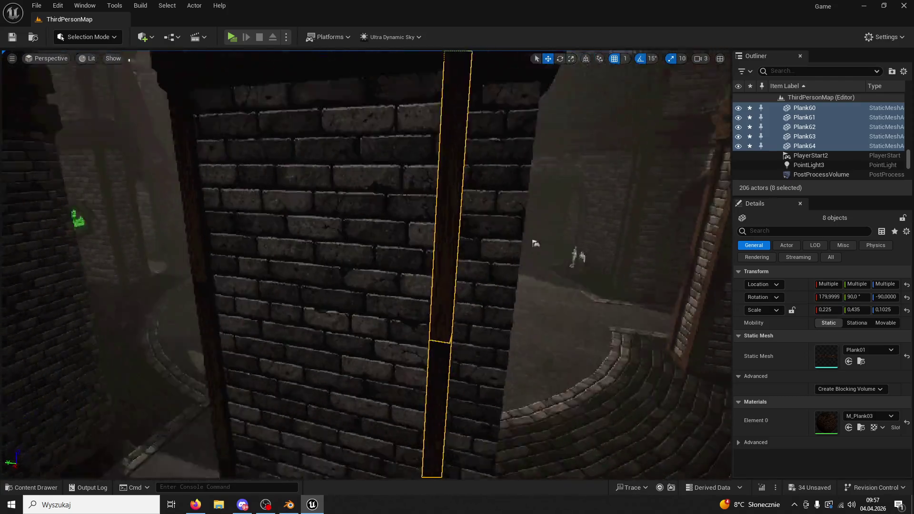
key("e")
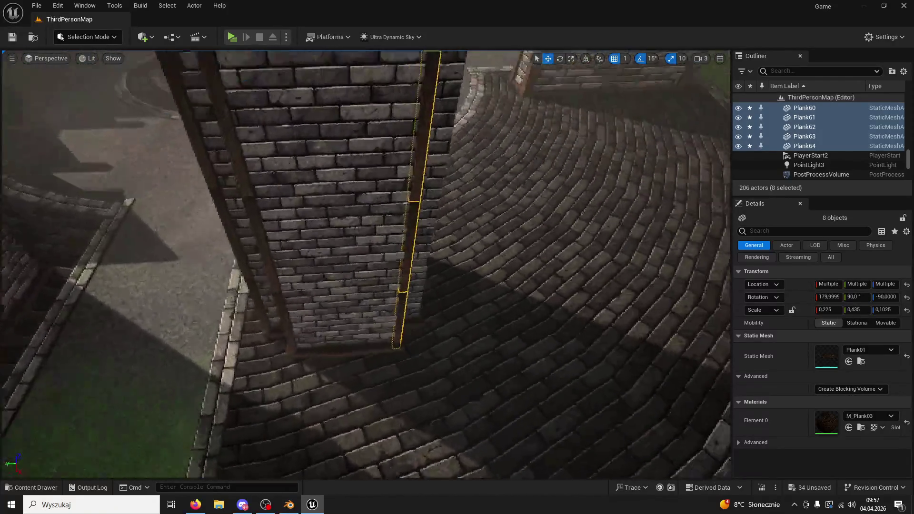
left_click_drag(401, 383, 401, 382)
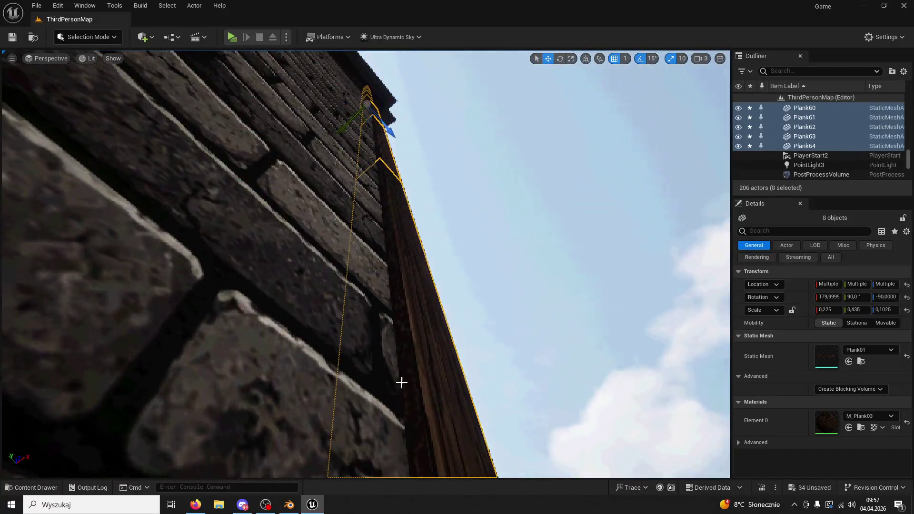
left_click_drag(343, 128, 343, 128)
left_click(493, 414)
left_click(503, 206, "ctrl")
left_click_drag(460, 262, 459, 262)
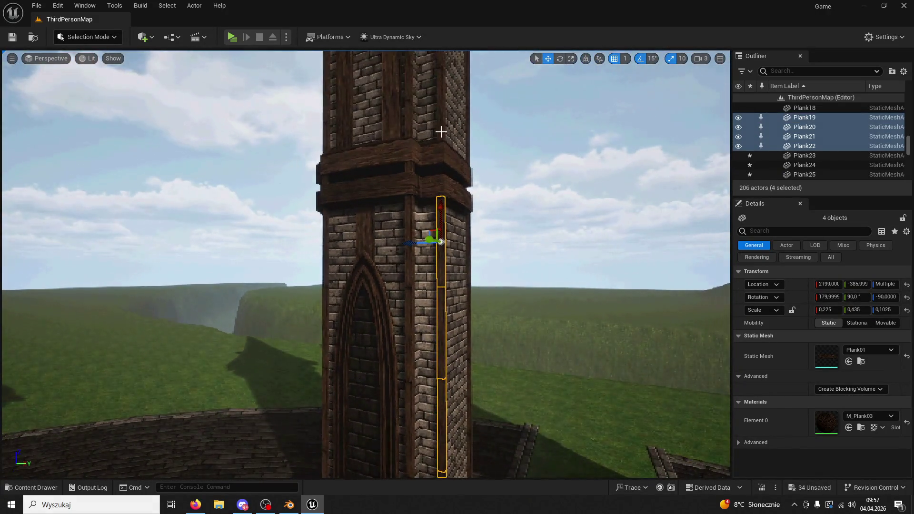
left_click(439, 131, "ctrl")
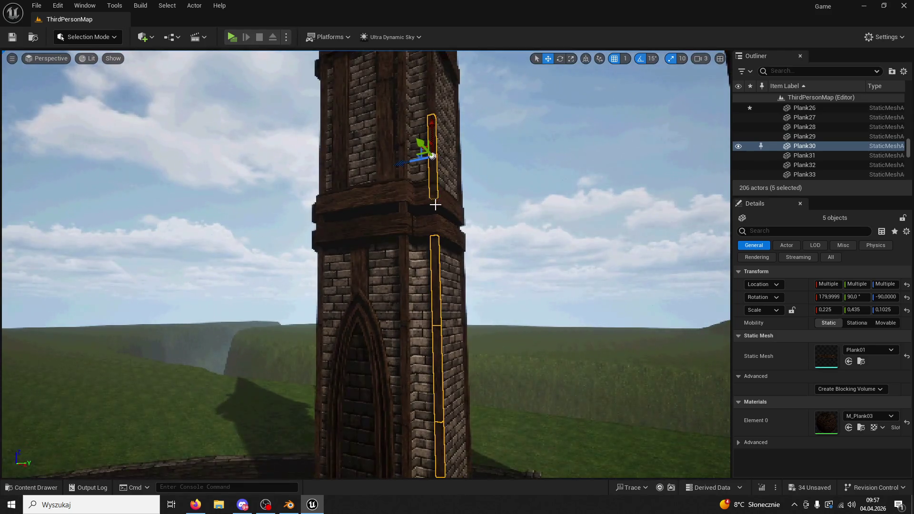
left_click(433, 105, "ctrl")
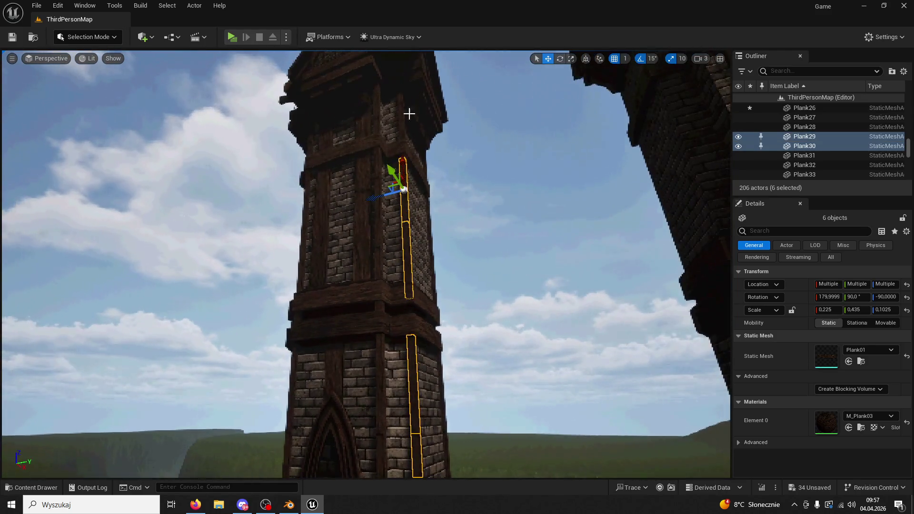
Alt-drag the eight selected planks down the tower to duplicate them, then deselect them.
scroll(402, 93, "down", 3)
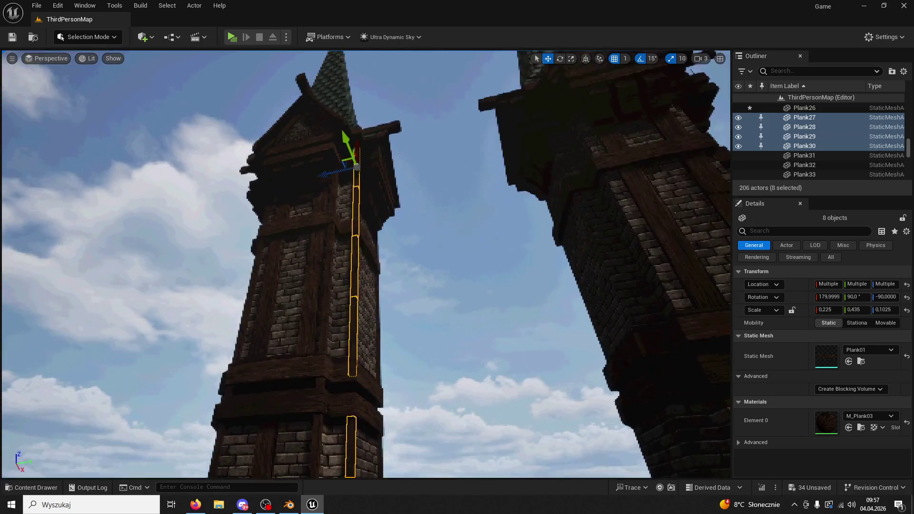
left_click_drag(367, 149, 381, 235)
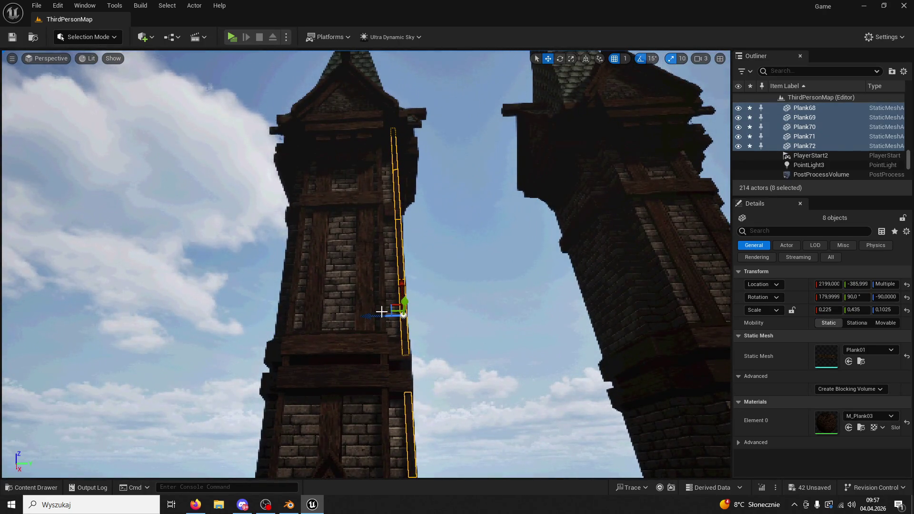
left_click_drag(333, 228, 332, 228)
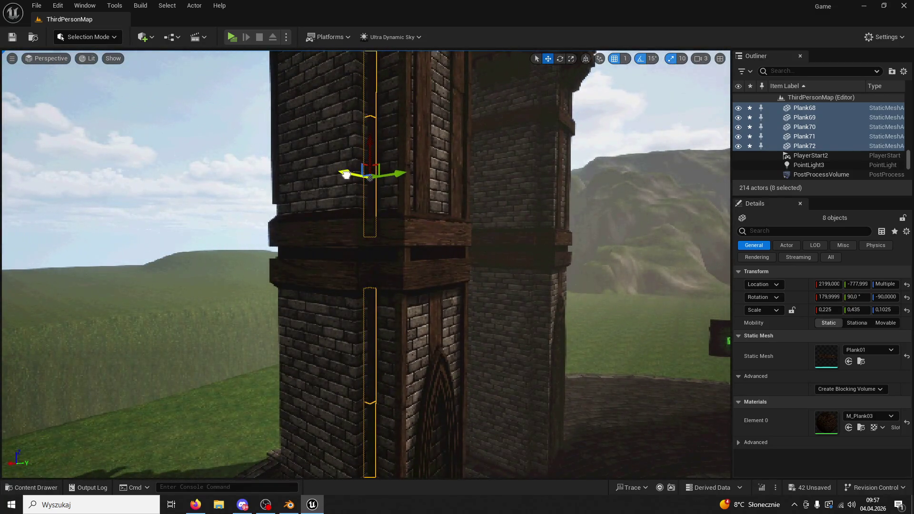
left_click_drag(330, 184, 330, 184)
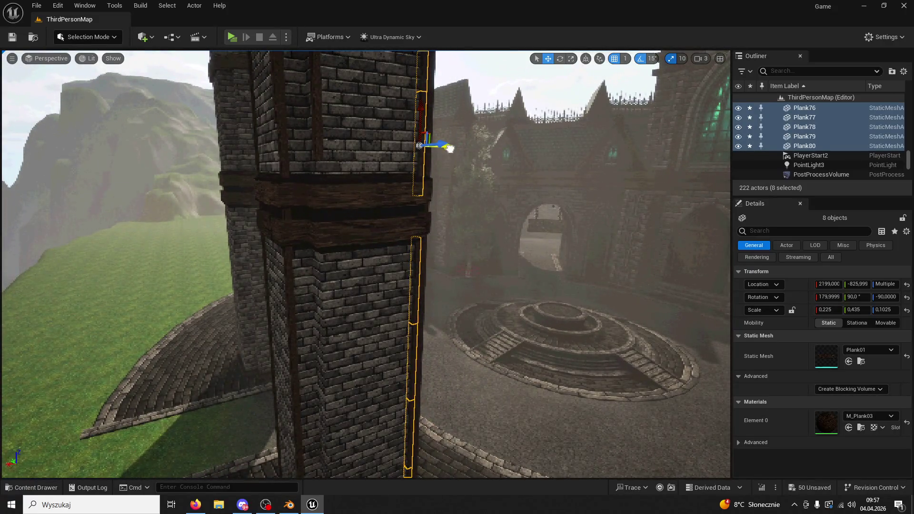
left_click_drag(367, 179, 367, 179)
left_click(367, 179)
left_click_drag(629, 157, 629, 157)
Scroll down the Outliner and select Tower7, framing it in the viewport.
scroll(815, 148, "down", 10)
scroll(818, 150, "down", 5)
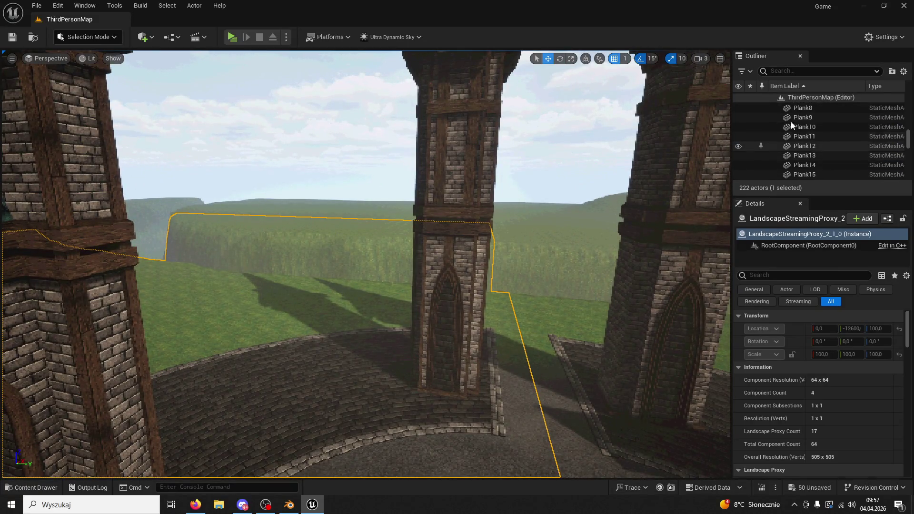
scroll(815, 143, "down", 8)
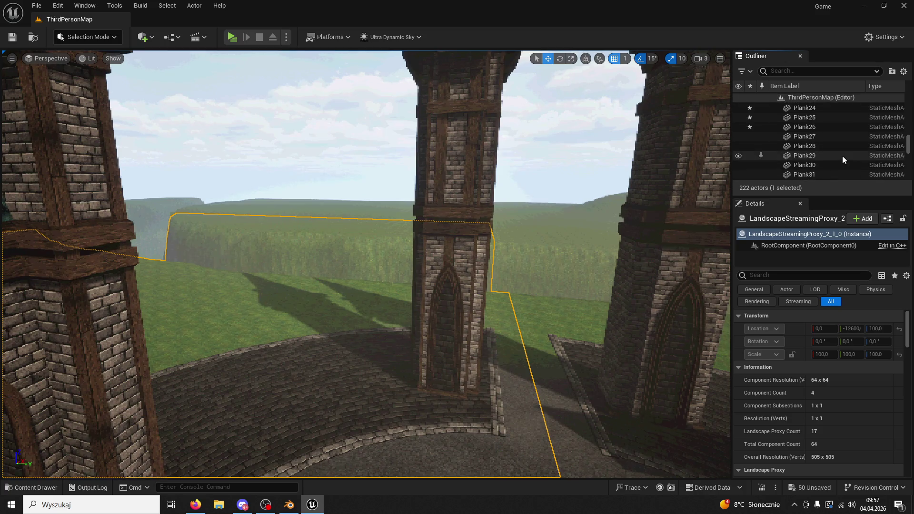
scroll(837, 155, "down", 10)
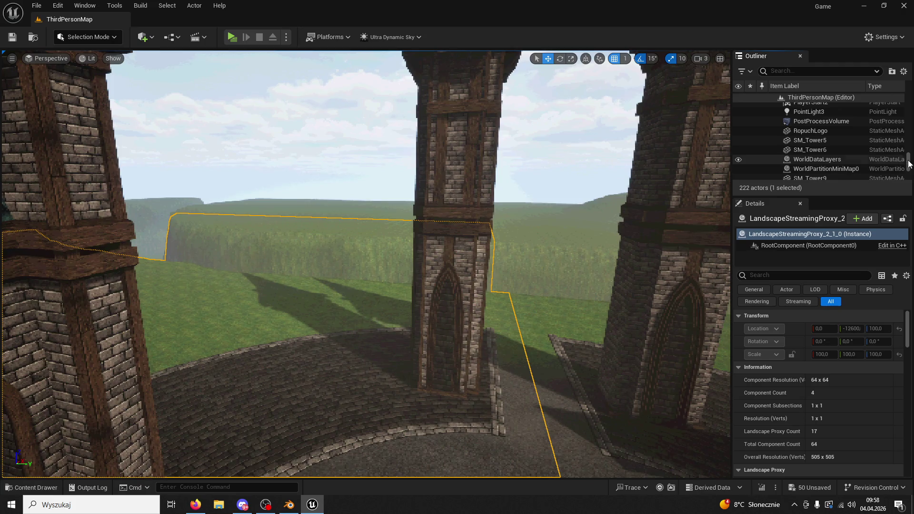
left_click_drag(908, 161, 908, 100)
scroll(834, 126, "down", 5)
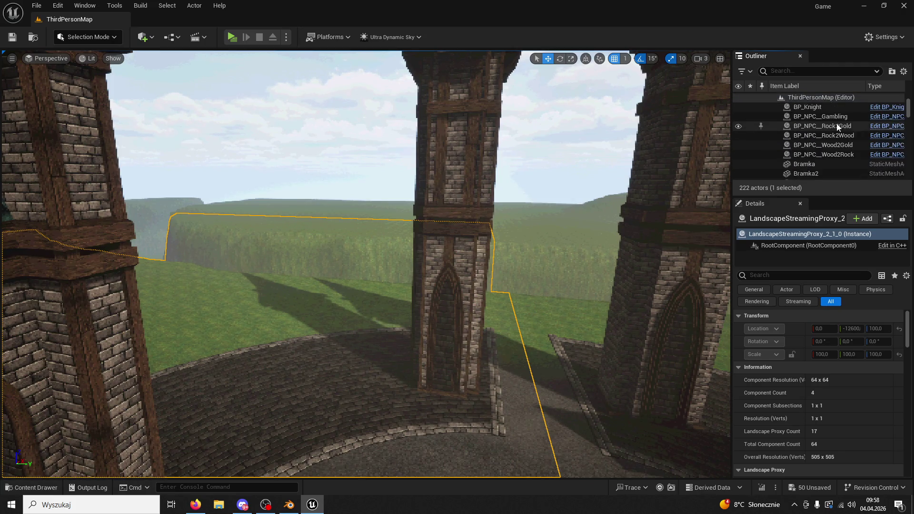
scroll(837, 124, "down", 6)
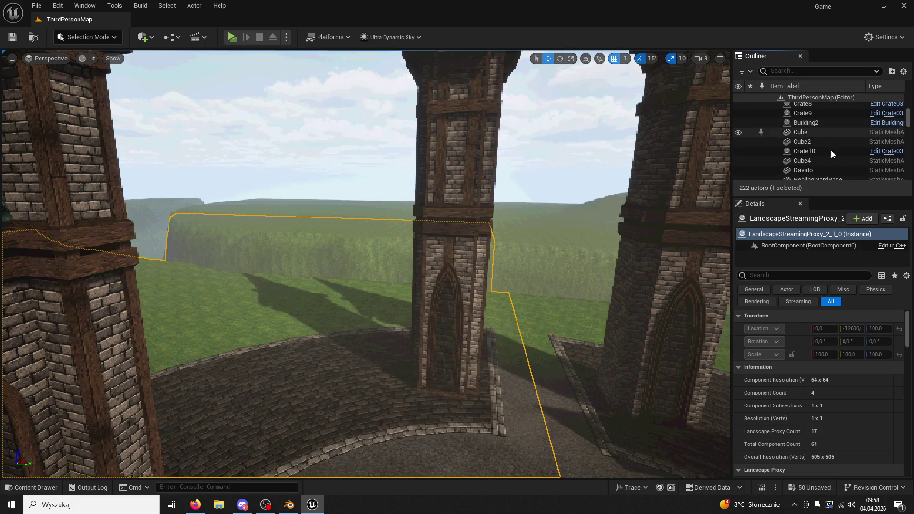
scroll(830, 149, "down", 2)
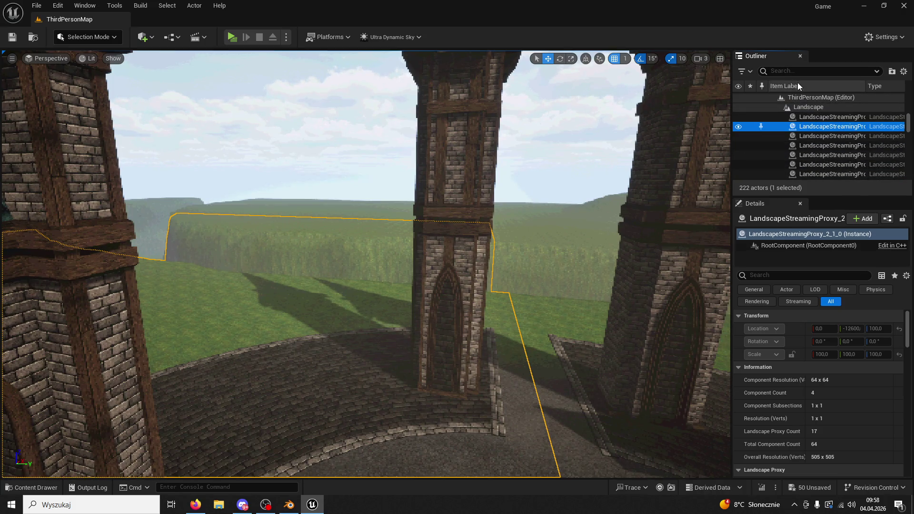
scroll(823, 138, "down", 10)
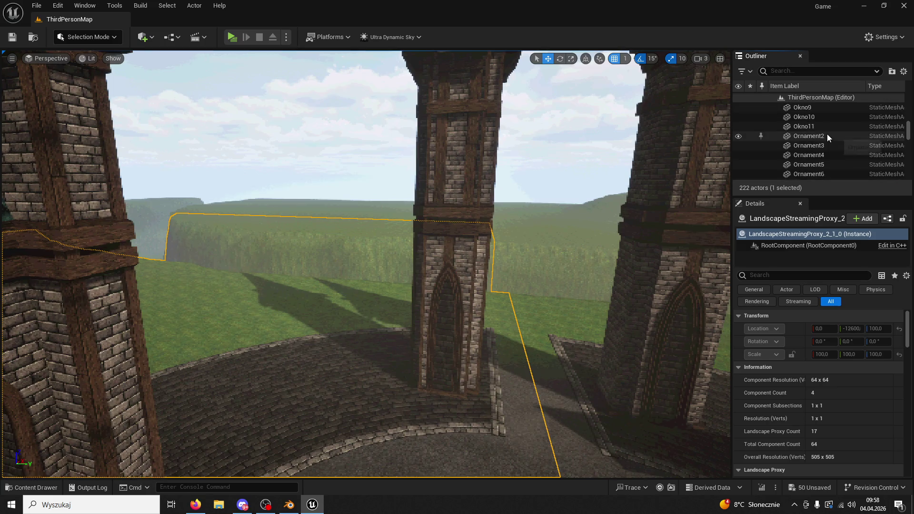
scroll(827, 134, "down", 10)
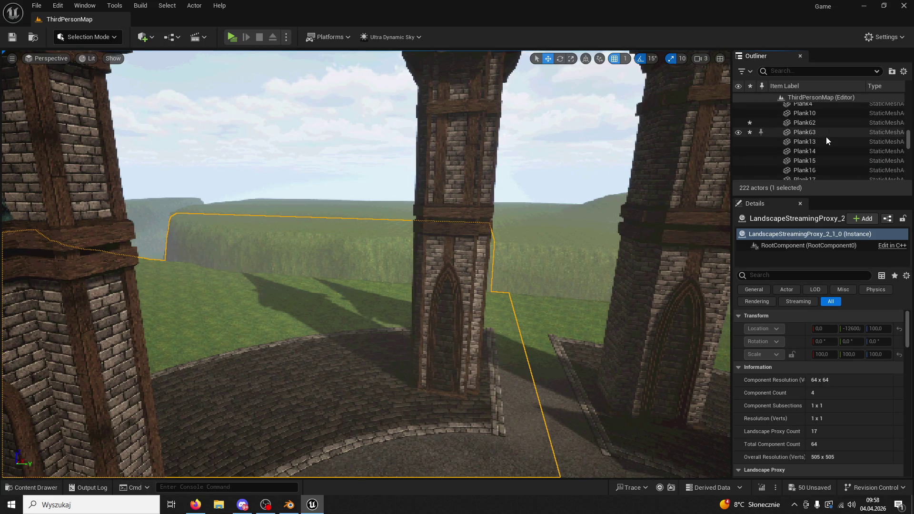
scroll(804, 124, "down", 5)
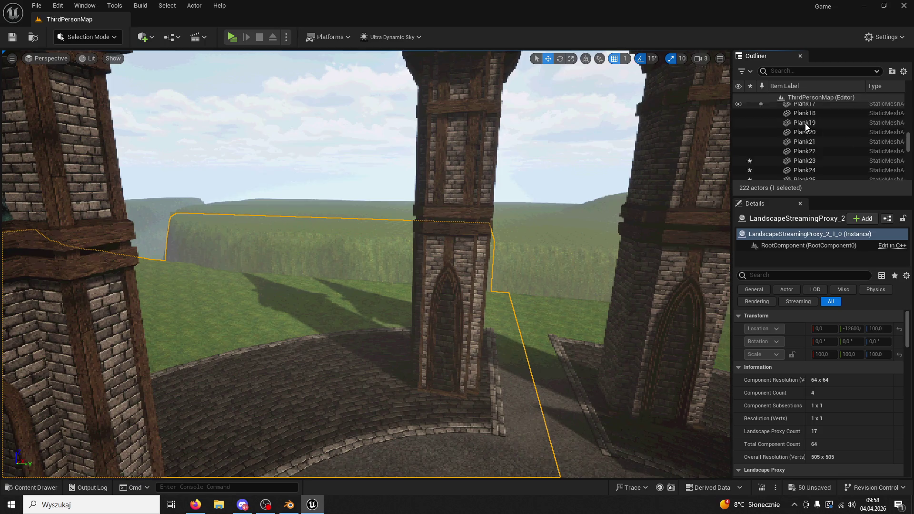
scroll(810, 124, "down", 9)
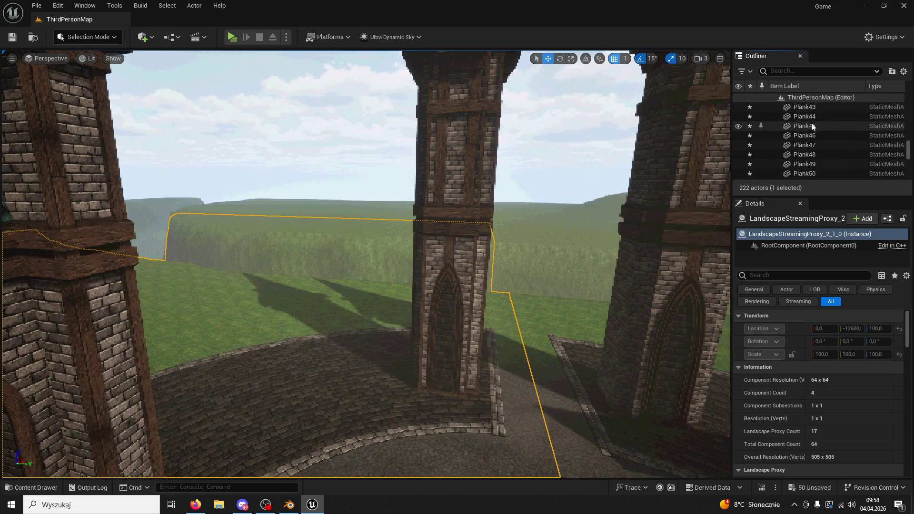
scroll(812, 123, "down", 10)
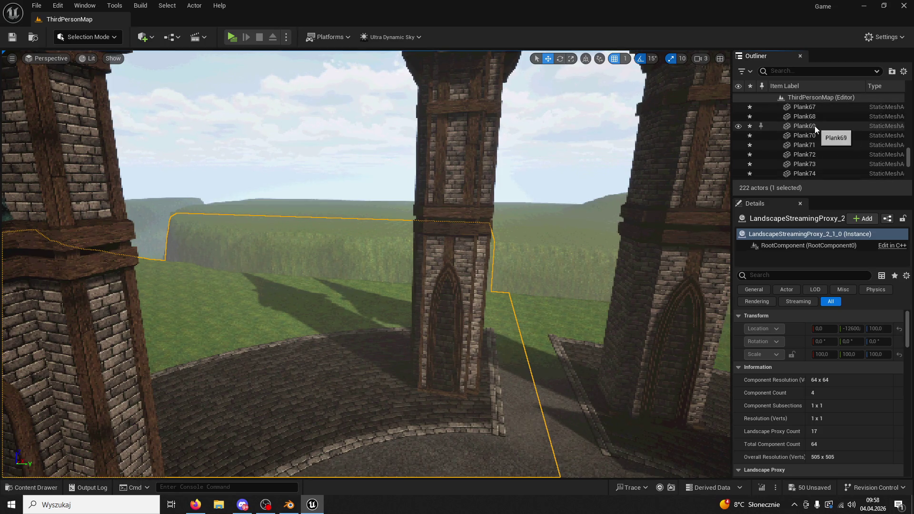
scroll(814, 126, "down", 2)
scroll(815, 127, "down", 5)
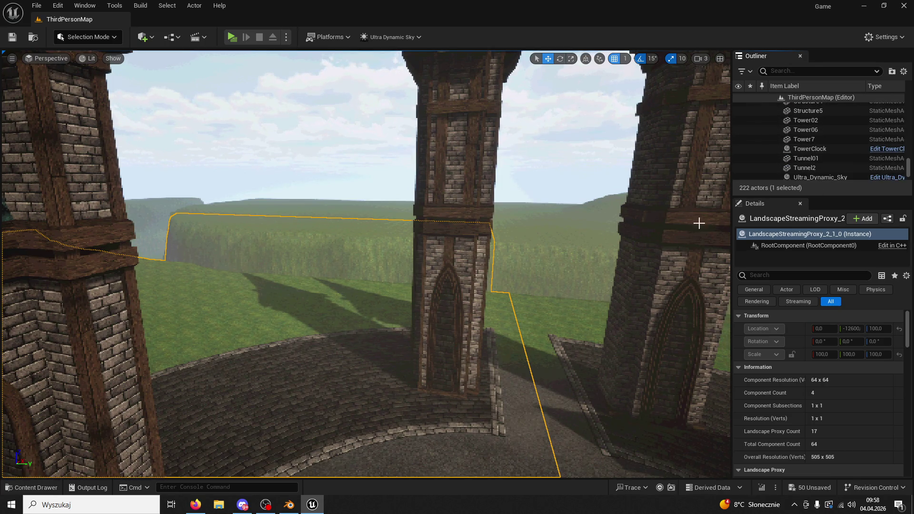
left_click(333, 405)
left_click(616, 288)
key("f")
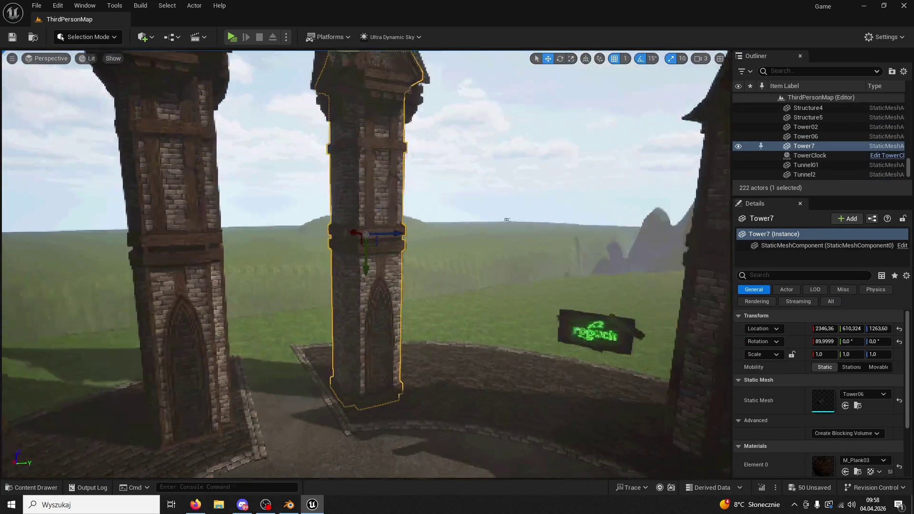
Continue down the Outliner past the Plank entries and select SM_Tower8.
left_click(828, 168)
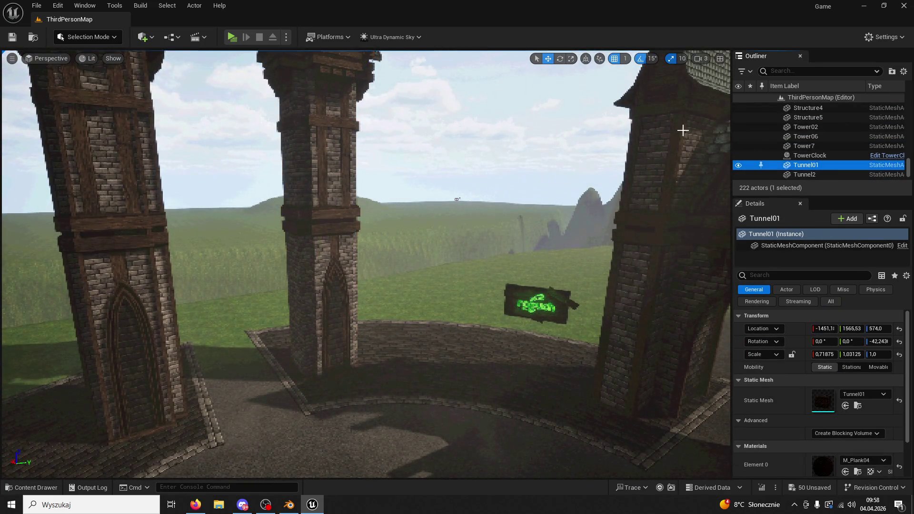
left_click_drag(908, 168, 909, 105)
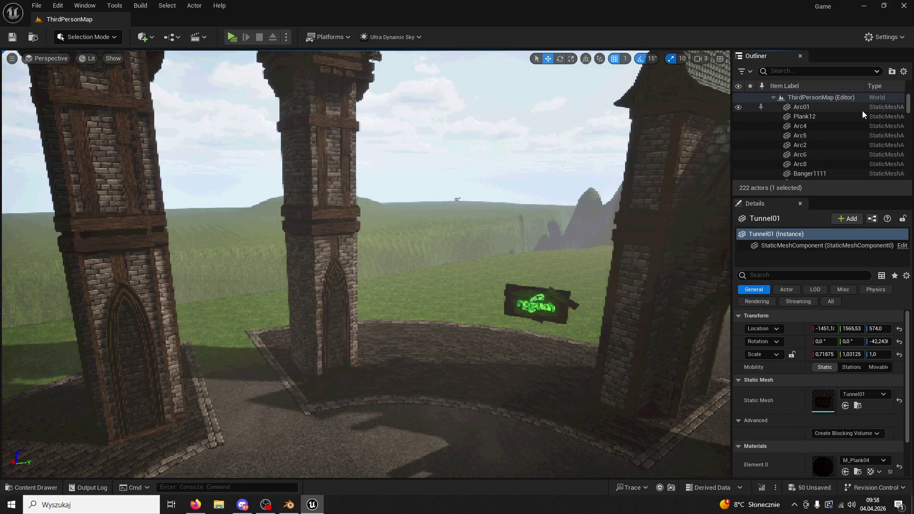
scroll(885, 113, "down", 3)
scroll(885, 116, "down", 8)
scroll(884, 113, "down", 6)
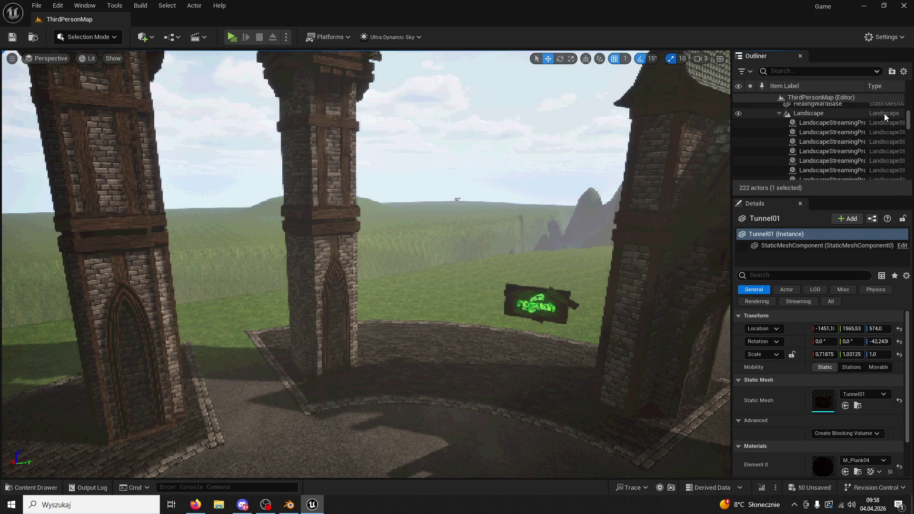
right_click(884, 114)
scroll(837, 99, "up", 15)
scroll(844, 111, "down", 5)
scroll(845, 112, "down", 6)
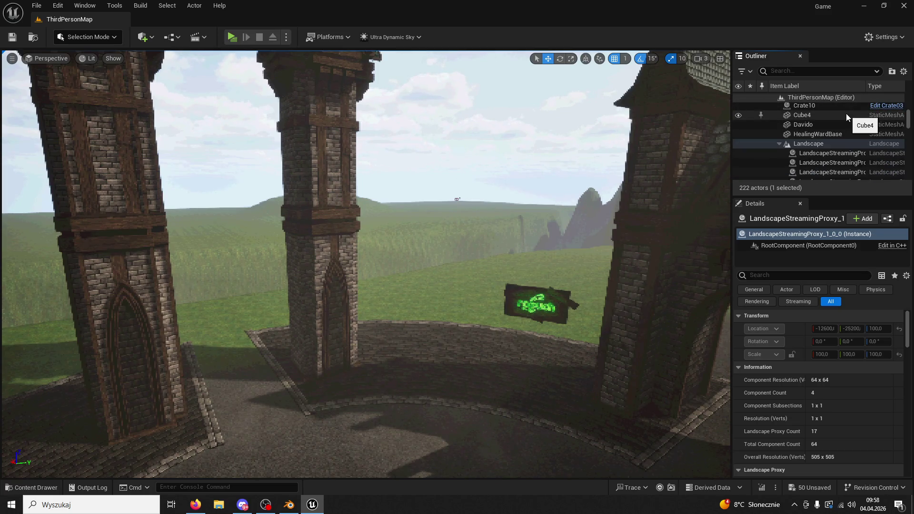
scroll(846, 113, "down", 3)
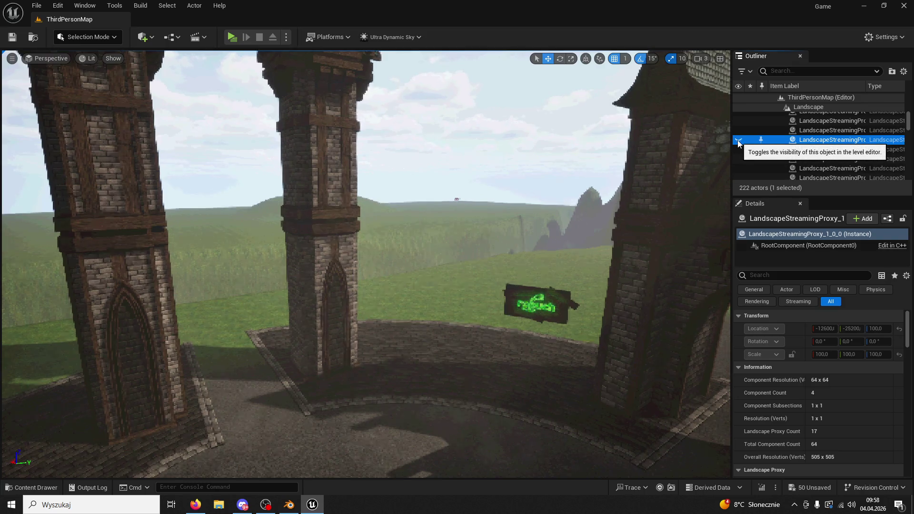
scroll(828, 127, "down", 2)
scroll(837, 128, "down", 10)
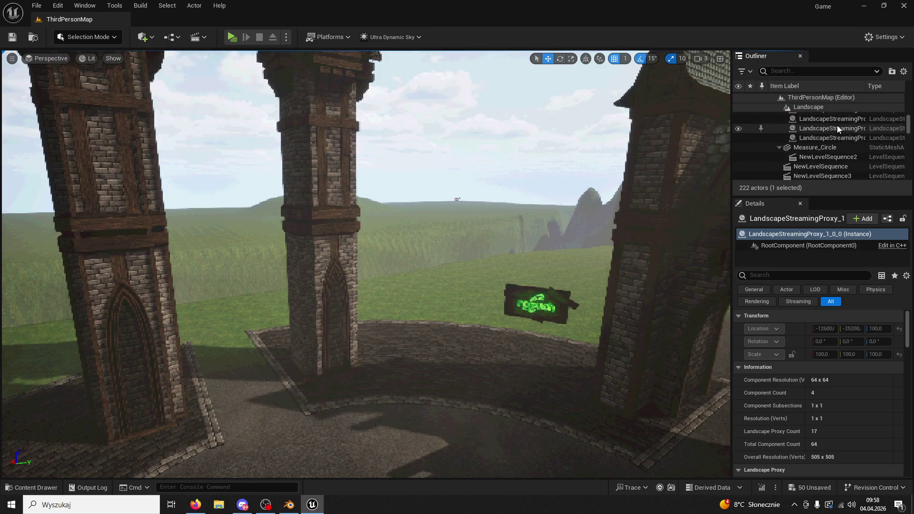
scroll(837, 125, "down", 5)
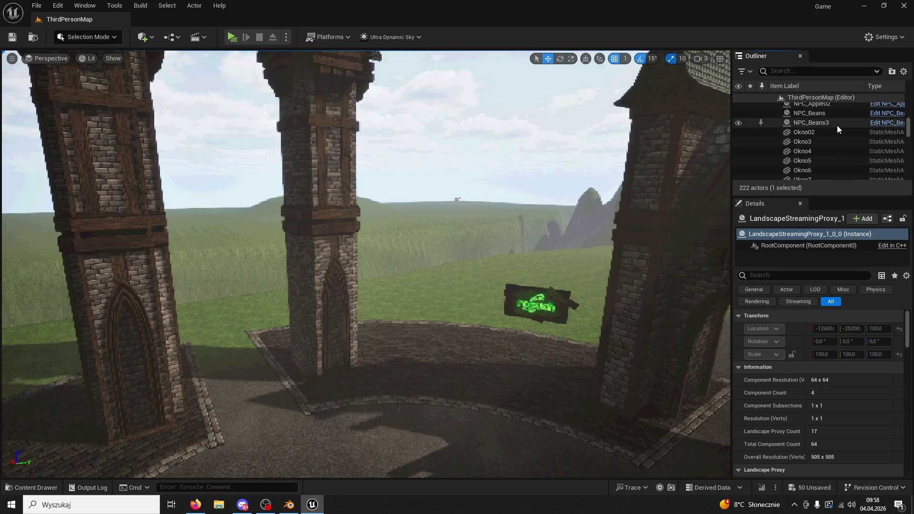
scroll(836, 128, "down", 10)
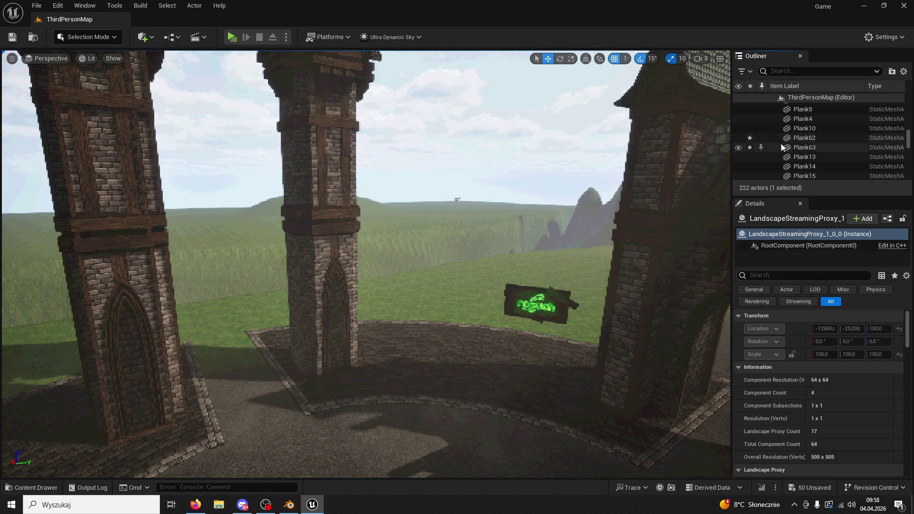
scroll(833, 132, "down", 5)
scroll(832, 132, "down", 13)
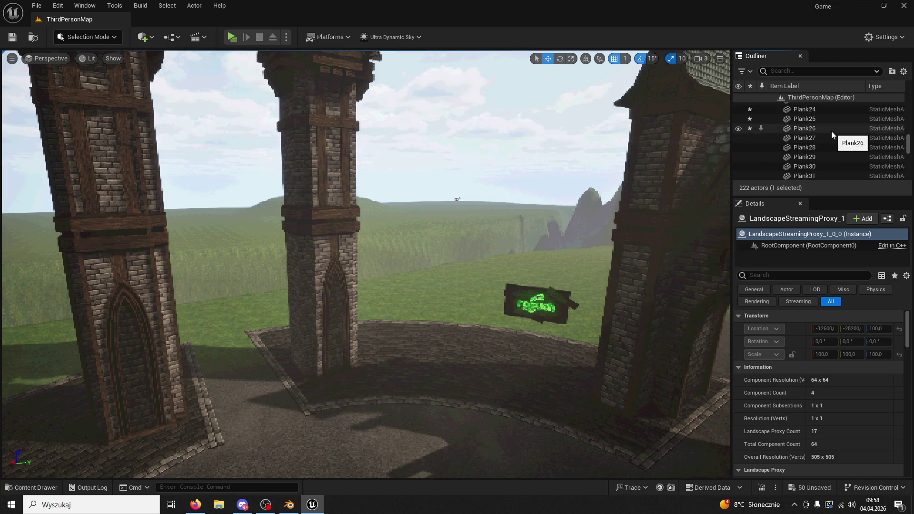
scroll(831, 131, "down", 7)
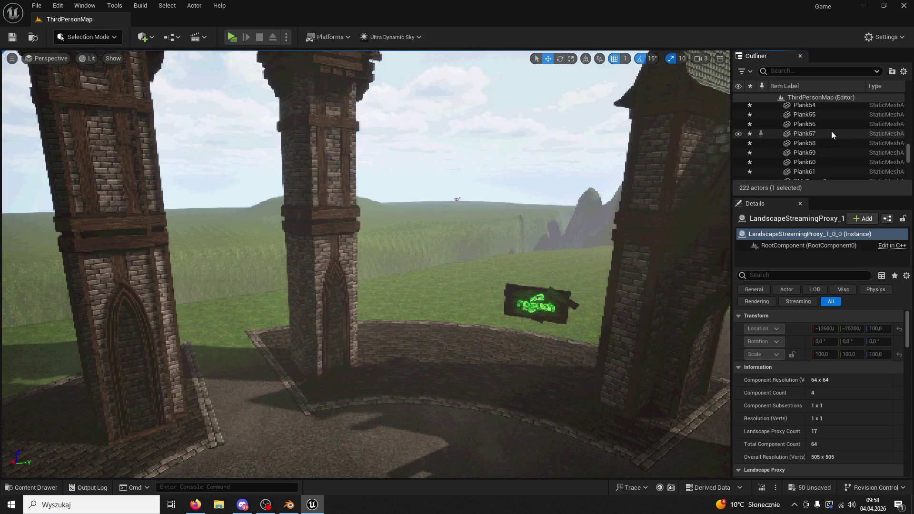
left_click(821, 120)
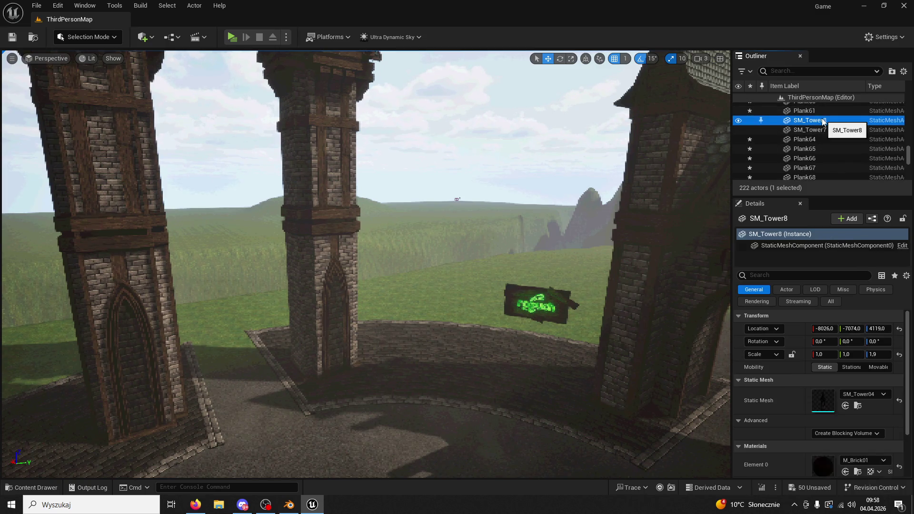
Select SM_Tower7 and frame it in the viewport.
left_click(821, 129)
key("f")
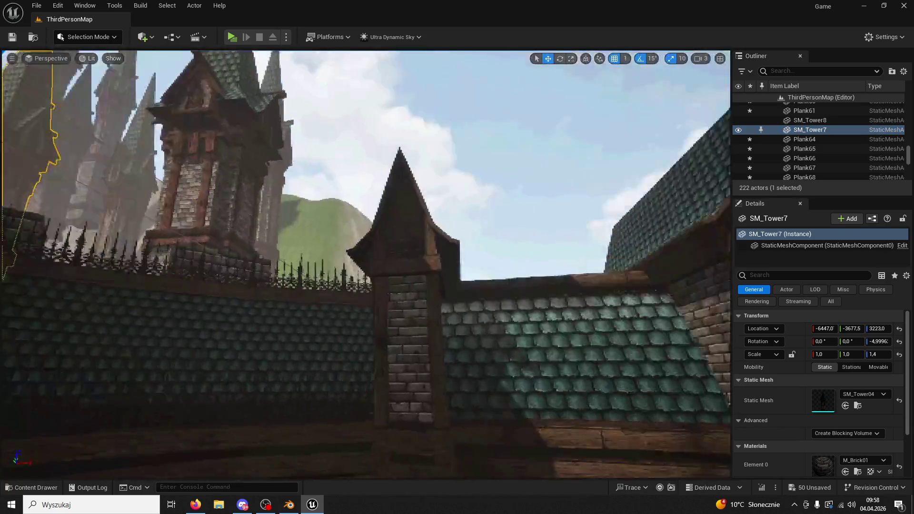
scroll(840, 155, "down", 3)
scroll(844, 149, "down", 6)
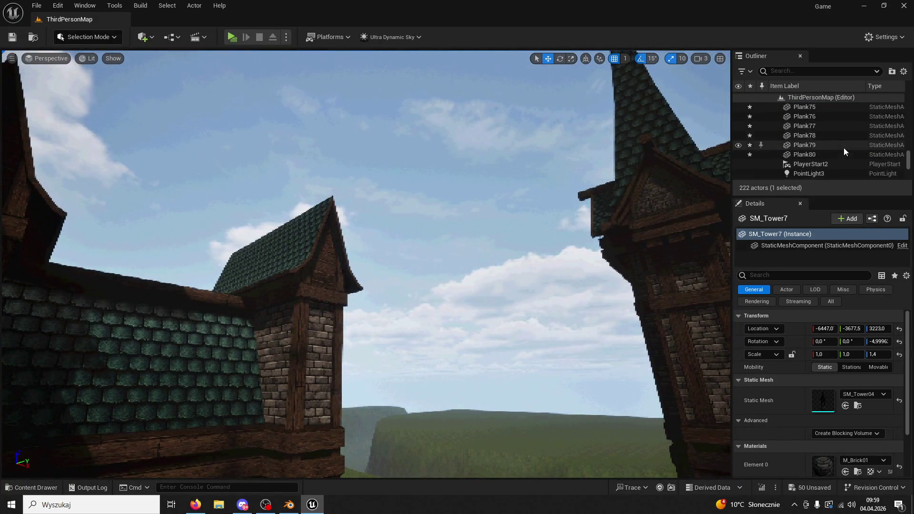
scroll(844, 150, "down", 3)
scroll(844, 149, "down", 5)
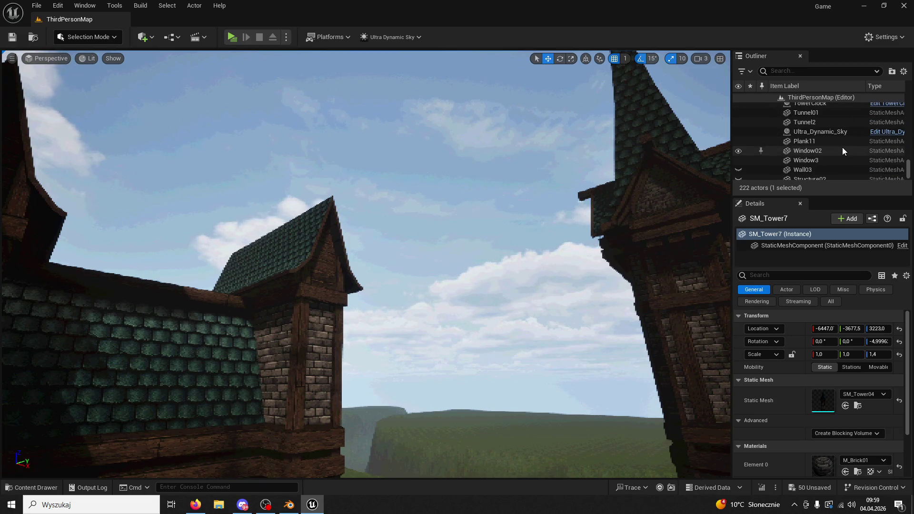
Unhide Wall03 and select the Structure02 gate archway.
left_click(739, 169)
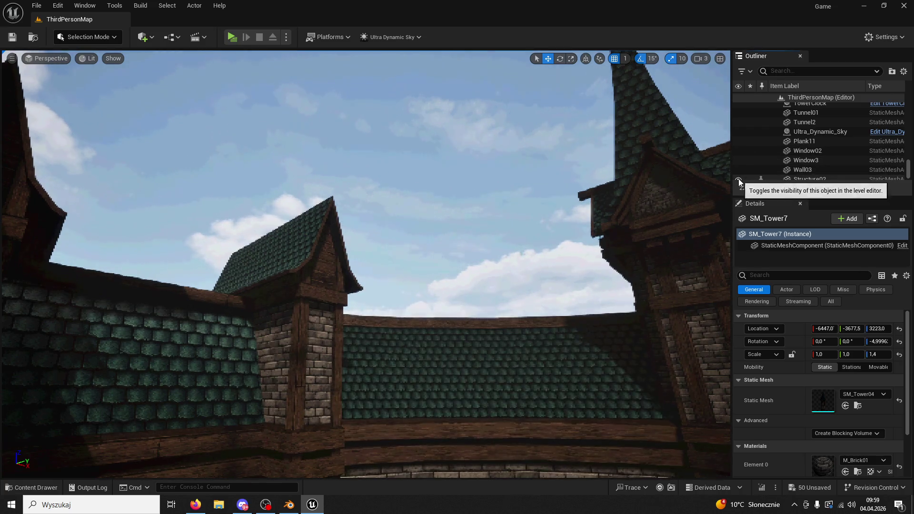
key("f")
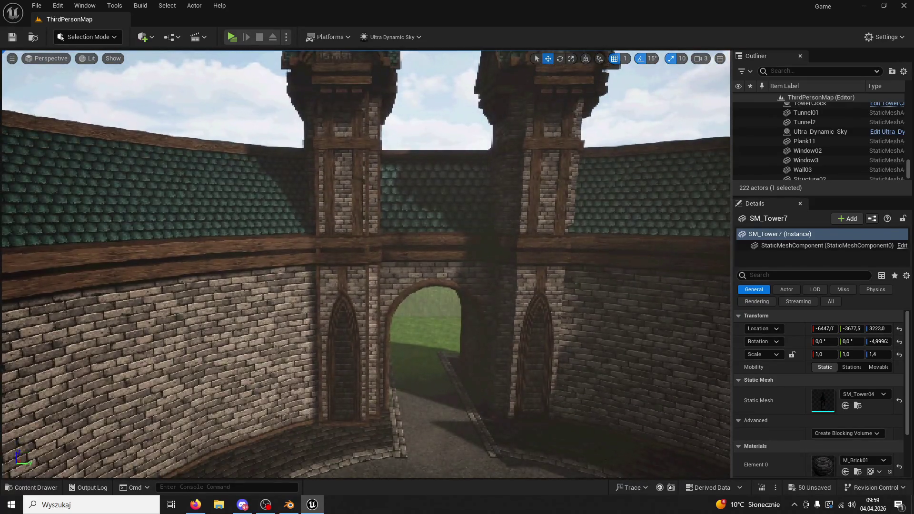
mouse_move(489, 247)
left_mouse_down()
mouse_move(474, 250)
mouse_move(489, 247)
left_mouse_up()
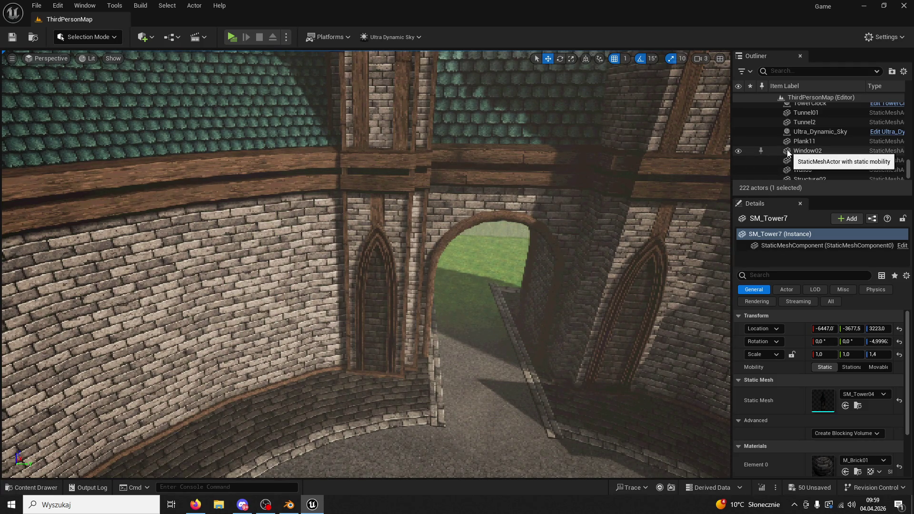
left_click(484, 147)
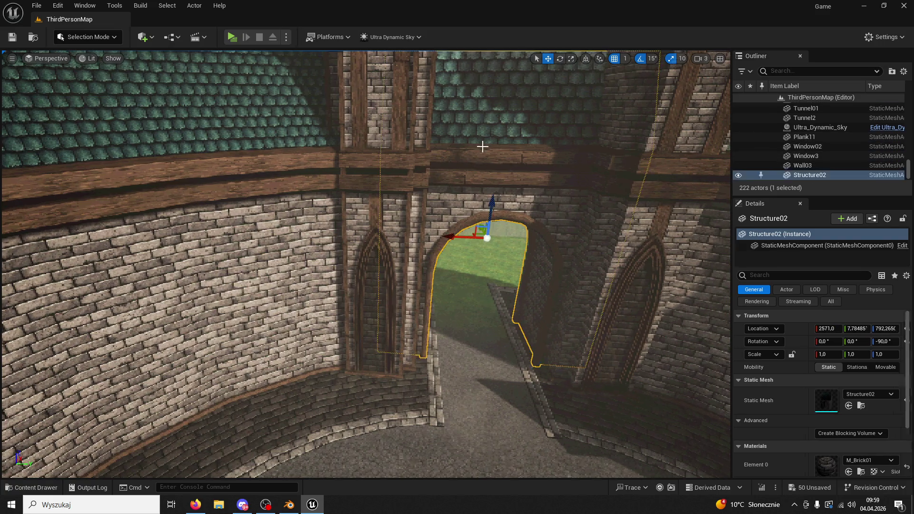
Hide Wall03 and Structure02, then select Tower06, Tower7 and the arches Arc8 and Arc6.
left_click(294, 160, "ctrl")
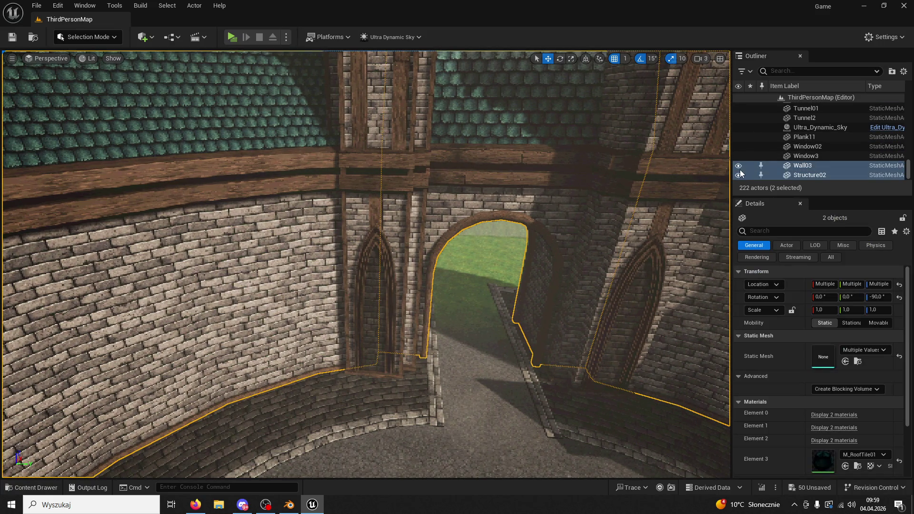
left_click(739, 174)
left_click(411, 228)
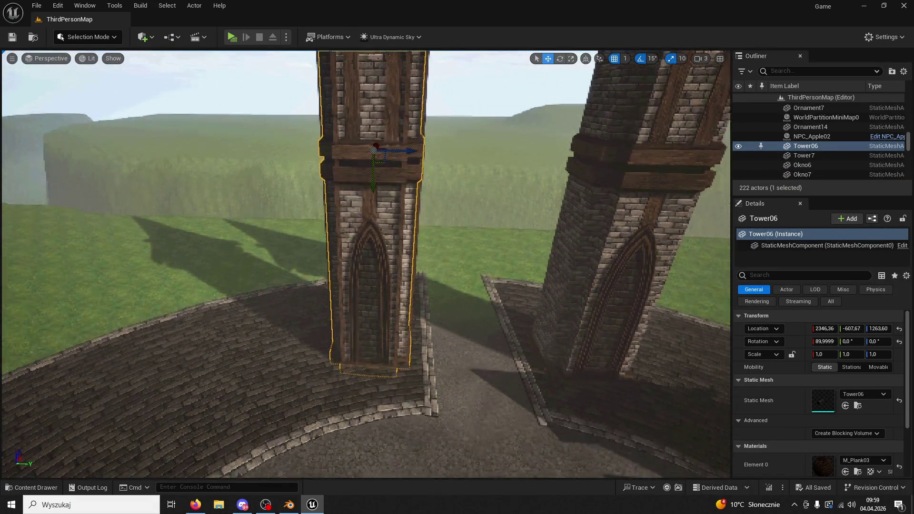
scroll(419, 227, "up", 5)
left_click(386, 236)
left_click(386, 236, "ctrl")
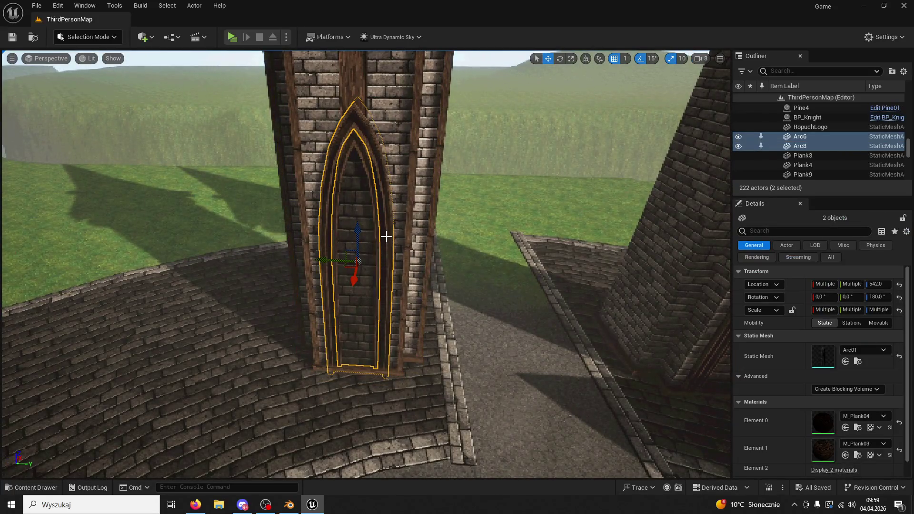
left_click(350, 102, "ctrl")
left_click(419, 143, "ctrl")
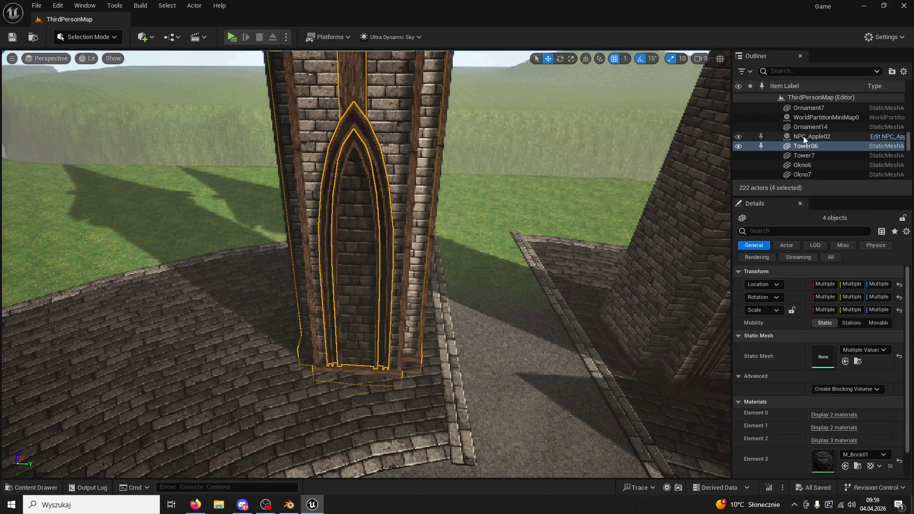
Trial-move the selected tower pieces to the right and undo the move.
scroll(837, 159, "up", 10)
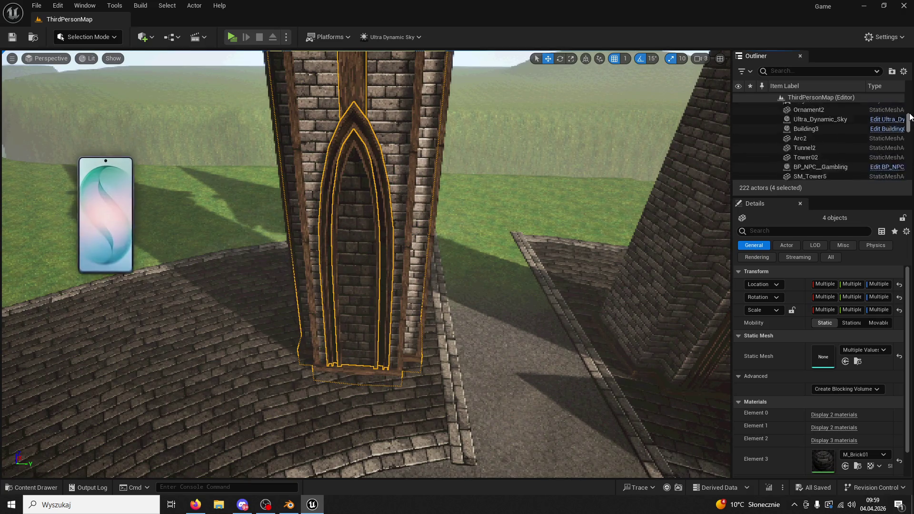
scroll(837, 143, "down", 5)
scroll(673, 214, "up", 5)
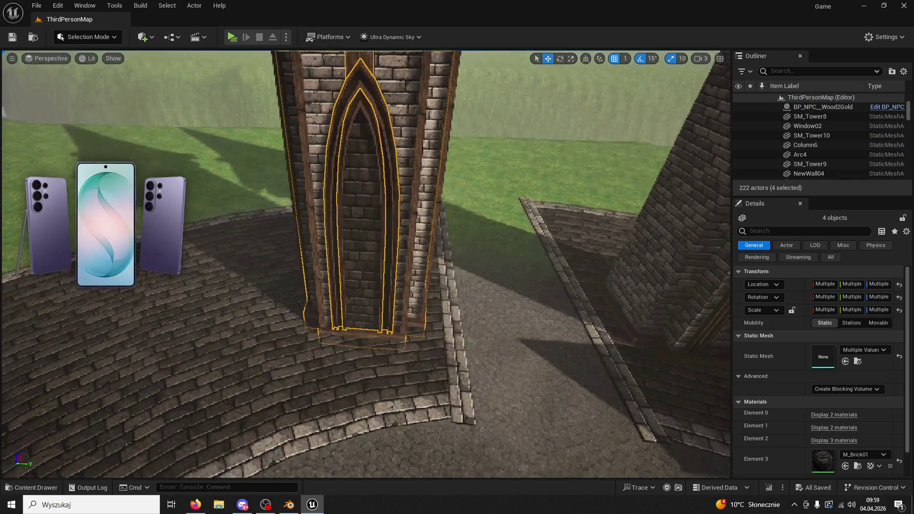
scroll(365, 264, "down", 5)
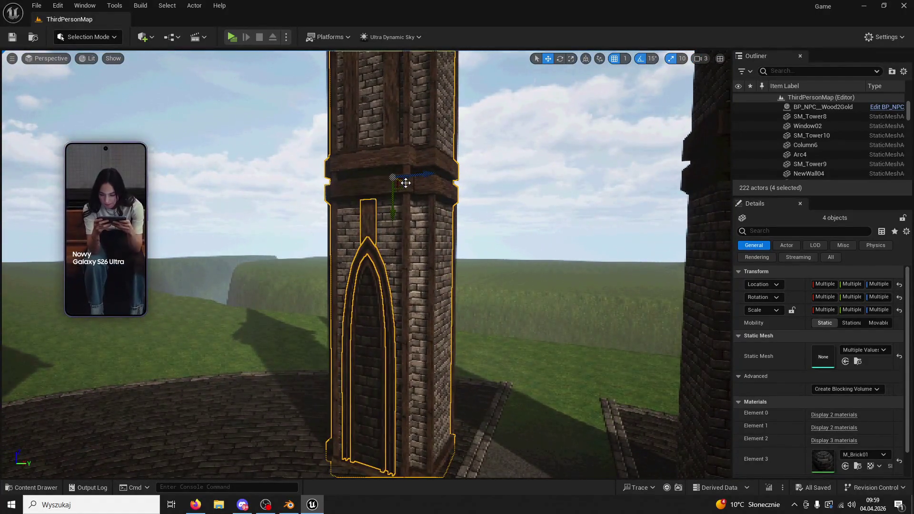
mouse_move(420, 192)
left_mouse_down()
mouse_move(469, 182)
mouse_move(498, 221)
left_mouse_up()
key("ctrl+z")
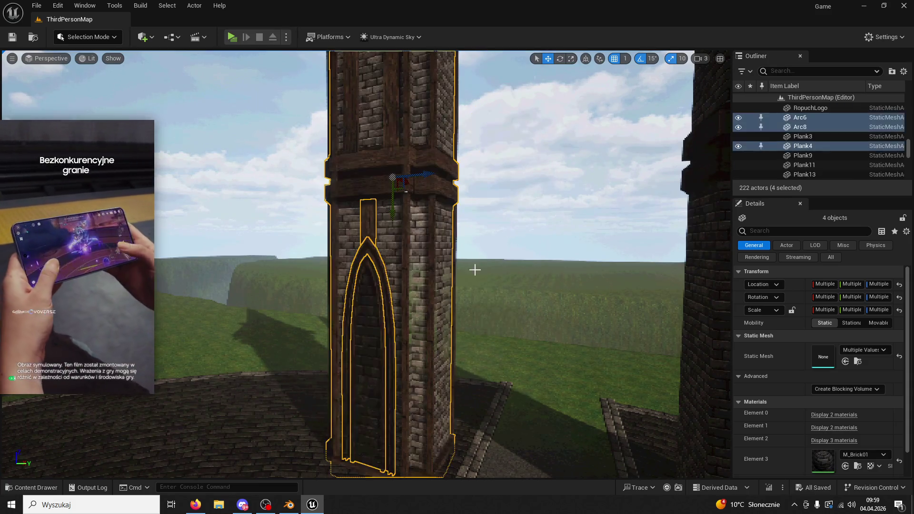
Add the tower's vertical and upper planks through Plank60 to the selection and frame them.
left_click(433, 378, "ctrl")
left_click(429, 327, "ctrl")
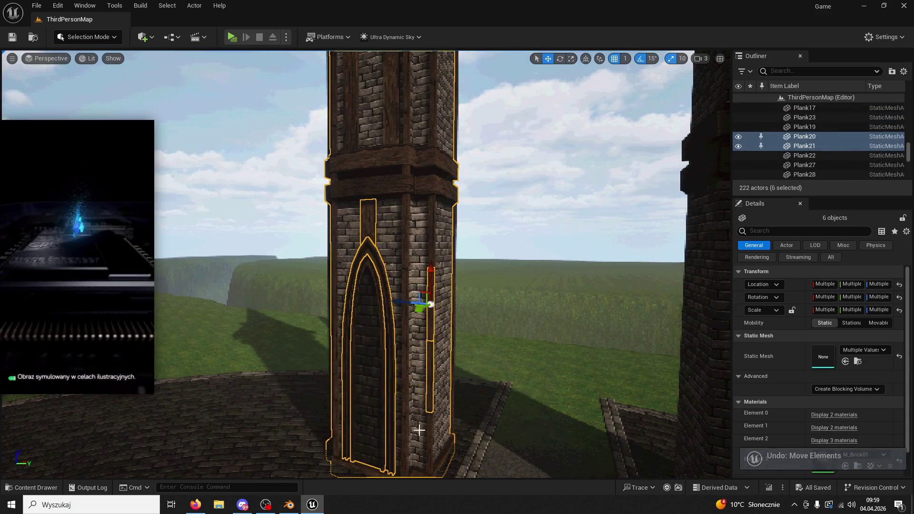
left_click(420, 440, "ctrl")
left_click(403, 452, "ctrl")
left_click(404, 350, "ctrl")
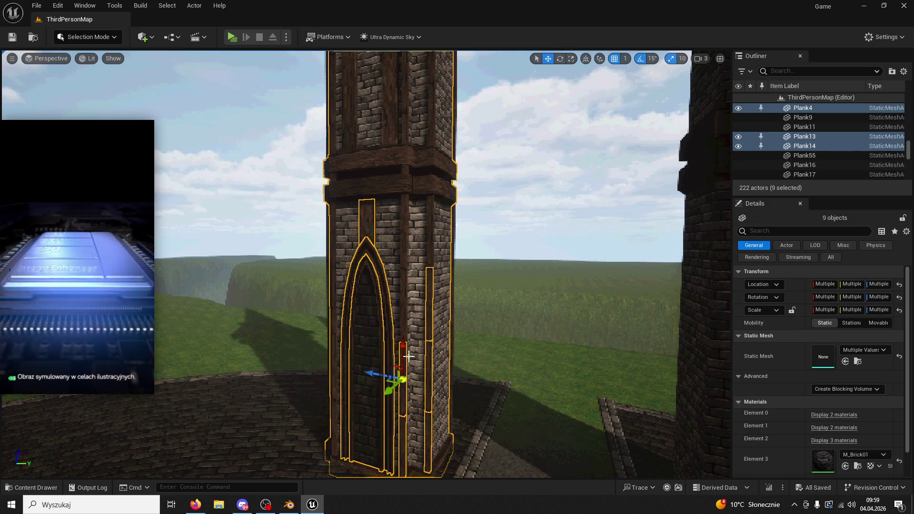
left_click(404, 325, "ctrl")
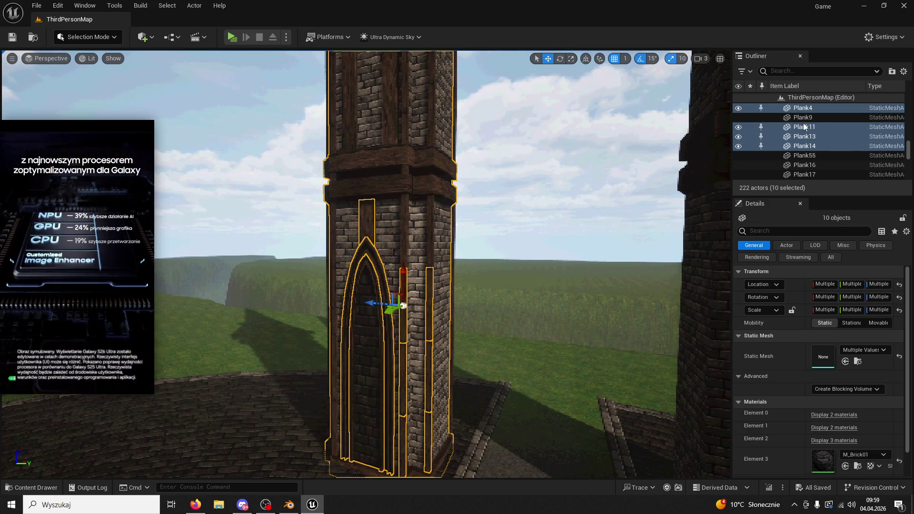
left_click(814, 134, "shift")
scroll(815, 136, "down", 3)
left_click(813, 144, "shift")
scroll(813, 143, "down", 5)
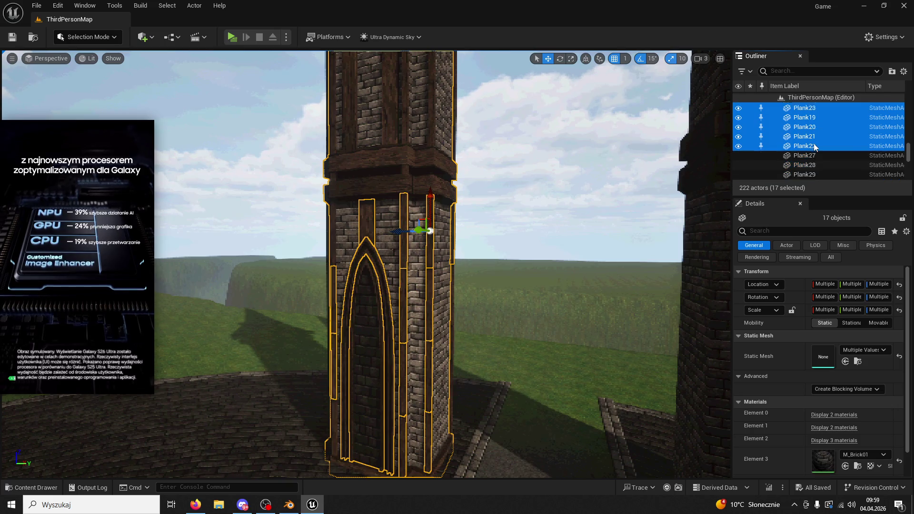
scroll(815, 156, "down", 5)
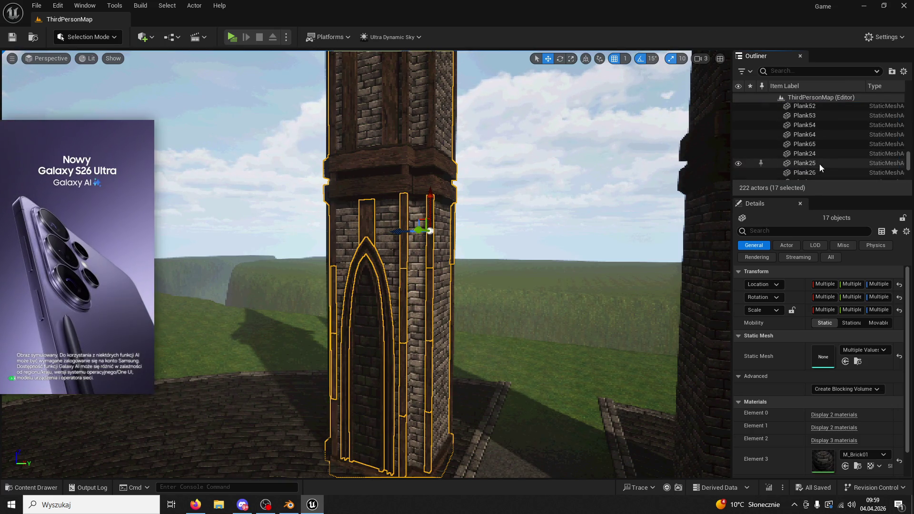
left_click(812, 168, "shift")
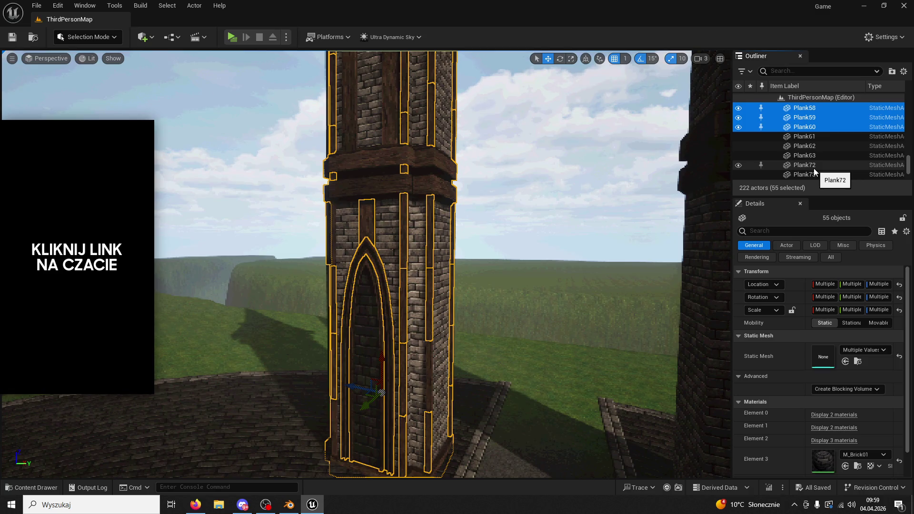
key("f")
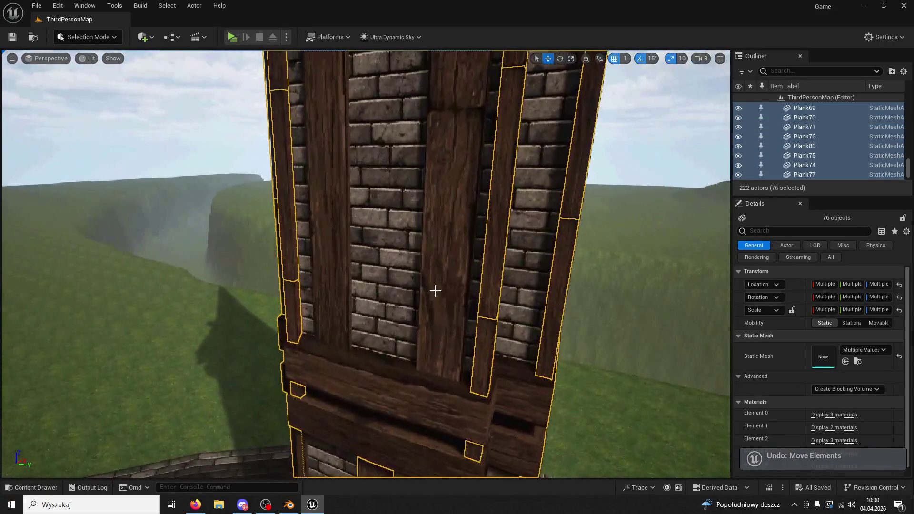
Add Plank7, Plank12, Plank10 and Plank15 to the selection, undoing trial moves.
key("ctrl+z")
scroll(432, 237, "down", 5)
left_click(347, 195, "ctrl")
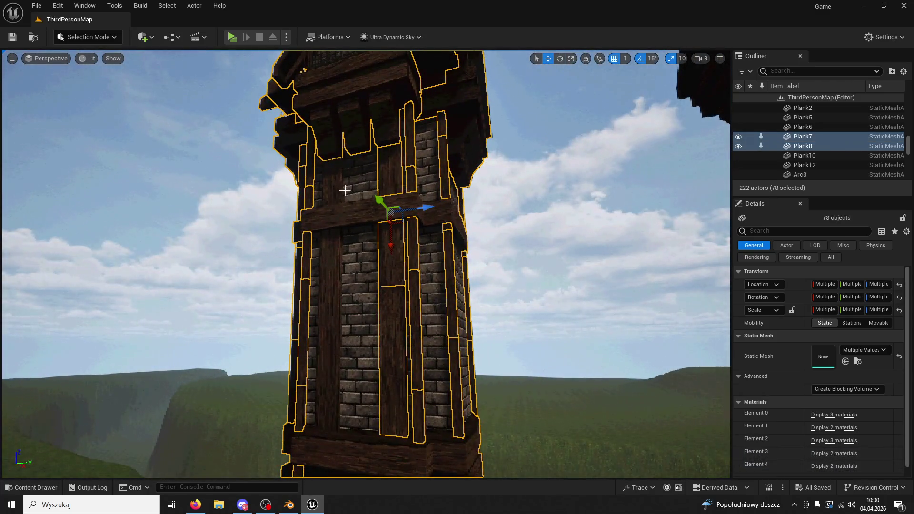
left_click(324, 255, "ctrl")
left_click(320, 328, "ctrl")
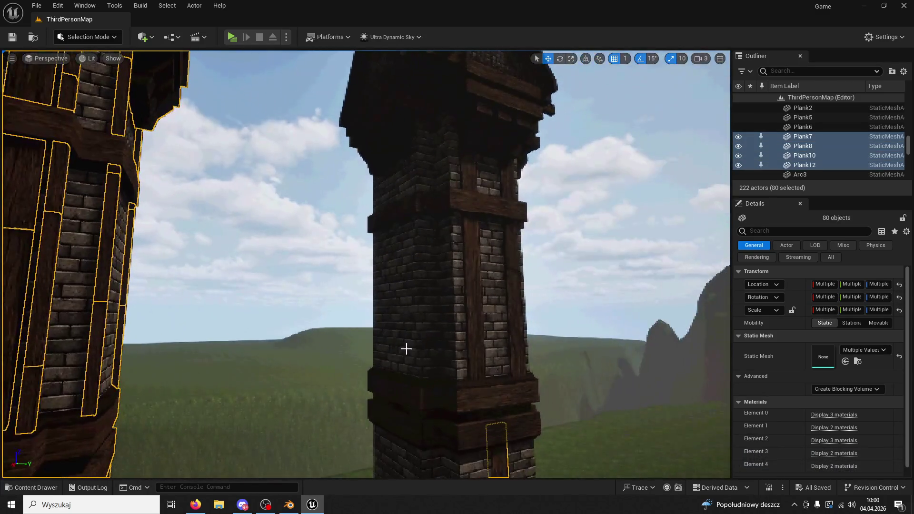
key("f")
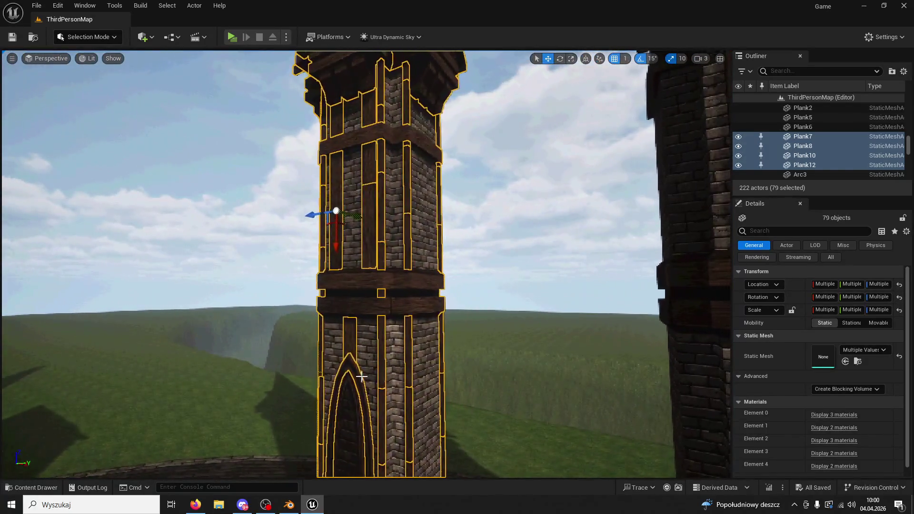
left_click_drag(338, 217, 385, 218)
key("ctrl+z")
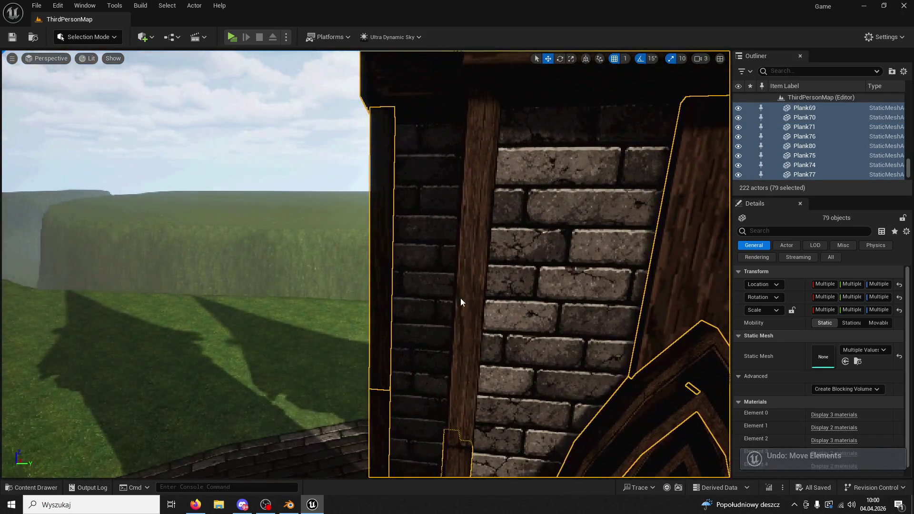
left_click(459, 302, "ctrl")
key("f")
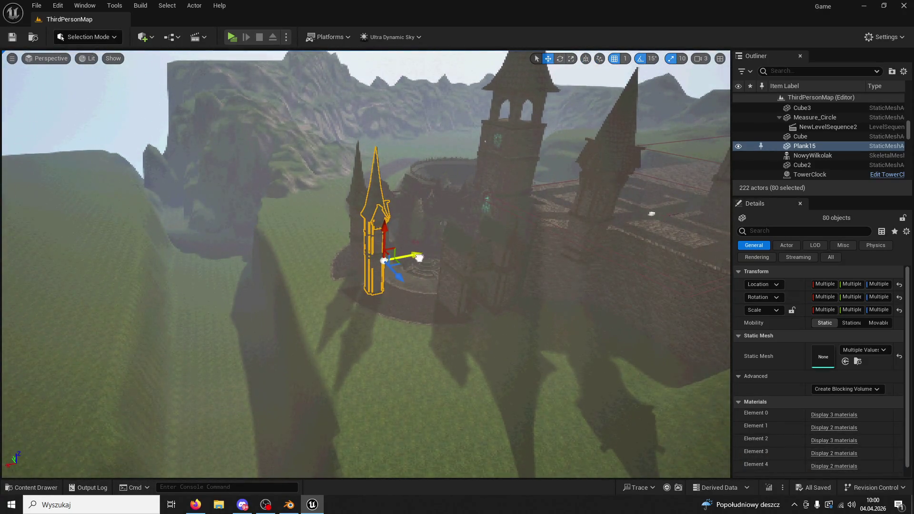
left_click_drag(418, 258, 122, 317)
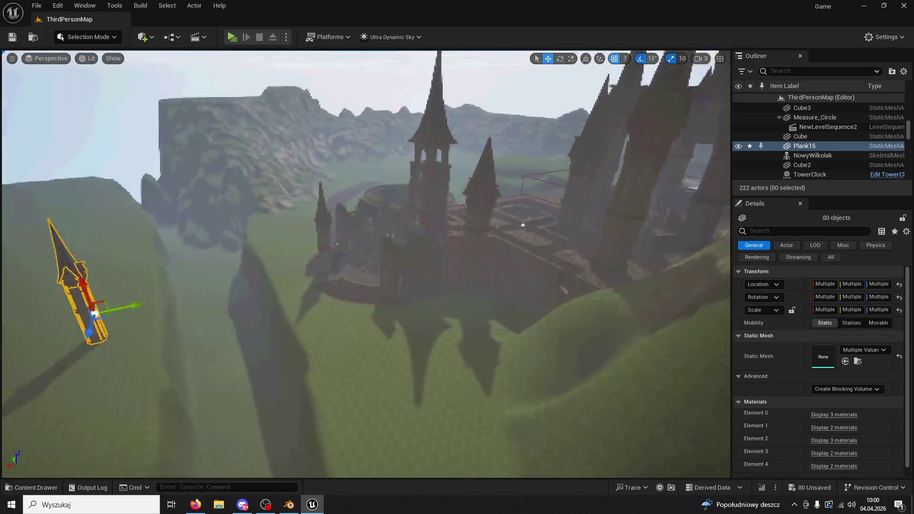
key("ctrl+z")
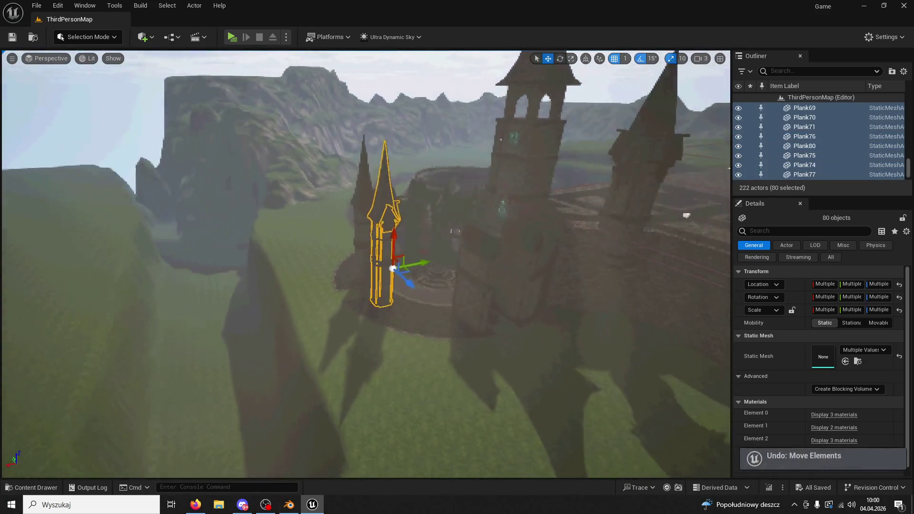
key("f")
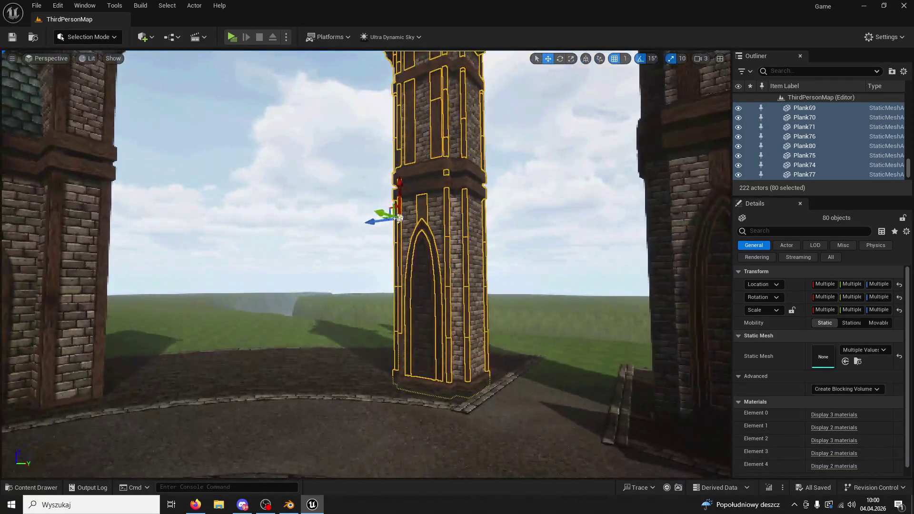
left_click_drag(398, 218, 413, 219)
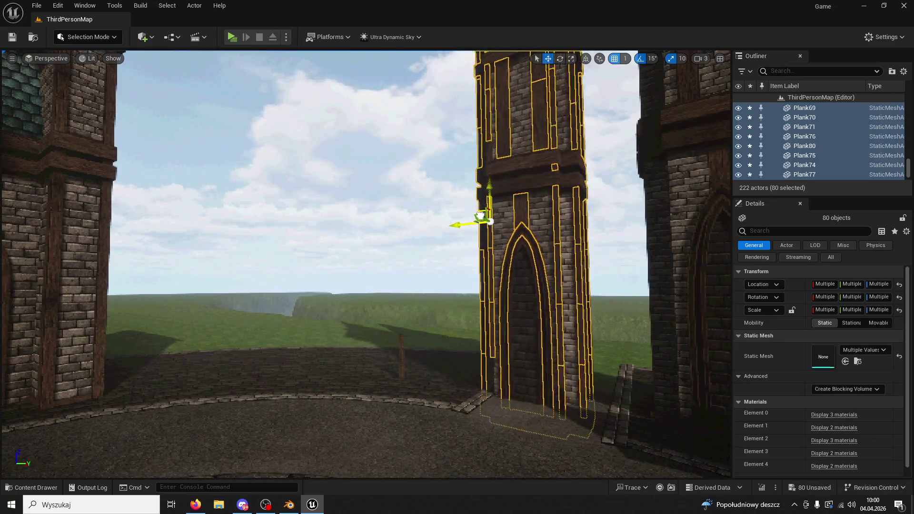
key("ctrl+z")
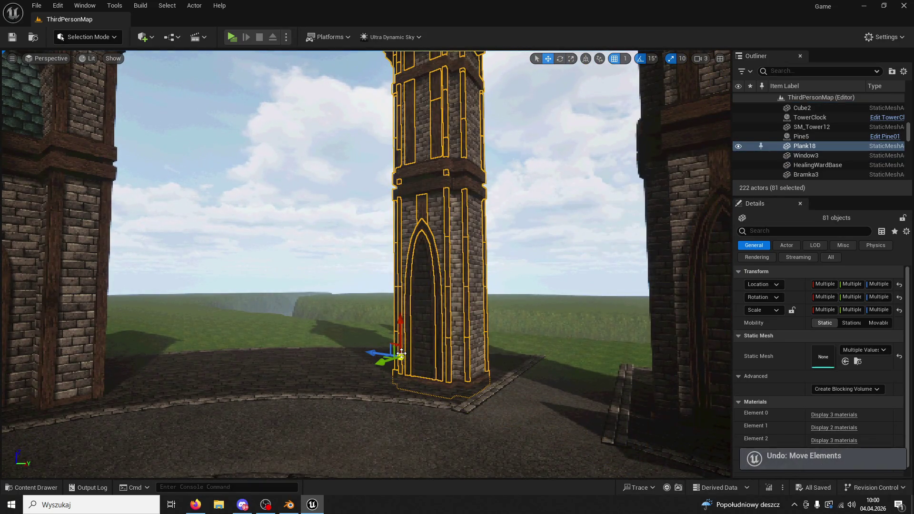
mouse_move(385, 360)
left_mouse_down()
mouse_move(433, 332)
mouse_move(555, 309)
mouse_move(504, 367)
left_mouse_up()
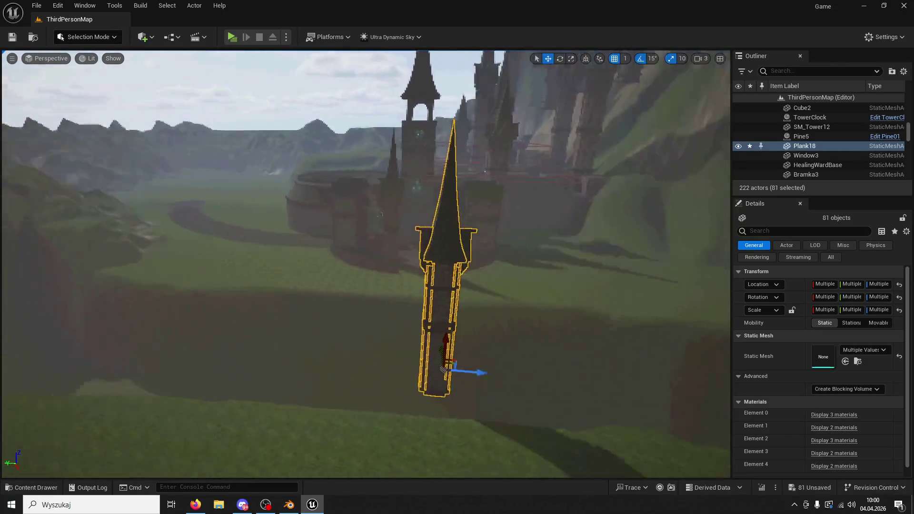
mouse_move(504, 366)
left_mouse_down()
mouse_move(555, 293)
mouse_move(528, 324)
mouse_move(476, 343)
mouse_move(476, 305)
mouse_move(486, 305)
mouse_move(485, 314)
mouse_move(438, 327)
mouse_move(438, 319)
mouse_move(451, 331)
left_mouse_up()
key("ctrl+z")
key("ctrl+z")
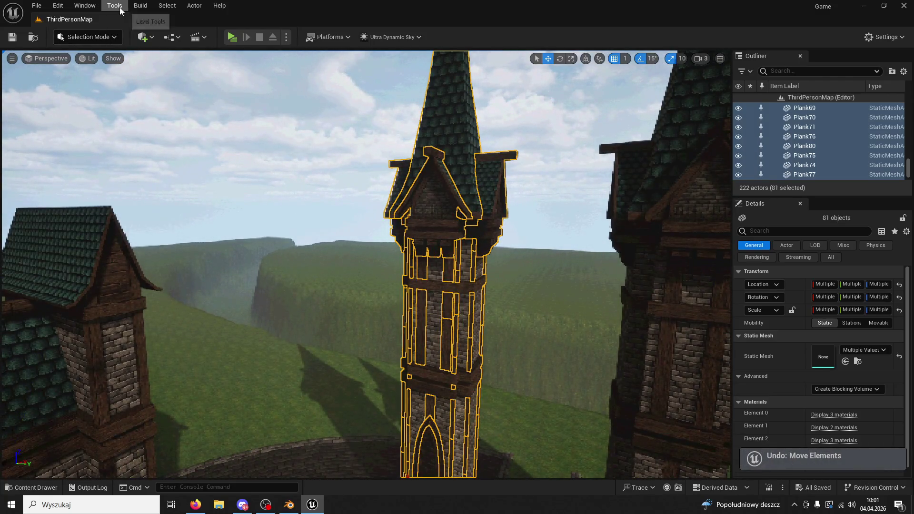
Find Merge Actors in the Tools menu, open it, then close the window.
left_click(118, 7)
mouse_move(164, 6)
type("merge")
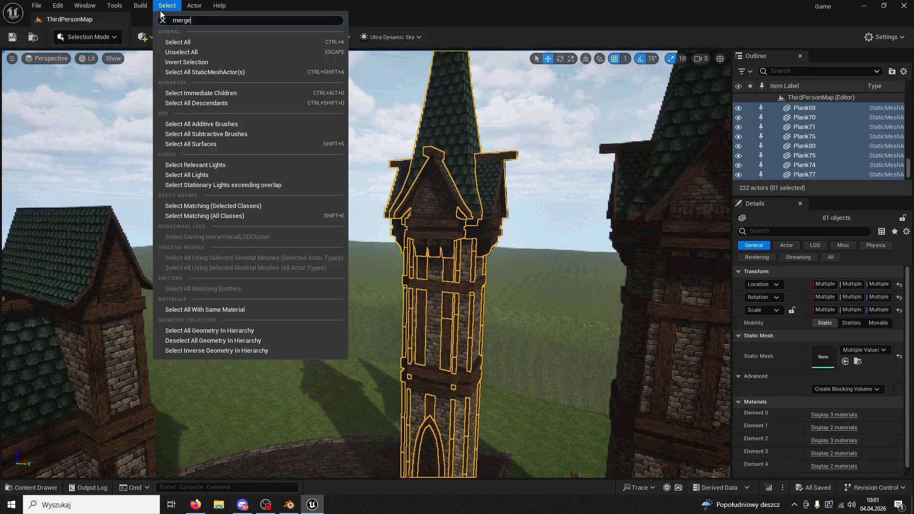
left_click(164, 6)
left_click(119, 6)
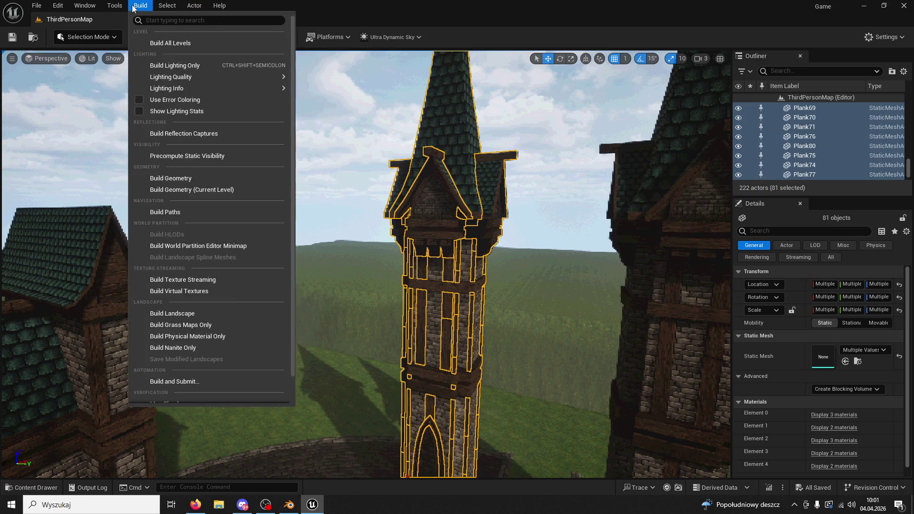
type("merge")
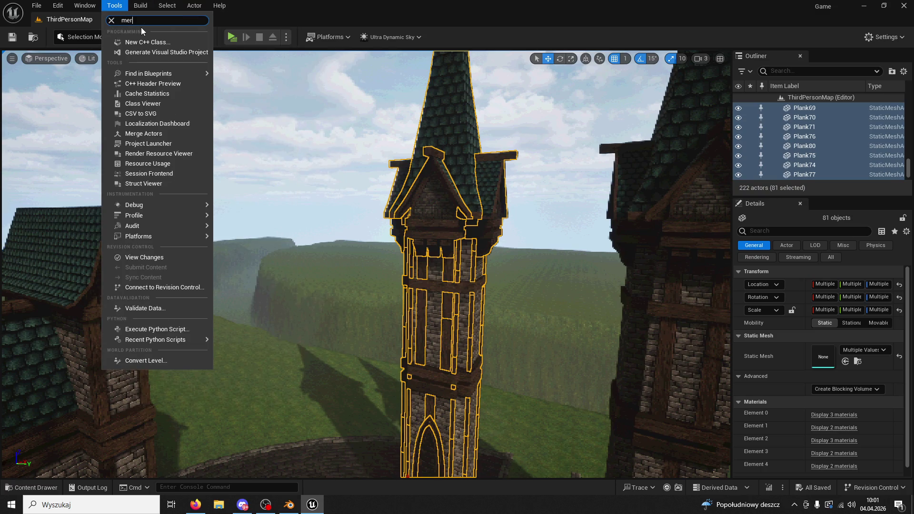
left_click(141, 31)
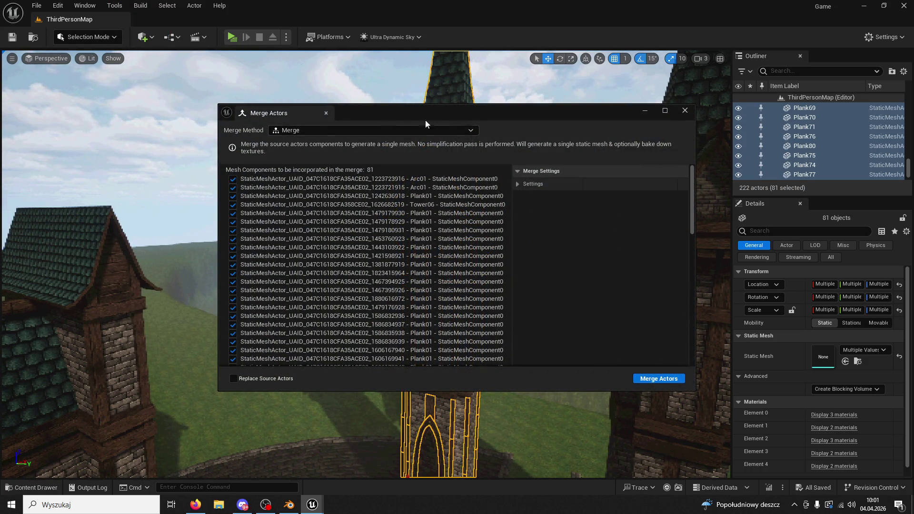
left_click(683, 111)
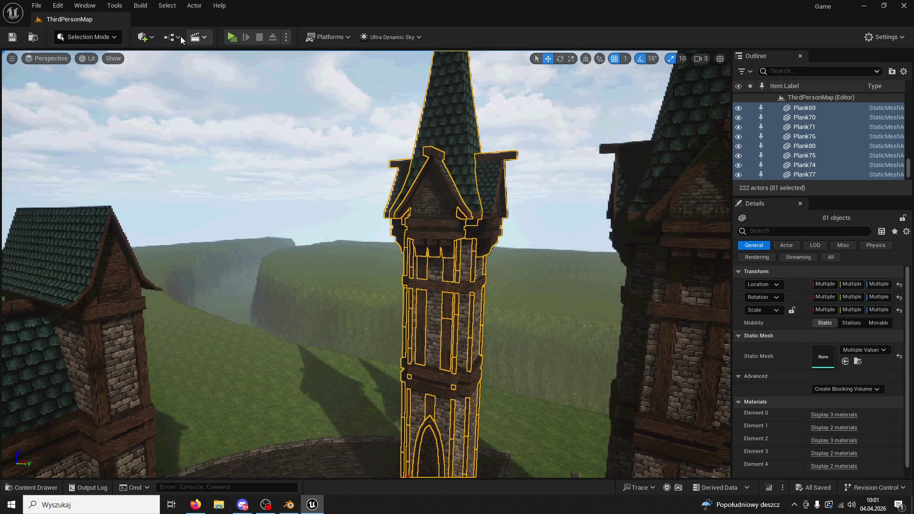
Reopen Merge Actors for the selected tower pieces and cancel the save-location dialog.
left_click(119, 8)
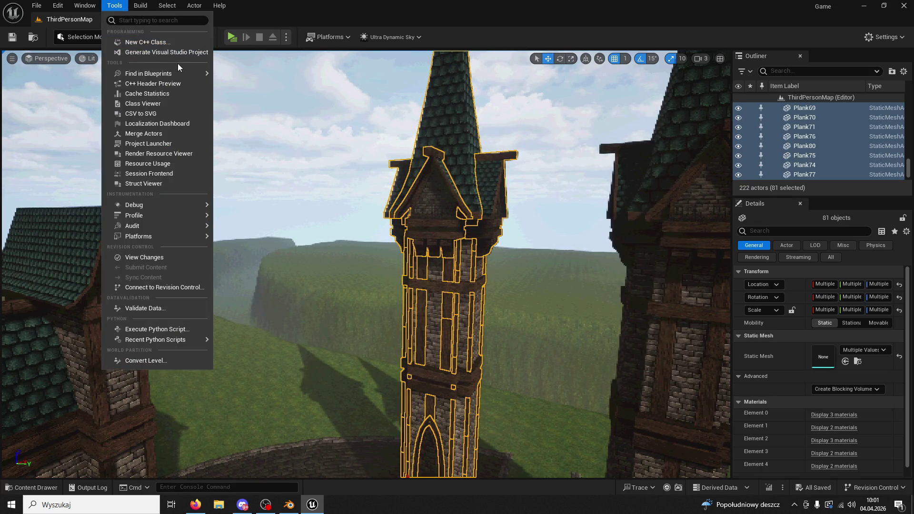
mouse_move(170, 75)
type("blue")
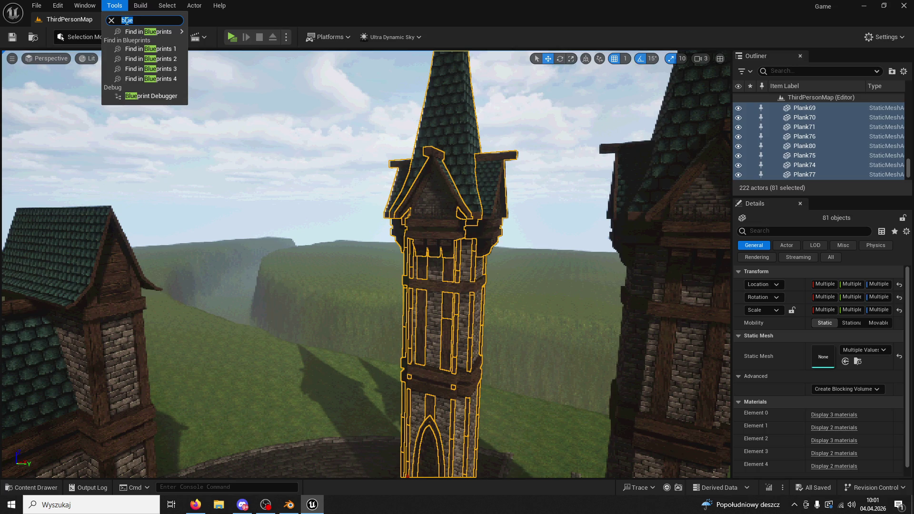
type("merge")
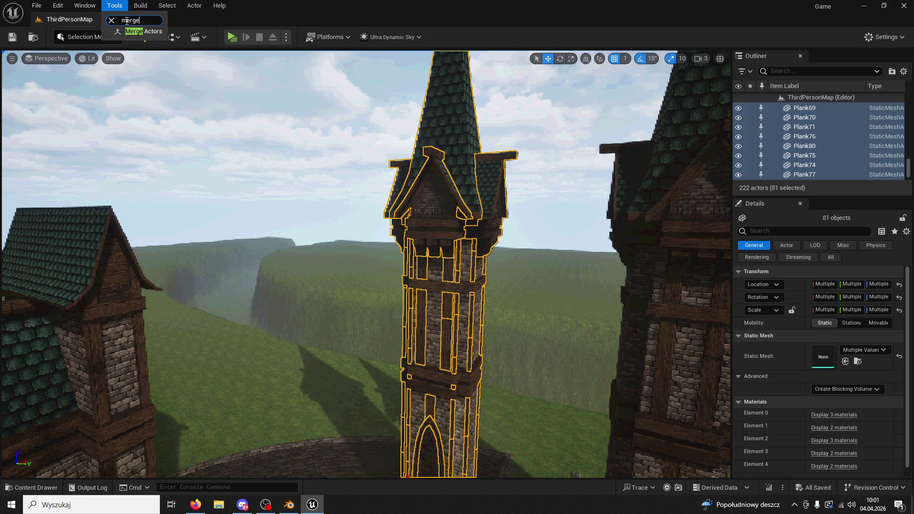
left_click(143, 31)
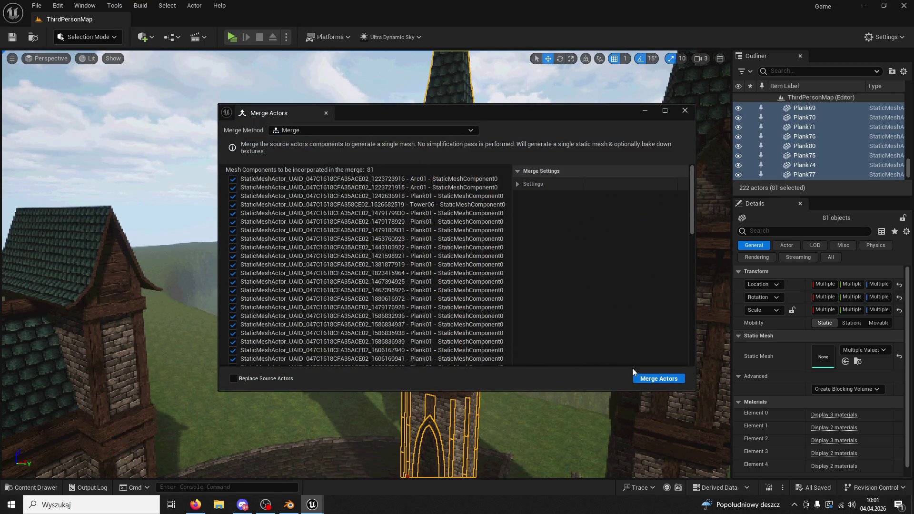
left_click(667, 381)
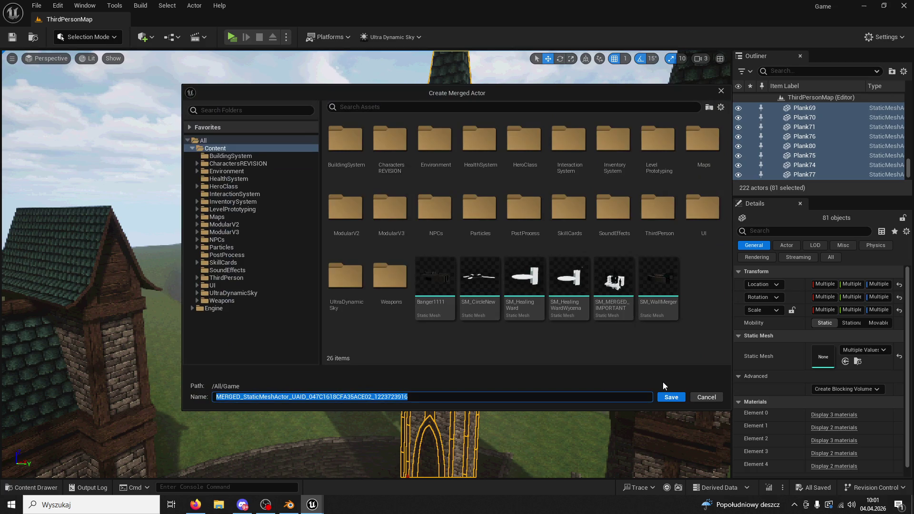
left_click(707, 397)
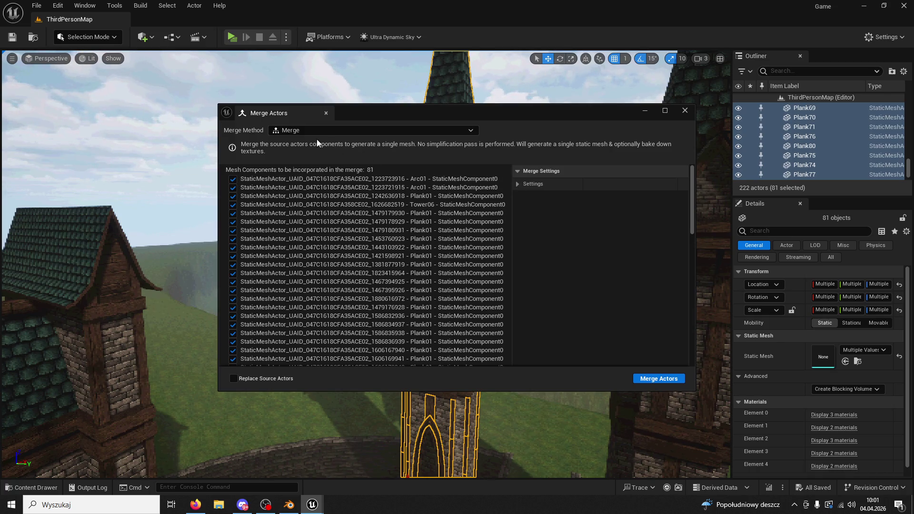
Close the Merge Actors window and dismiss the Quick Add content menu.
left_click(691, 114)
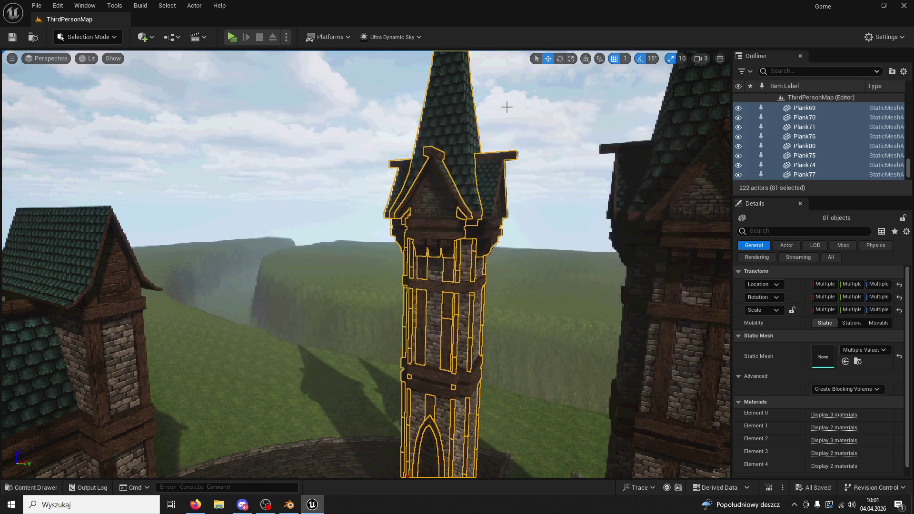
left_click(153, 37)
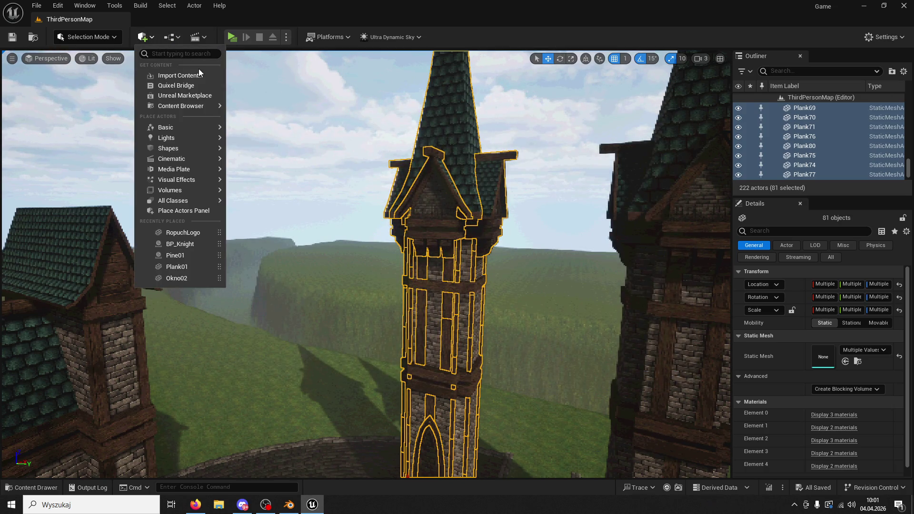
mouse_move(204, 105)
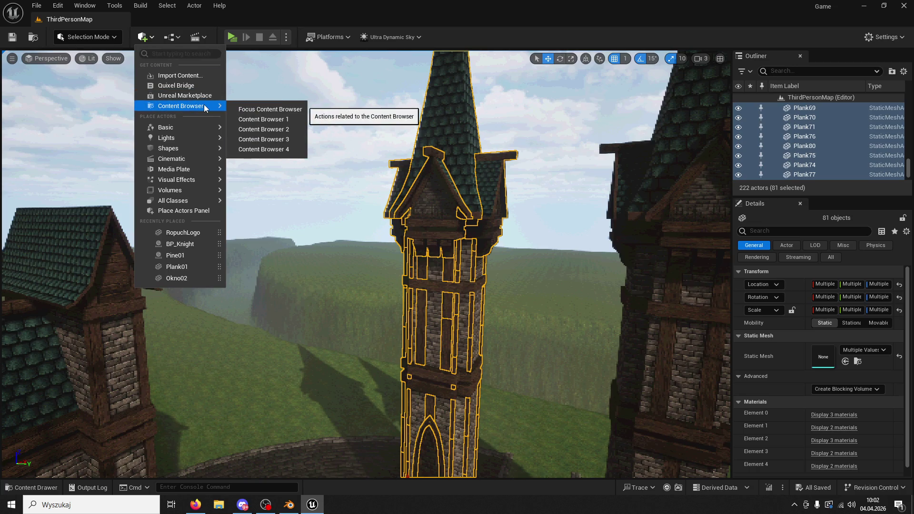
left_click(759, 4)
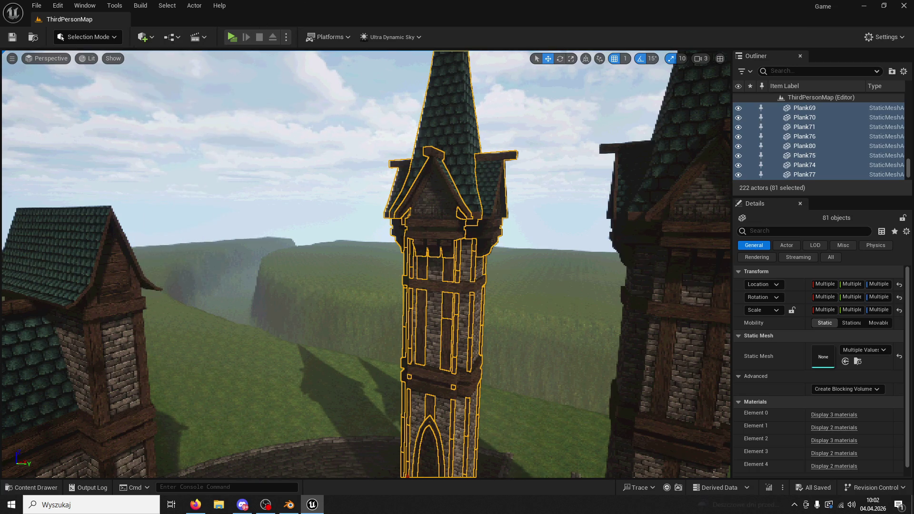
key("alt+Tab")
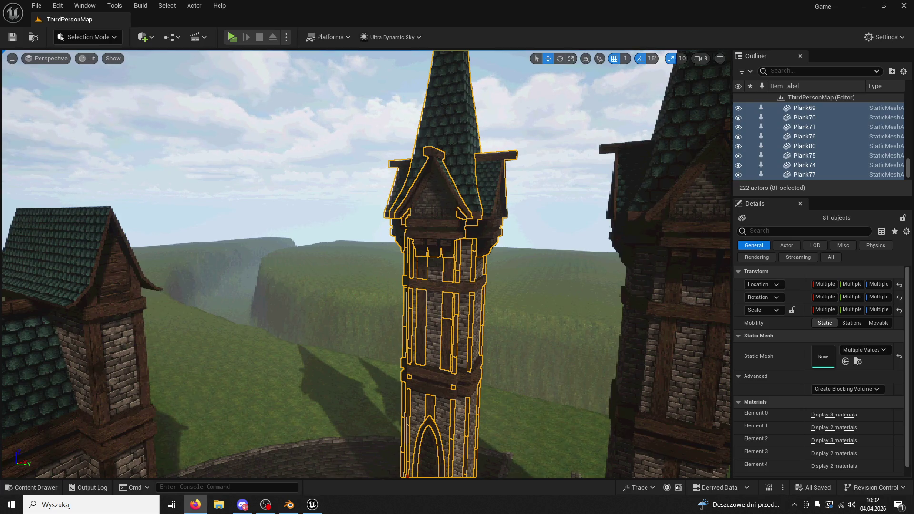
Convert the selection to a Blueprint Class using the Child Actors creation method.
left_click(172, 37)
left_click(227, 76)
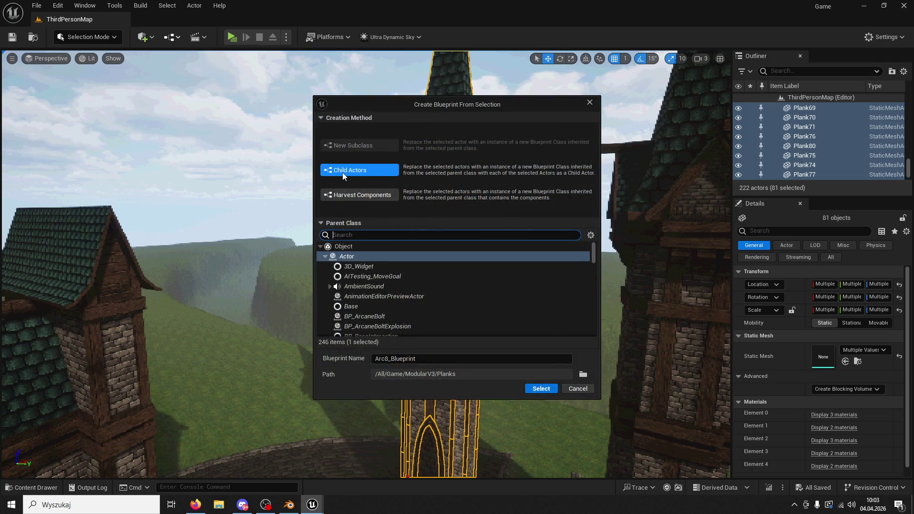
left_click(365, 170)
scroll(422, 280, "down", 5)
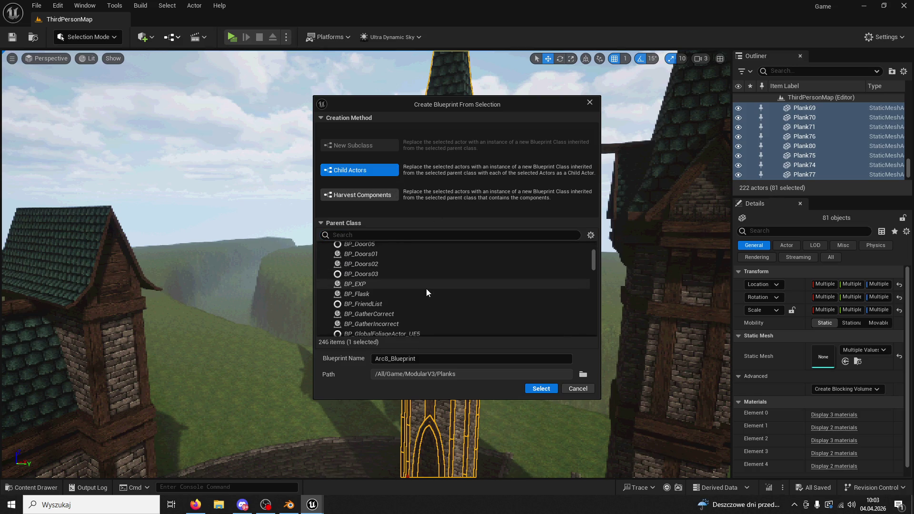
scroll(426, 288, "up", 5)
Save the blueprint as BP_Tower07 in the ModularV3/Towers folder.
left_click(582, 375)
scroll(449, 278, "down", 3)
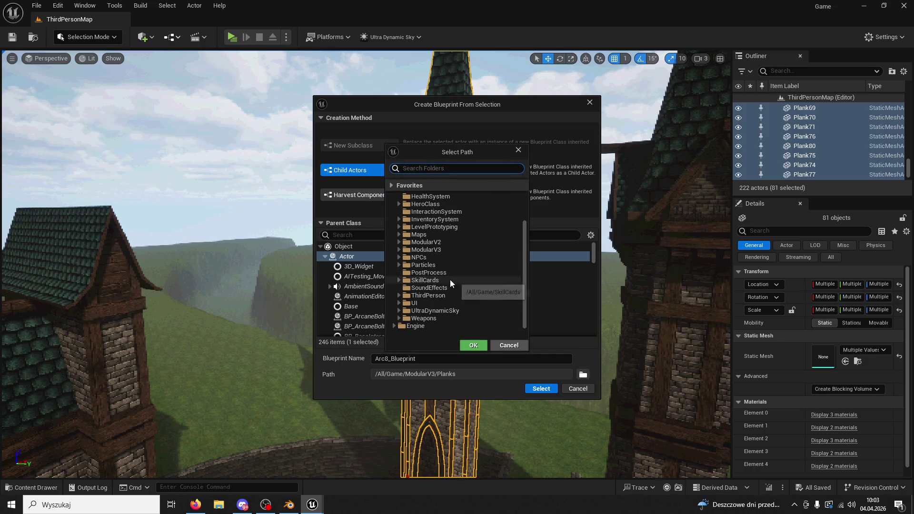
double_click(425, 249)
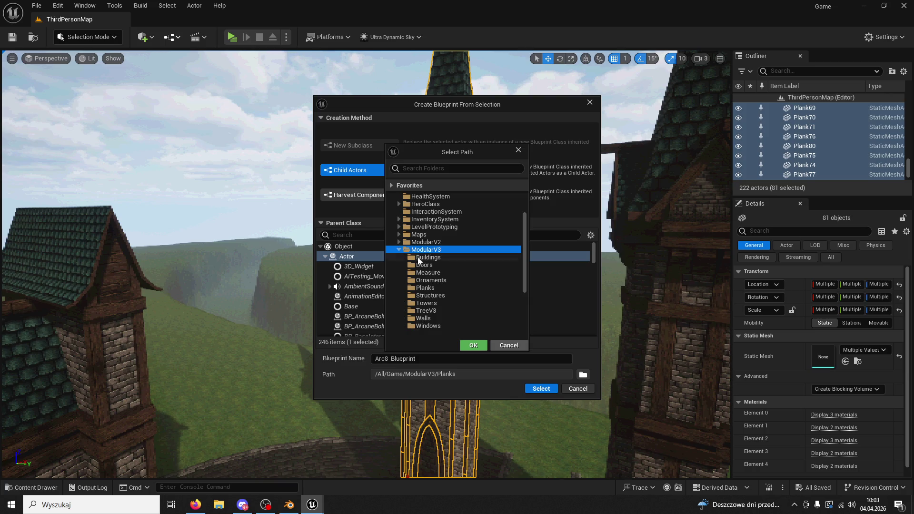
left_click(430, 304)
left_click(473, 345)
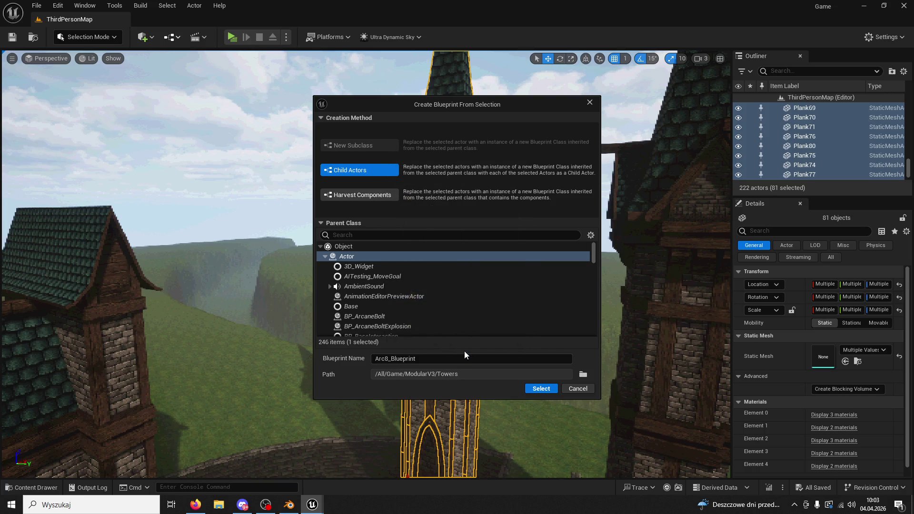
double_click(441, 360)
type("BP_")
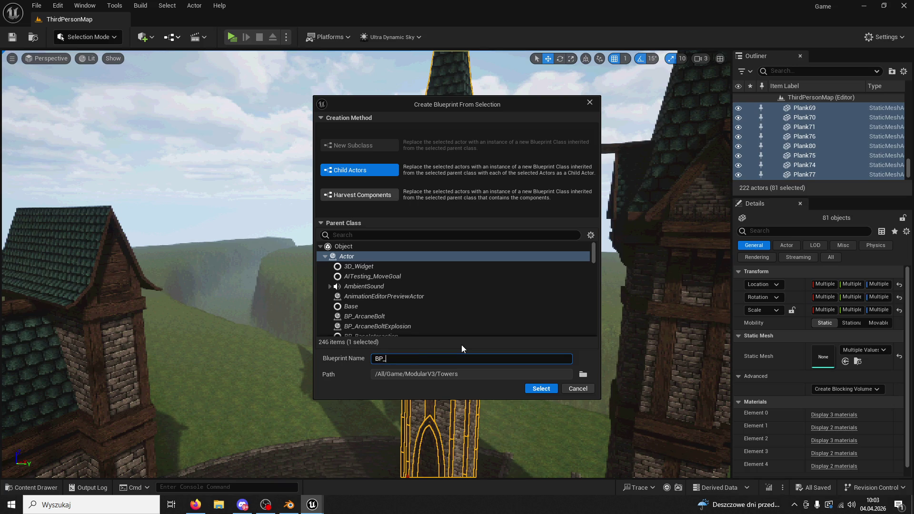
type("Tower")
type("07")
left_click(537, 388)
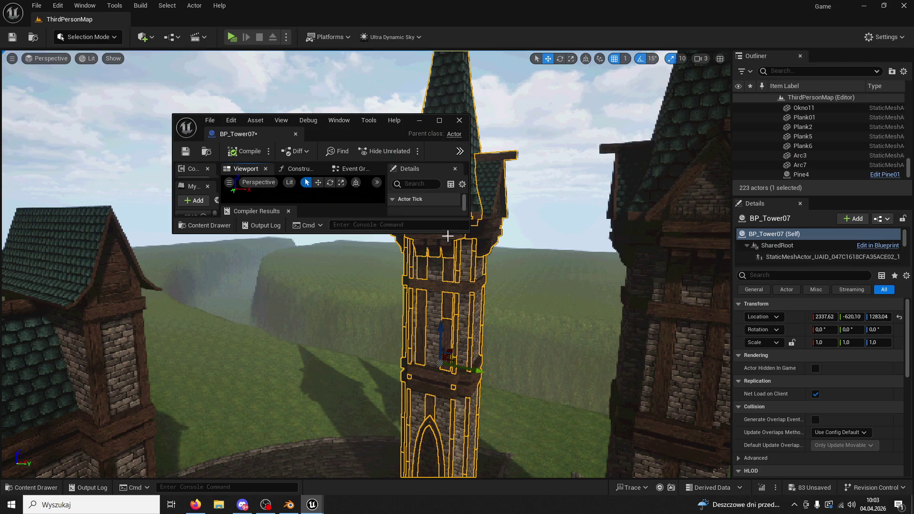
Reselect BP_Tower07 and maximize its Blueprint editor, returning to the 3D viewport.
left_click(469, 316)
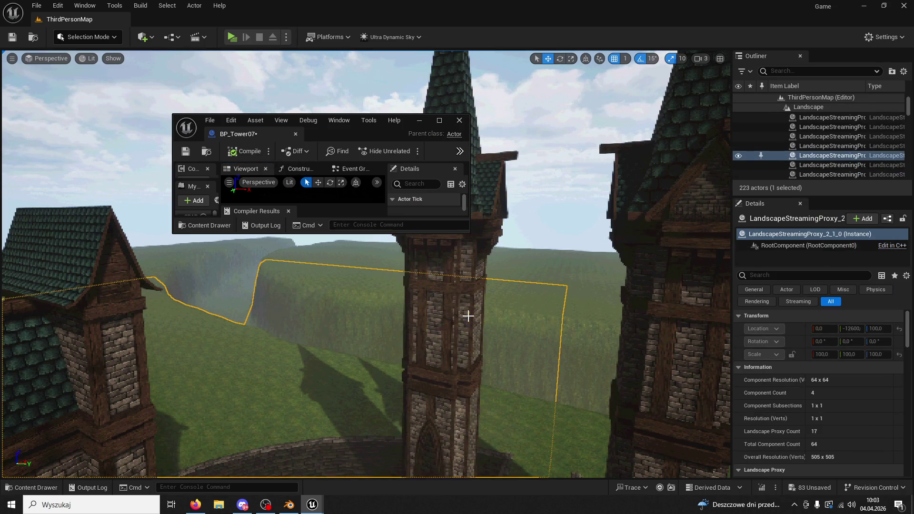
left_click(468, 315)
left_click_drag(256, 141, 189, 22)
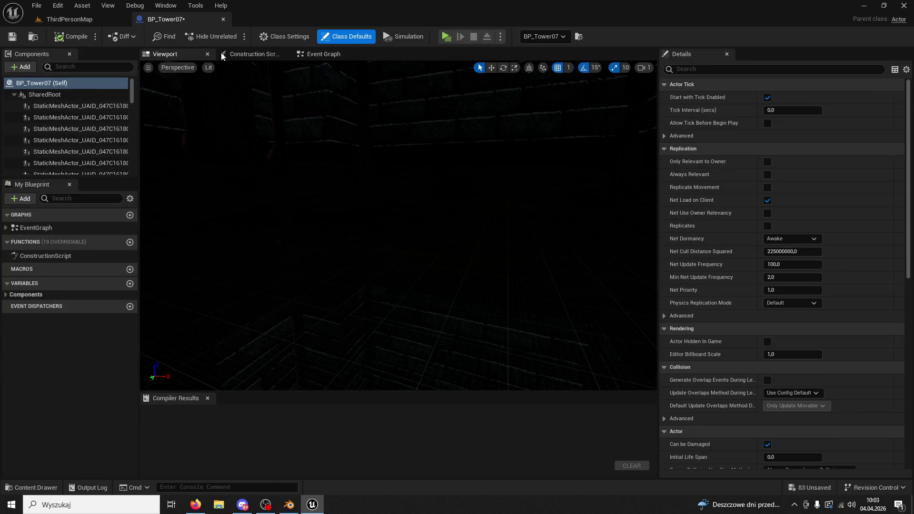
left_click(320, 55)
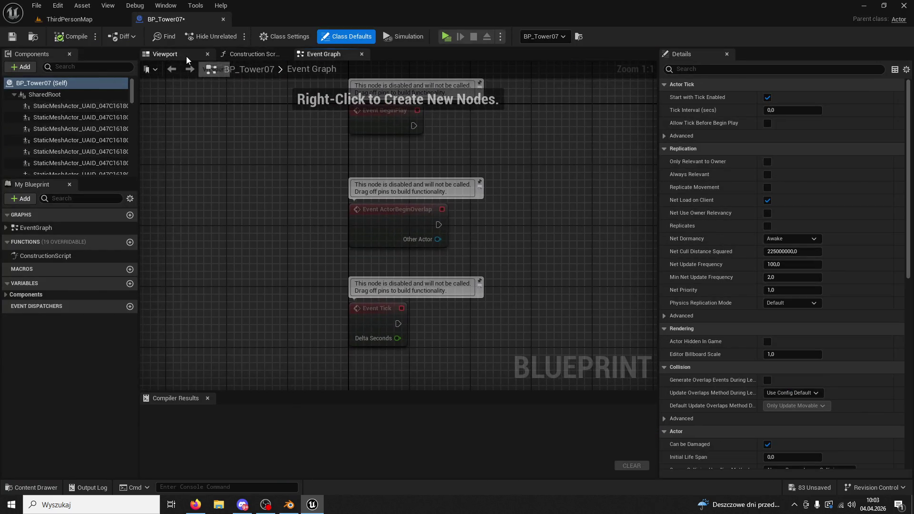
left_click(187, 56)
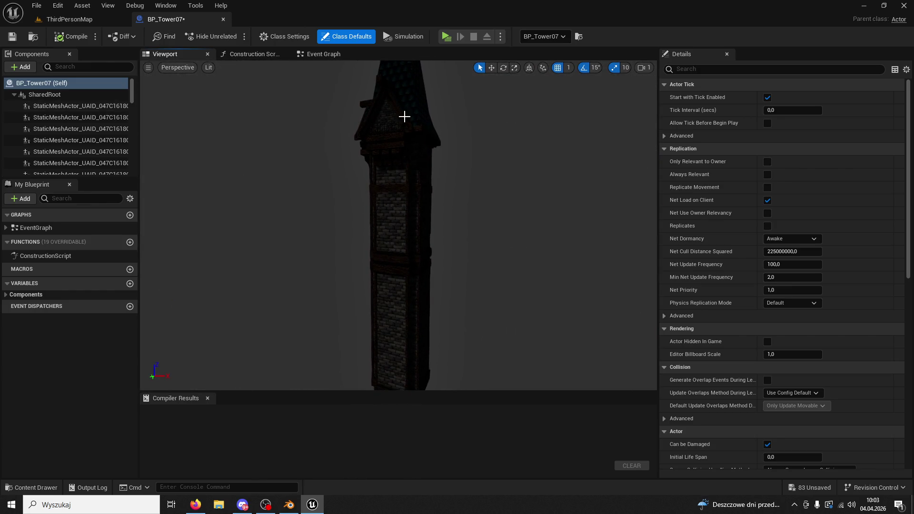
Select one of the tower's static mesh parts and slide it along X.
key("alt+Tab")
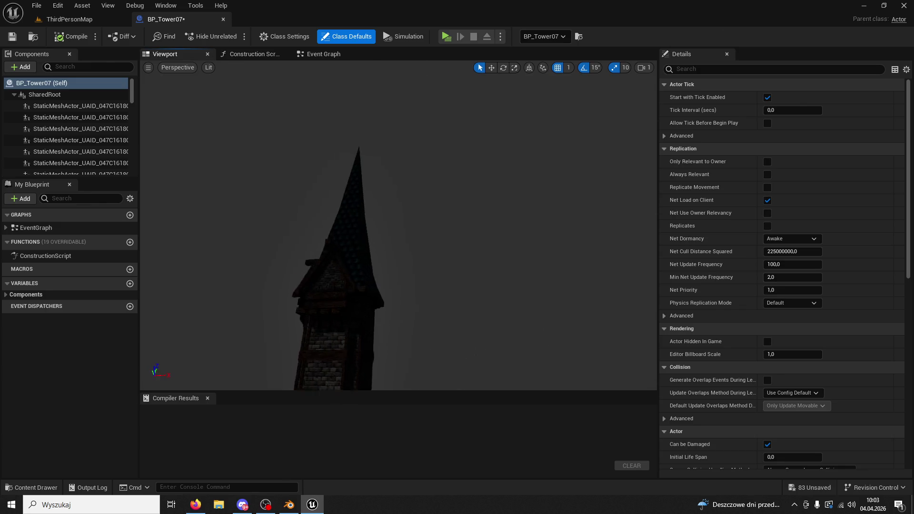
scroll(398, 224, "up", 5)
left_click_drag(398, 224, 326, 224)
left_click(450, 287)
left_click_drag(442, 279, 255, 285)
mouse_move(343, 271)
left_mouse_down()
mouse_move(328, 271)
mouse_move(342, 272)
left_mouse_up()
Set the part's Z rotation to 0, move it back to about X 222, and compile.
left_click(812, 200)
left_click(846, 200)
left_click(870, 174)
type("0")
key("Return")
mouse_move(305, 256)
left_mouse_down()
mouse_move(316, 265)
mouse_move(442, 267)
mouse_move(474, 311)
mouse_move(433, 299)
mouse_move(455, 290)
mouse_move(495, 300)
mouse_move(471, 299)
left_mouse_up()
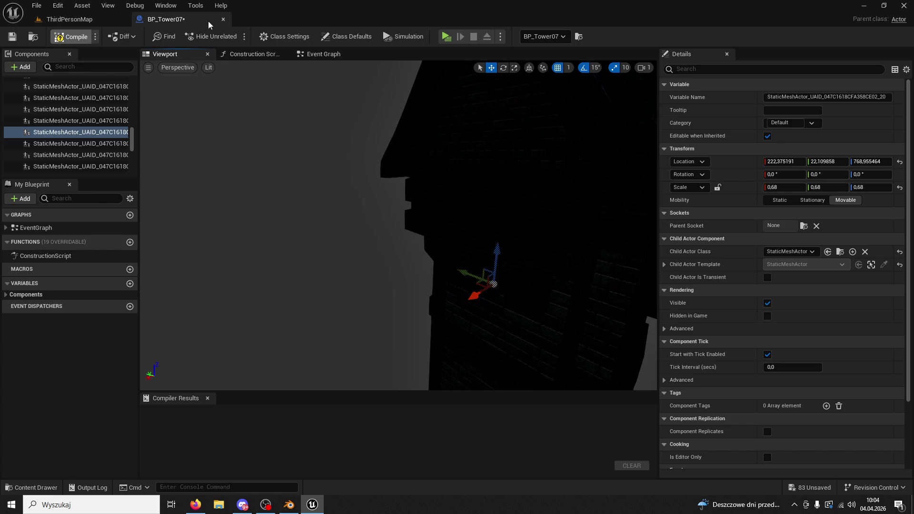
left_click(223, 19)
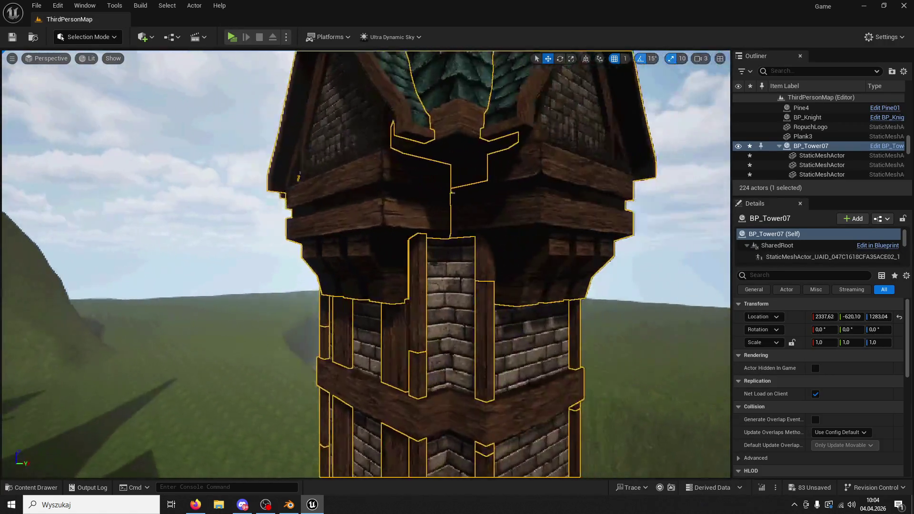
Fly the camera to the tower and delete the old Tower7 actor.
key("w")
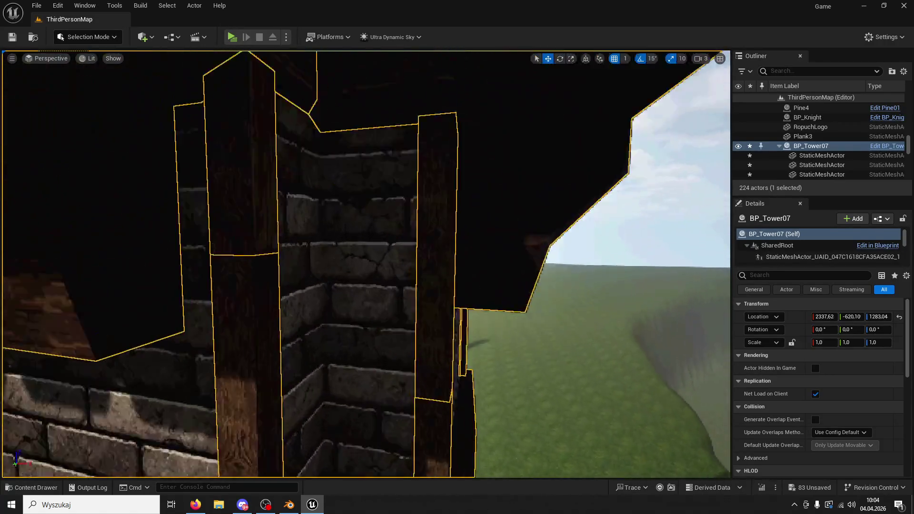
key("s")
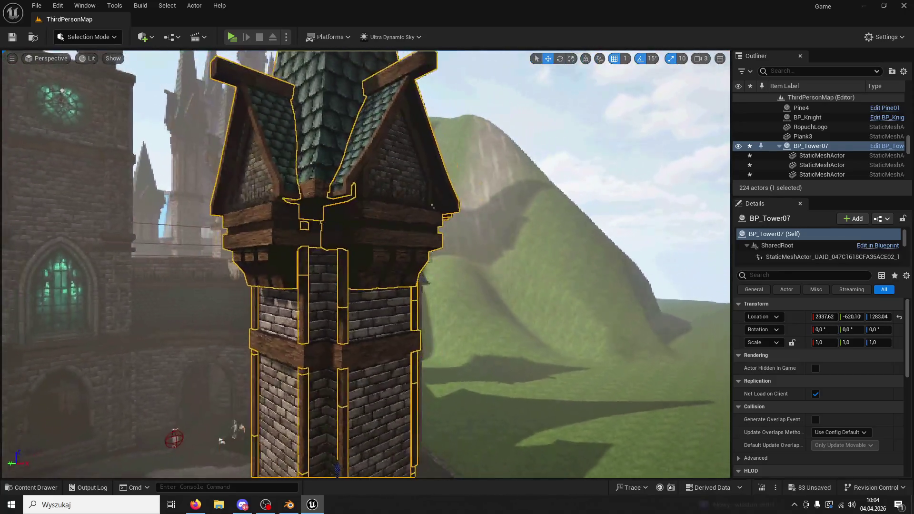
key("a")
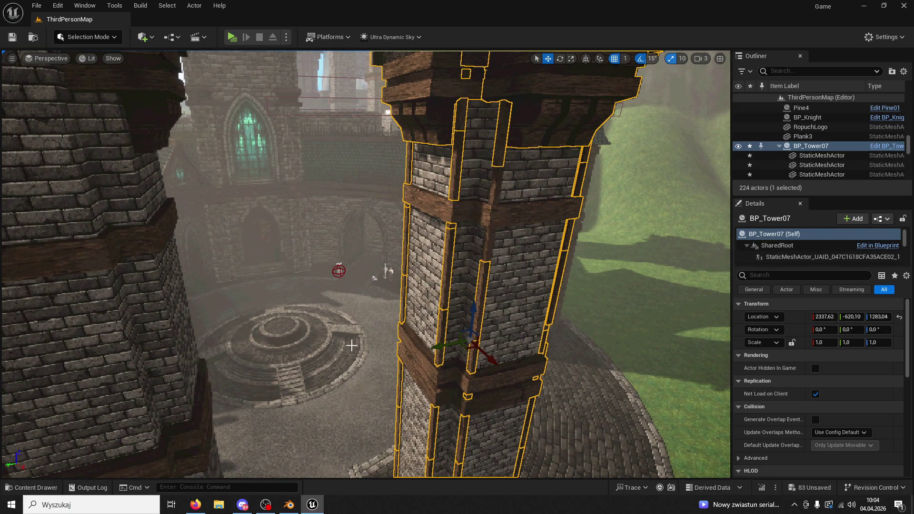
left_click(174, 349)
key("Delete")
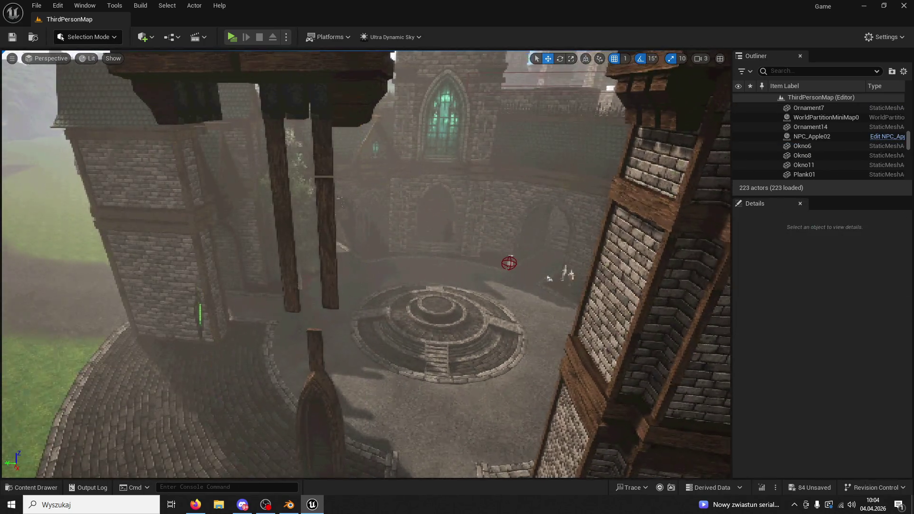
Delete two leftover planks, a roof piece and two other stray pieces.
left_click(396, 162)
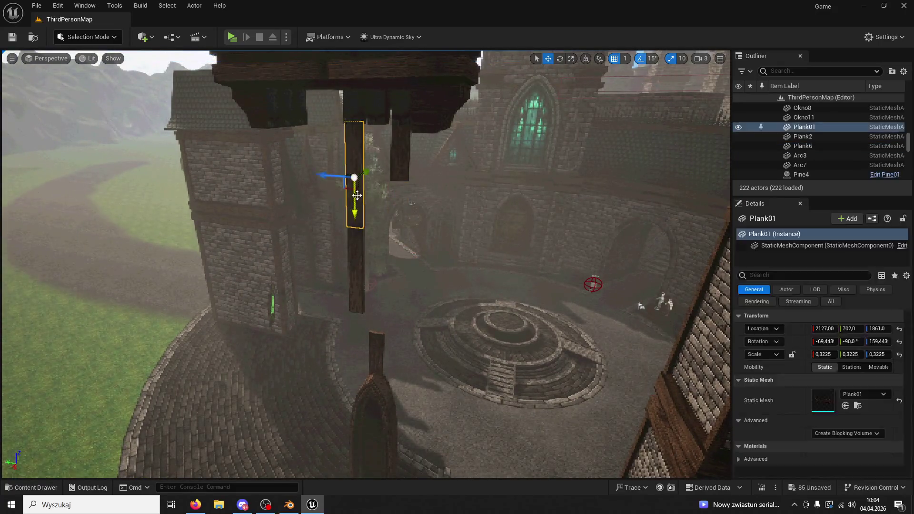
key("Delete")
left_click(397, 153)
key("Delete")
left_click(325, 131)
key("Delete")
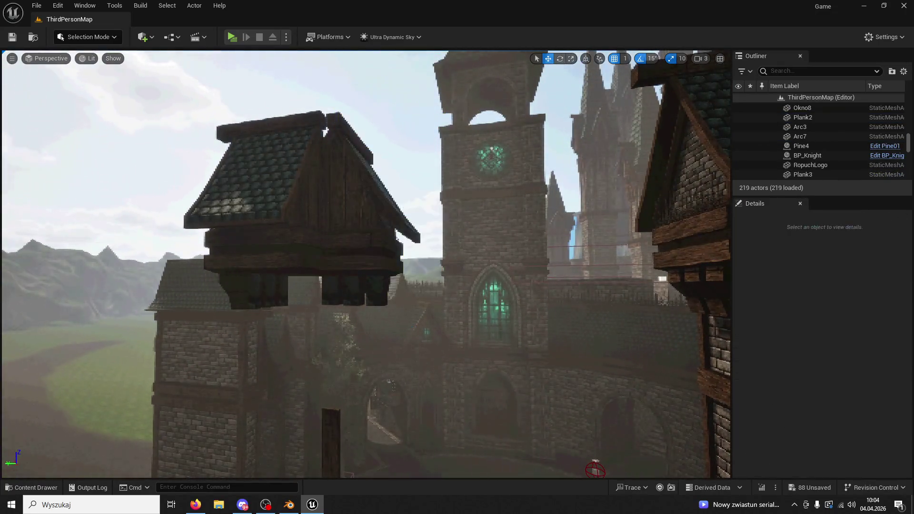
left_click(265, 194)
key("Delete")
left_click(347, 204)
key("Delete")
Delete Plank2, Plank3 and the remaining leftover actors.
left_click(326, 414)
key("Delete")
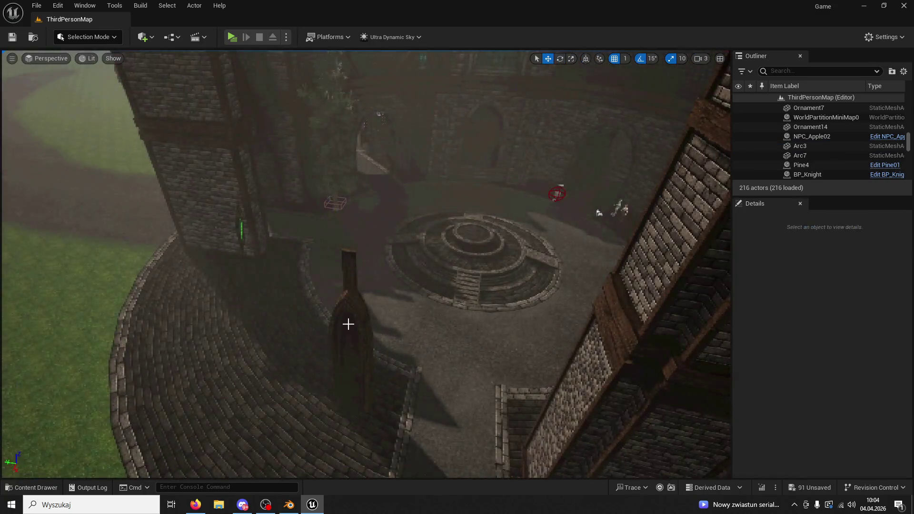
left_click(355, 279)
key("Delete")
left_click(355, 275)
left_click(349, 297)
key("Delete")
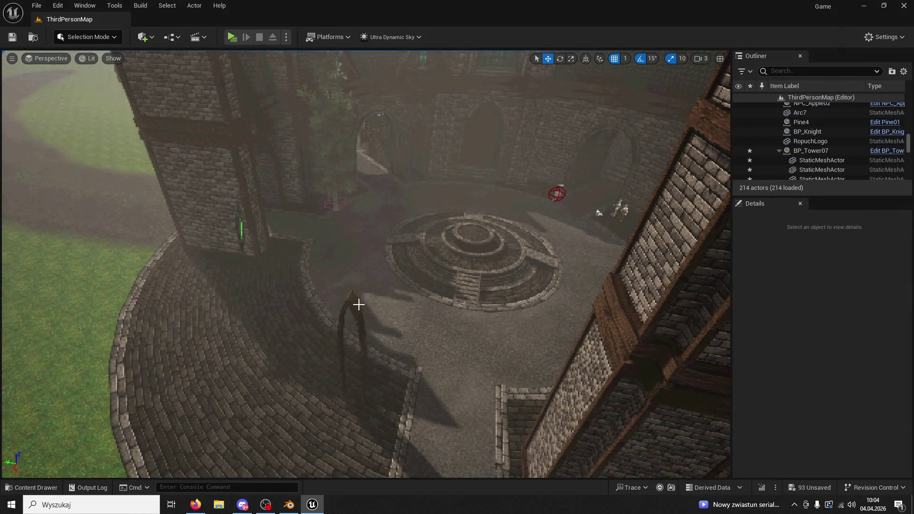
left_click(359, 304)
key("Delete")
Undo the deletion to restore Wall03 and Structure02, then frame BP_Tower07.
mouse_move(352, 307)
left_mouse_down()
mouse_move(91, 373)
mouse_move(90, 286)
mouse_move(356, 307)
left_mouse_up()
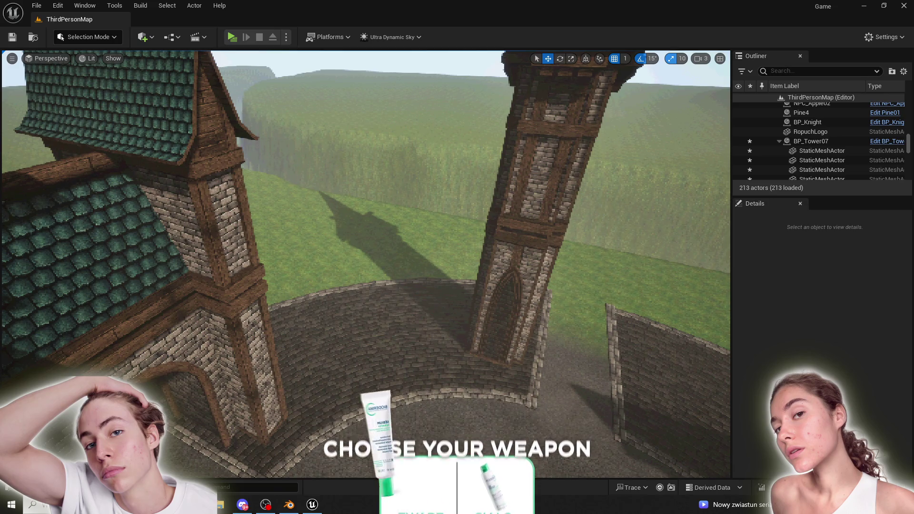
scroll(827, 151, "down", 3)
scroll(827, 152, "down", 5)
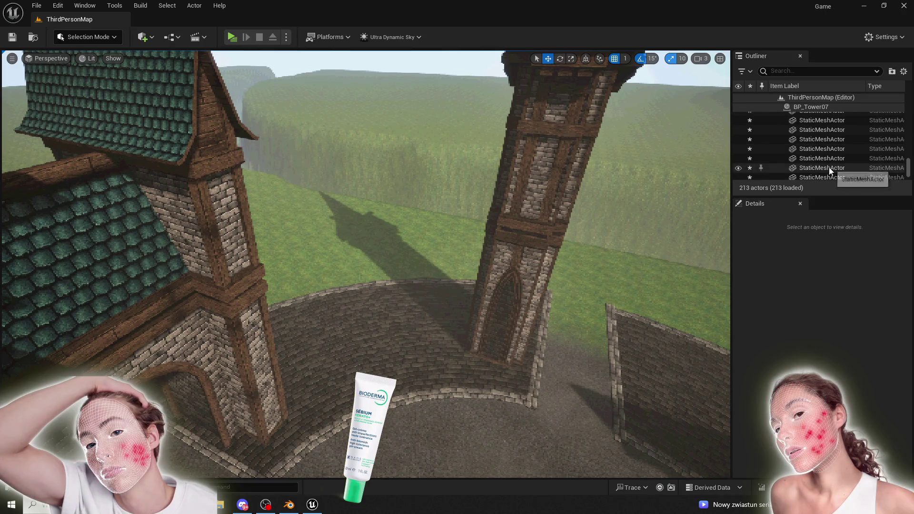
key("ctrl+z")
key("ctrl+z")
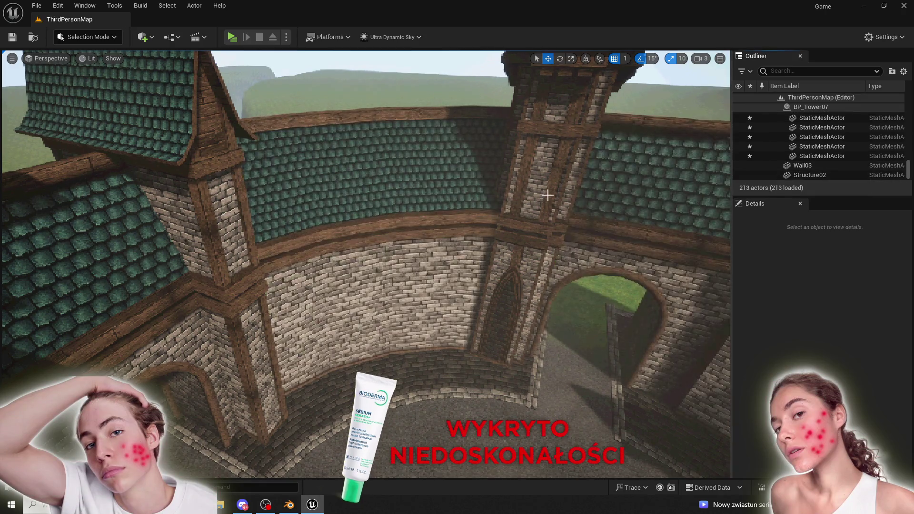
left_click(547, 195)
key("f")
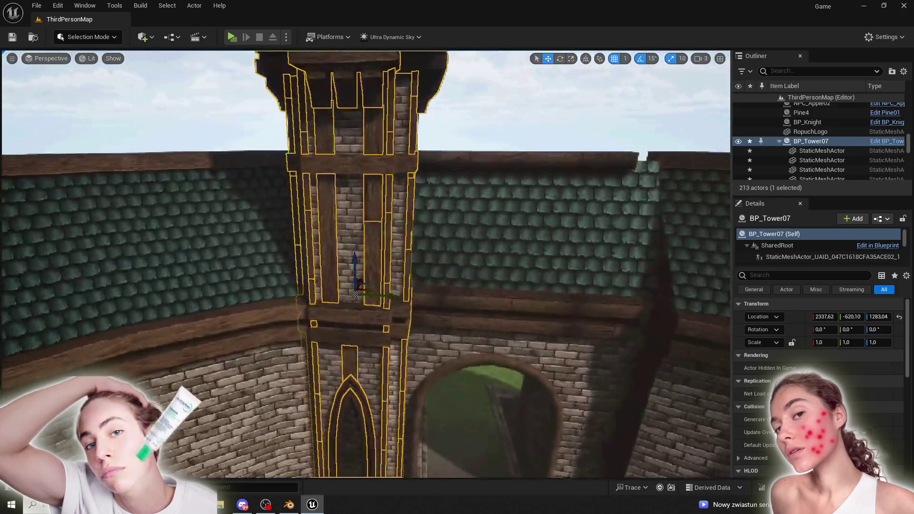
Duplicate BP_Tower07 as BP_Tower8 and slide it along Y across the arch.
key("ctrl+d")
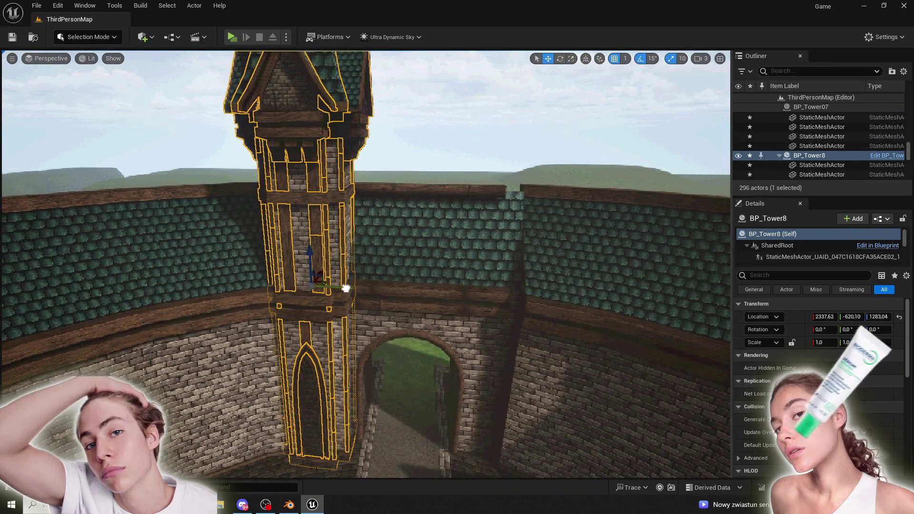
mouse_move(346, 289)
left_mouse_down()
mouse_move(566, 307)
mouse_move(519, 305)
mouse_move(546, 306)
left_mouse_up()
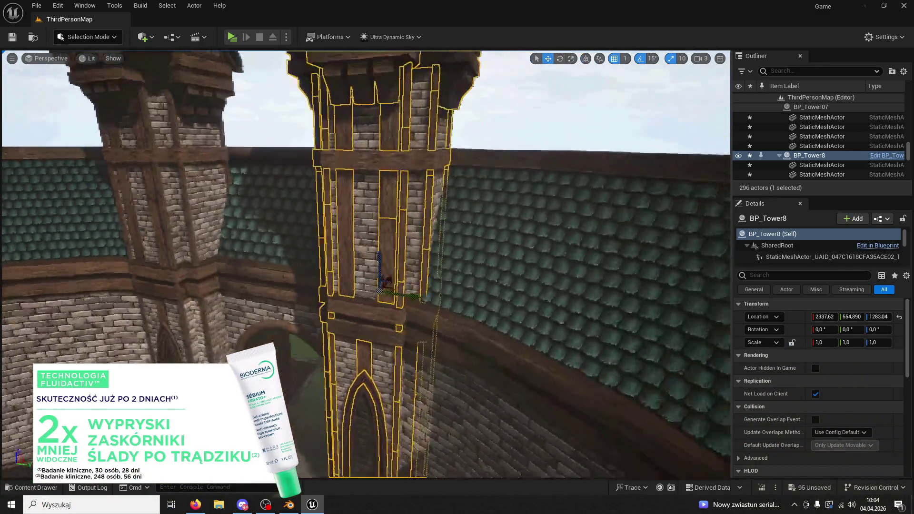
scroll(432, 306, "up", 3)
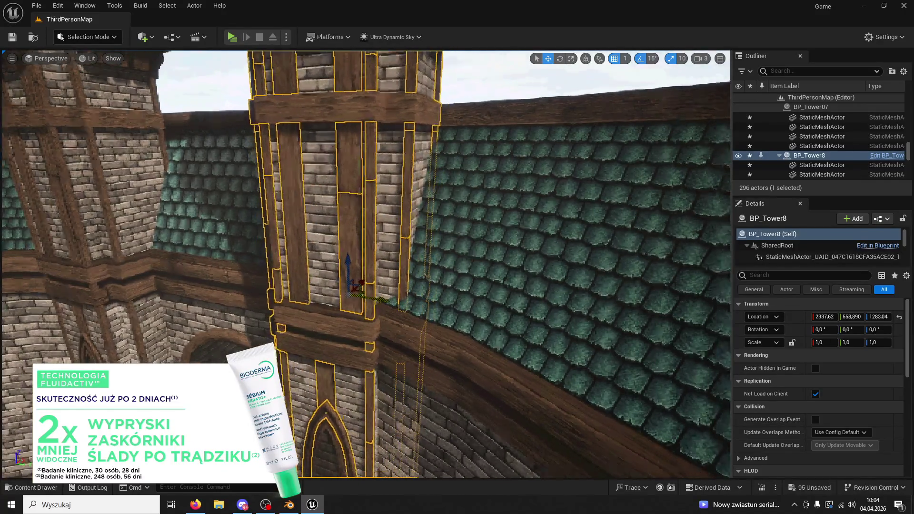
left_click_drag(433, 306, 404, 285)
left_click(546, 332)
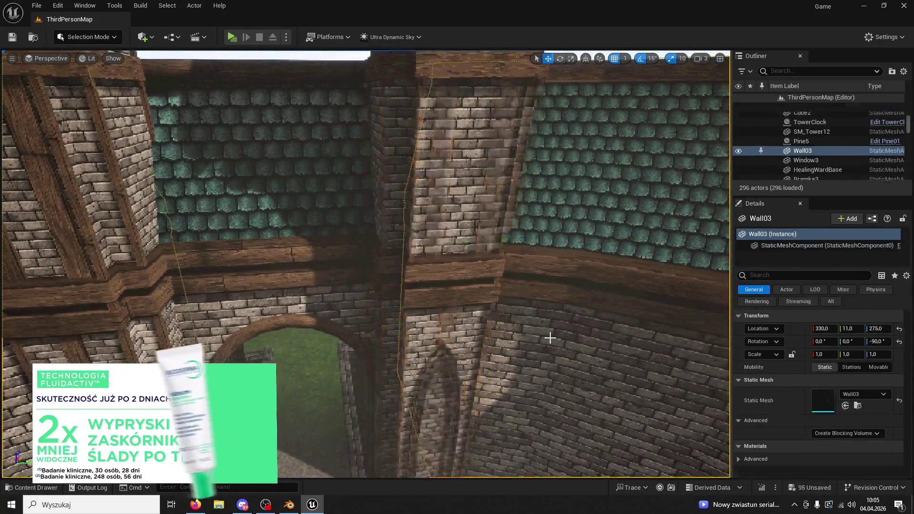
scroll(365, 264, "up", 2)
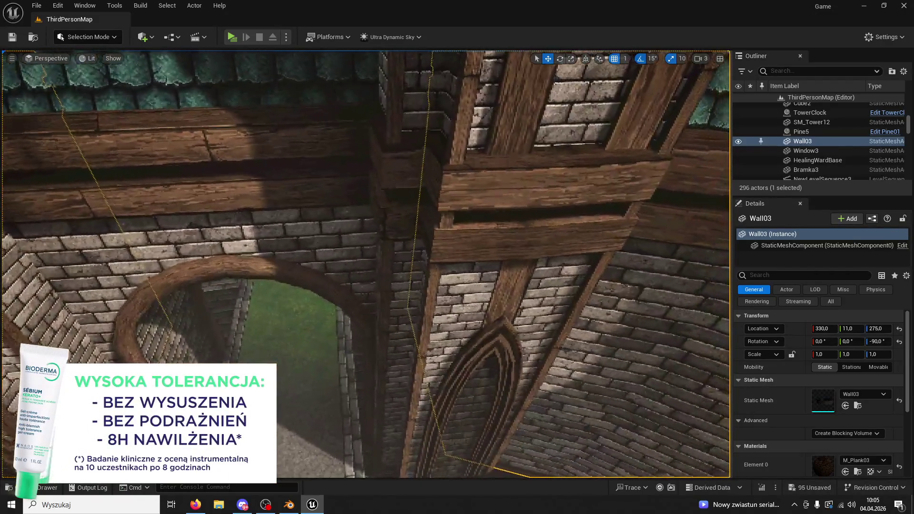
scroll(365, 264, "down", 4)
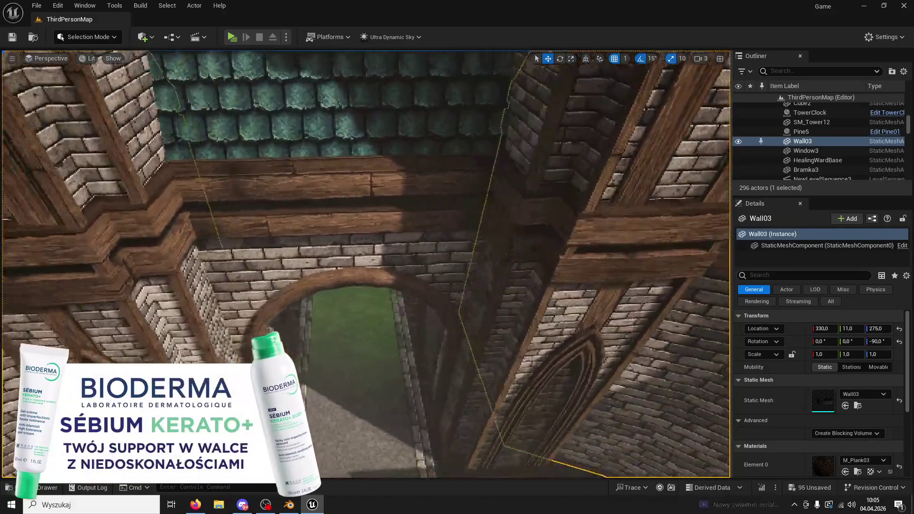
scroll(365, 264, "up", 3)
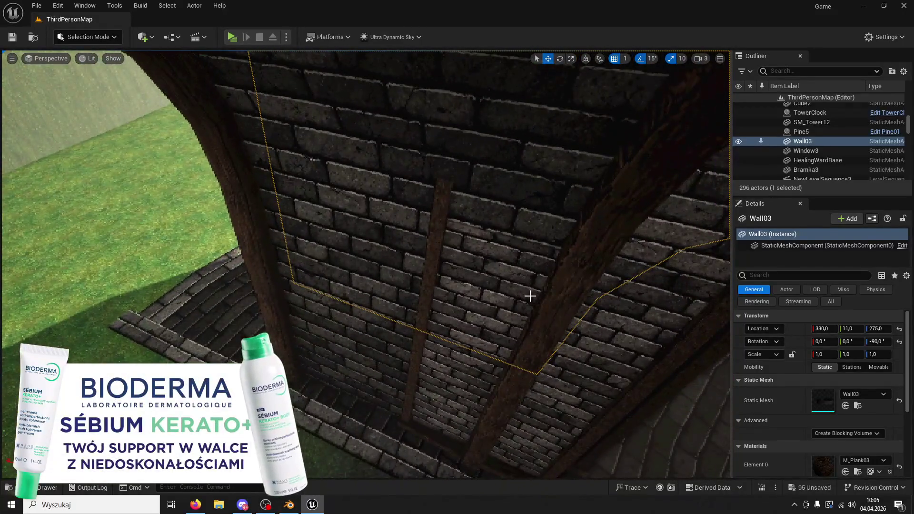
left_click(506, 298)
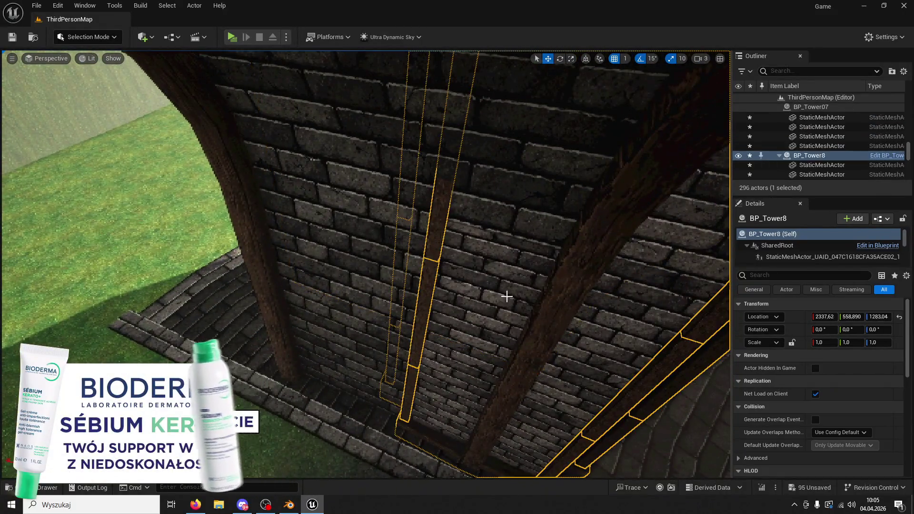
scroll(528, 280, "down", 5)
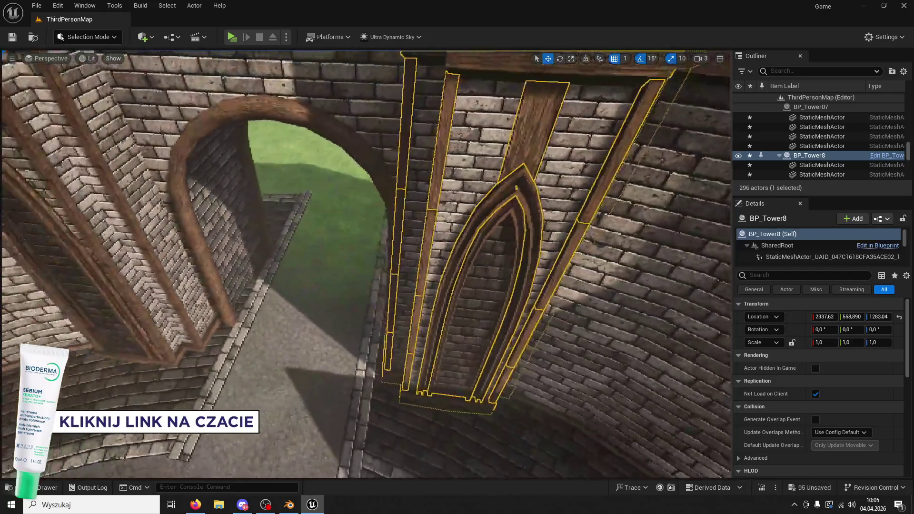
scroll(508, 205, "down", 1)
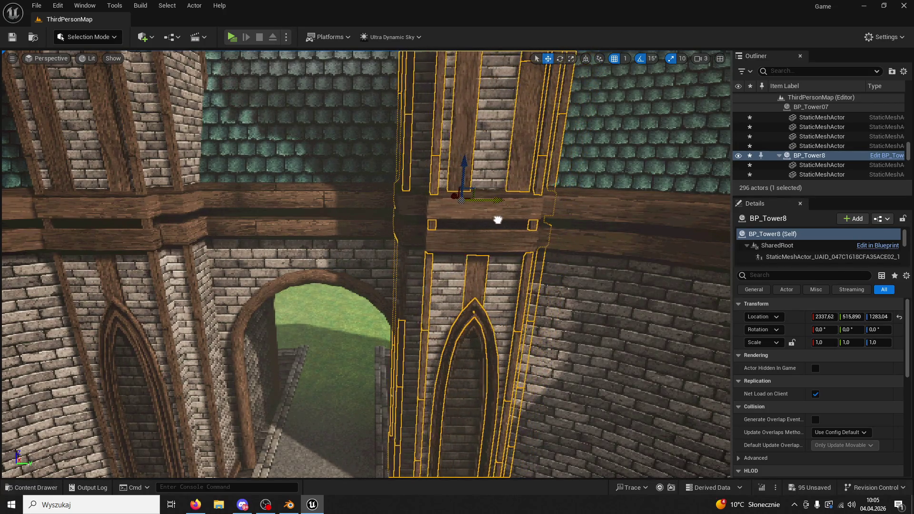
Select the towers in turn and fly the camera into the arch.
left_click_drag(507, 222, 557, 224)
left_click(224, 309)
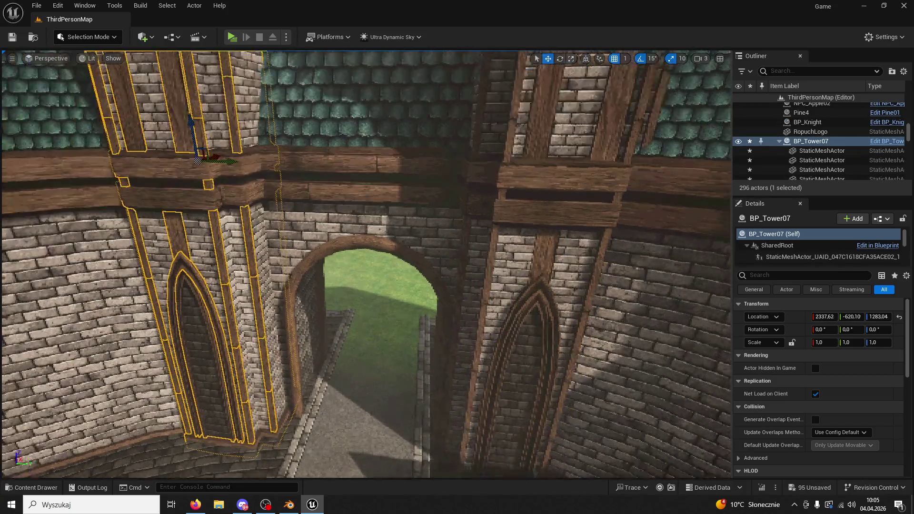
left_click_drag(221, 159, 247, 182)
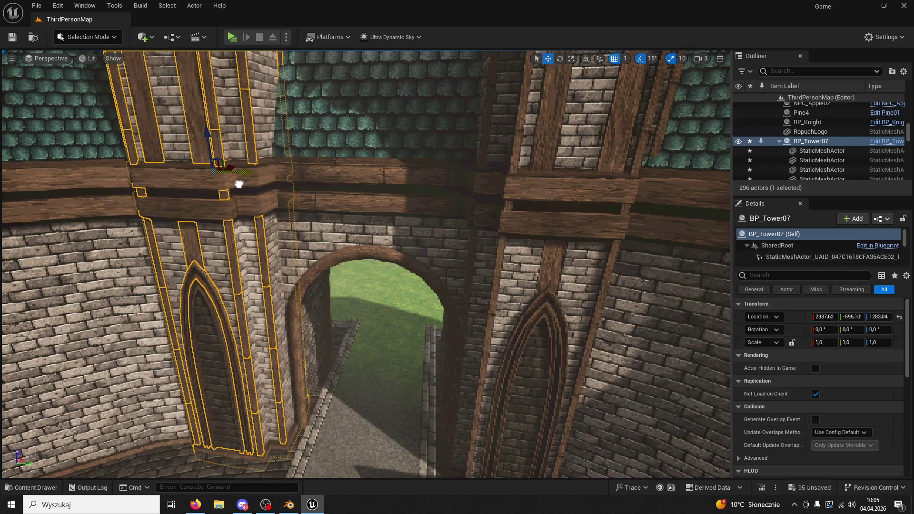
left_click(495, 311)
left_click_drag(495, 310, 495, 238)
left_click(362, 333)
left_click_drag(362, 334, 362, 261)
scroll(489, 323, "down", 10)
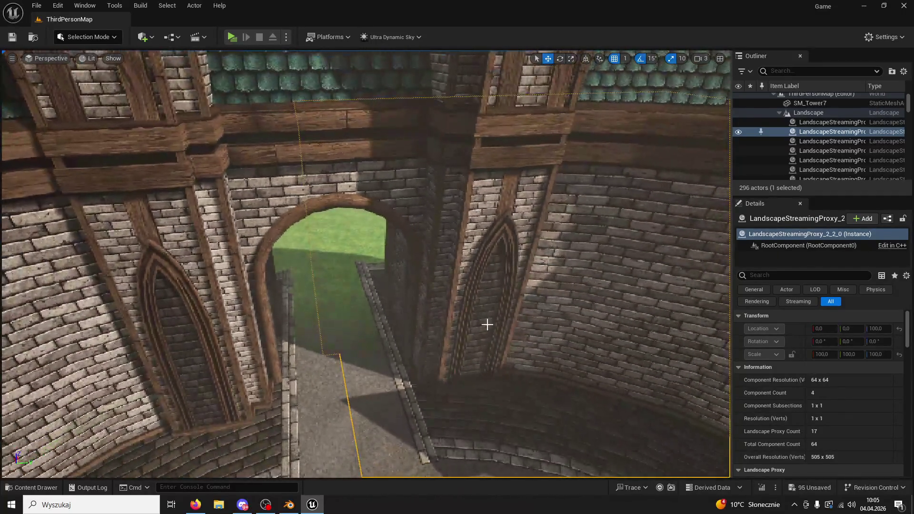
Delete BP_Tower8, then undo to restore it and frame it.
left_click(489, 324)
key("Delete")
left_click(155, 350)
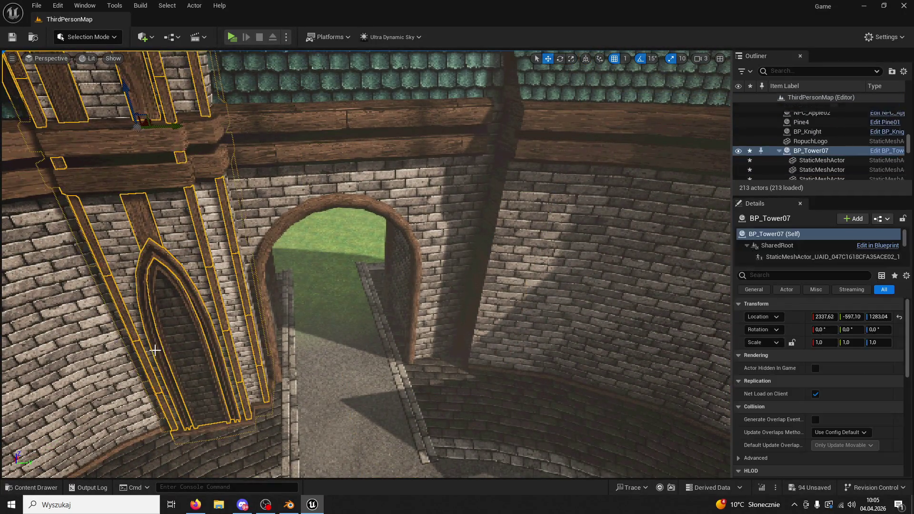
key("f")
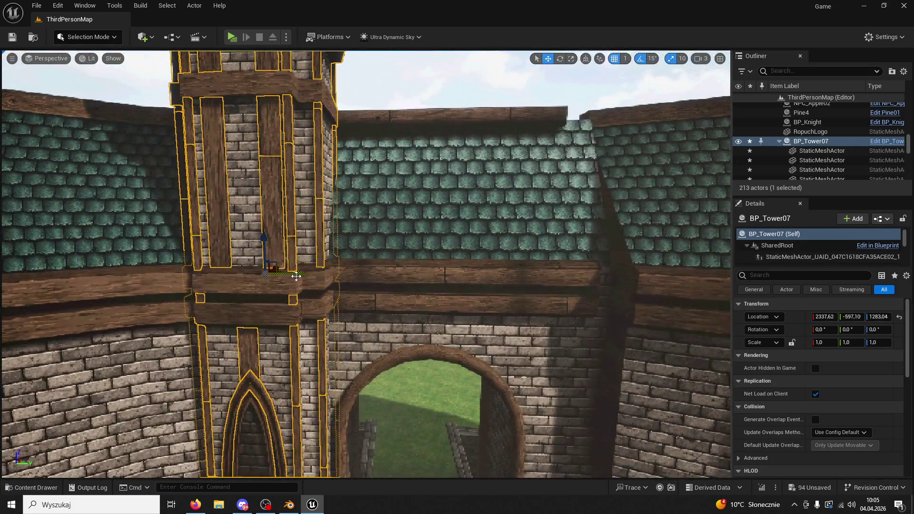
key("ctrl+z")
key("f")
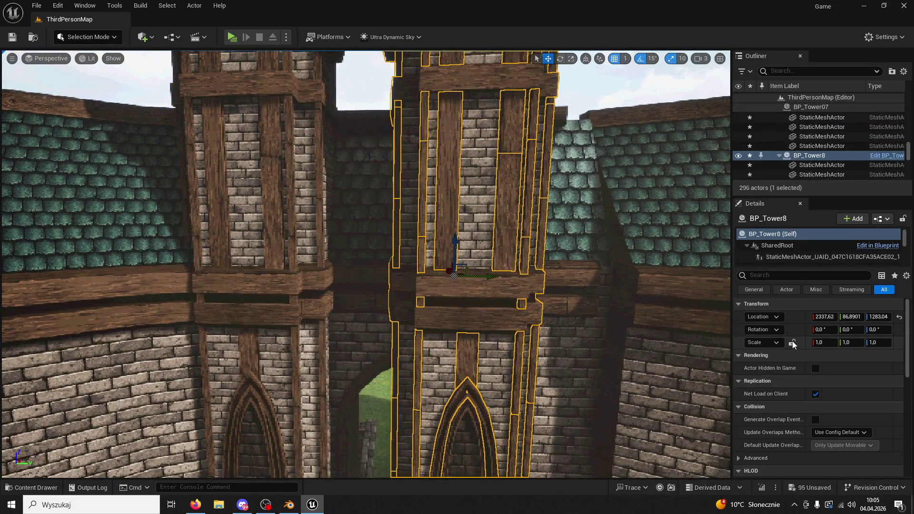
Mirror BP_Tower8 by setting its Y scale to -1.
left_click(571, 59)
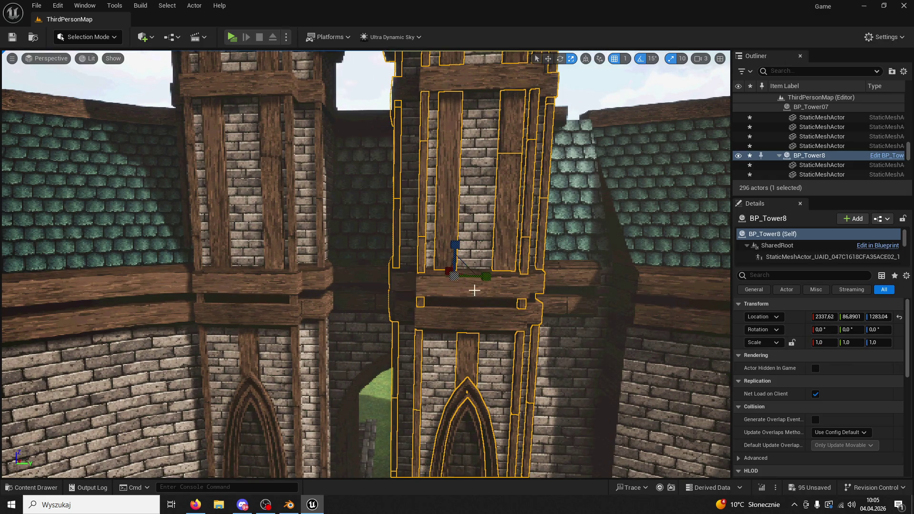
left_click_drag(515, 280, 510, 280)
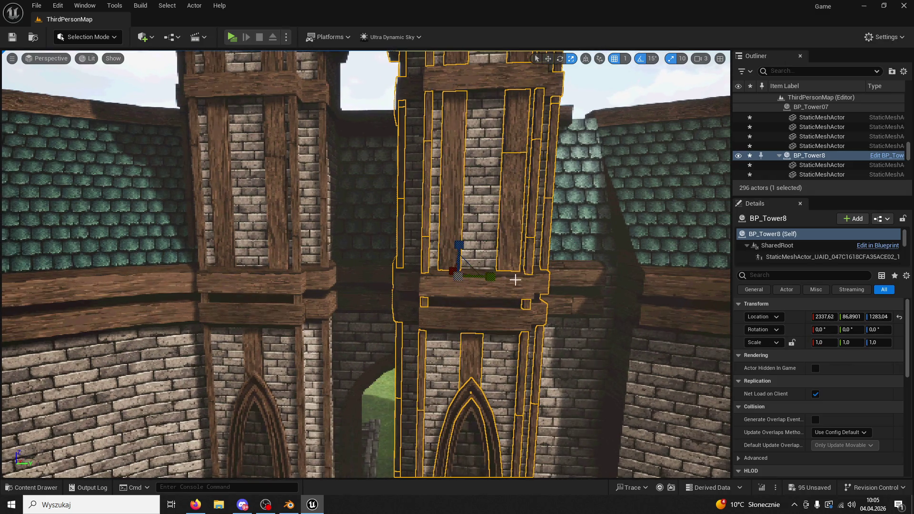
left_click(851, 342)
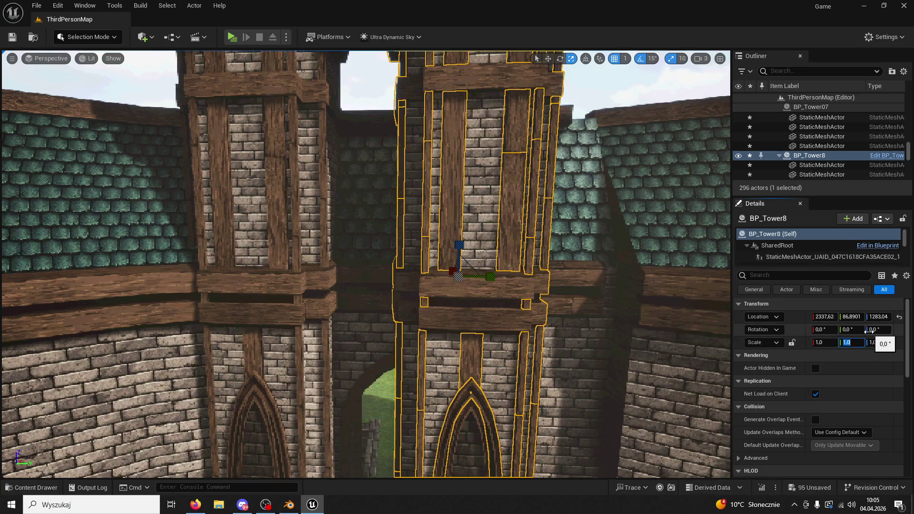
type("-1")
key("Return")
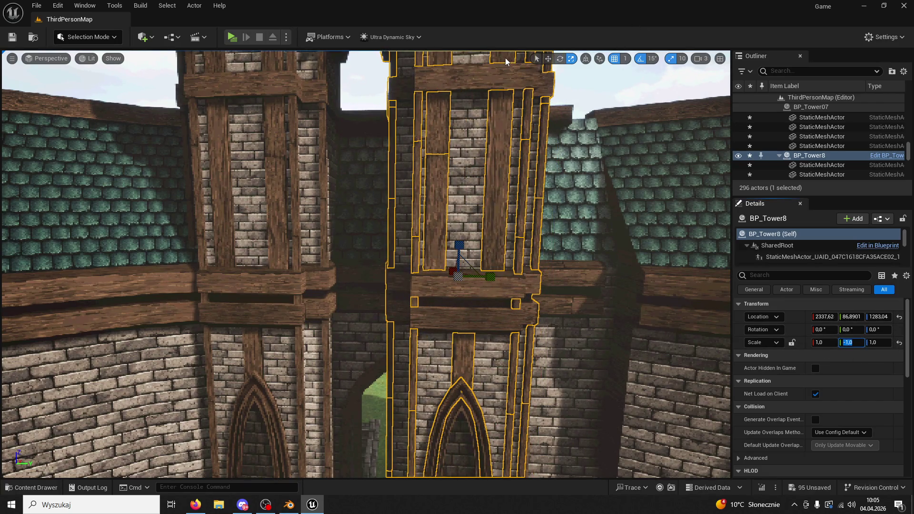
left_click(548, 58)
Slide the mirrored BP_Tower8 along Y to about 601.89 and pull back to view both spires.
mouse_move(491, 276)
left_mouse_down()
mouse_move(671, 291)
mouse_move(630, 301)
mouse_move(605, 347)
left_mouse_up()
left_click(533, 351)
key("ctrl+z")
left_click_drag(533, 352, 532, 333)
key("w")
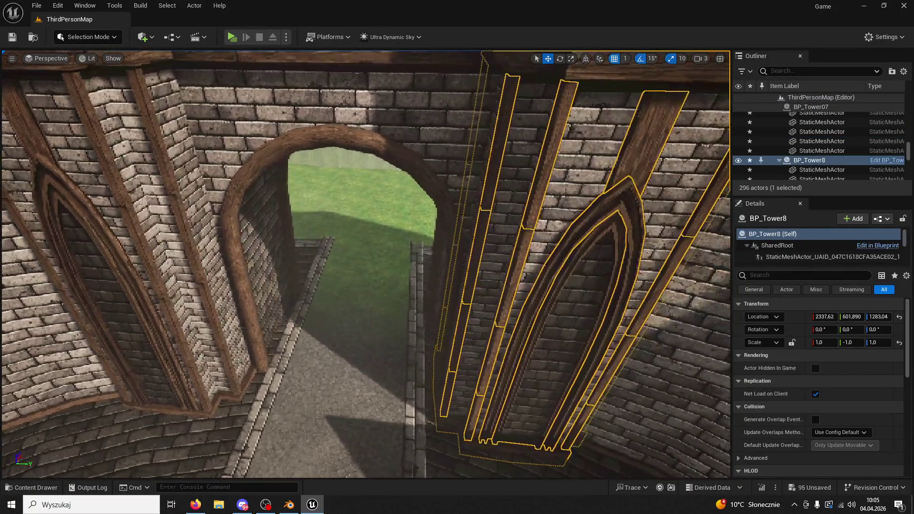
key("s")
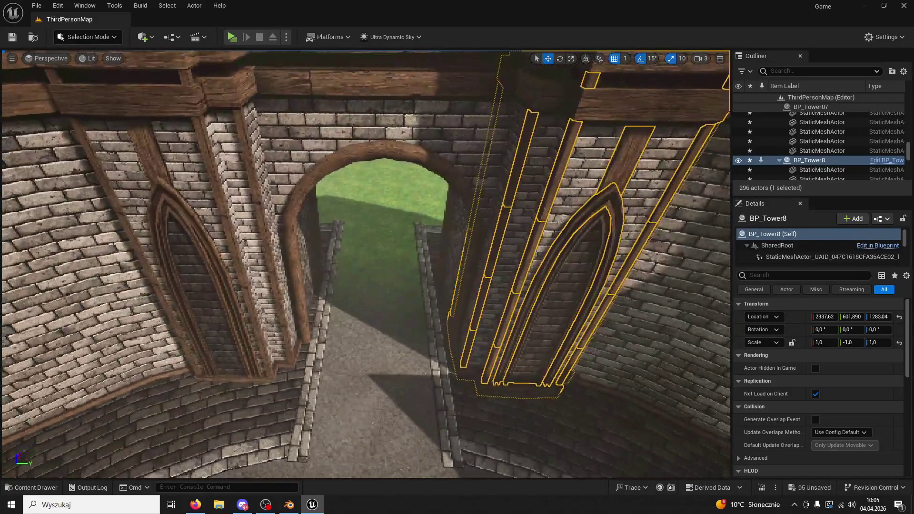
key("s")
left_click(618, 334)
key("s")
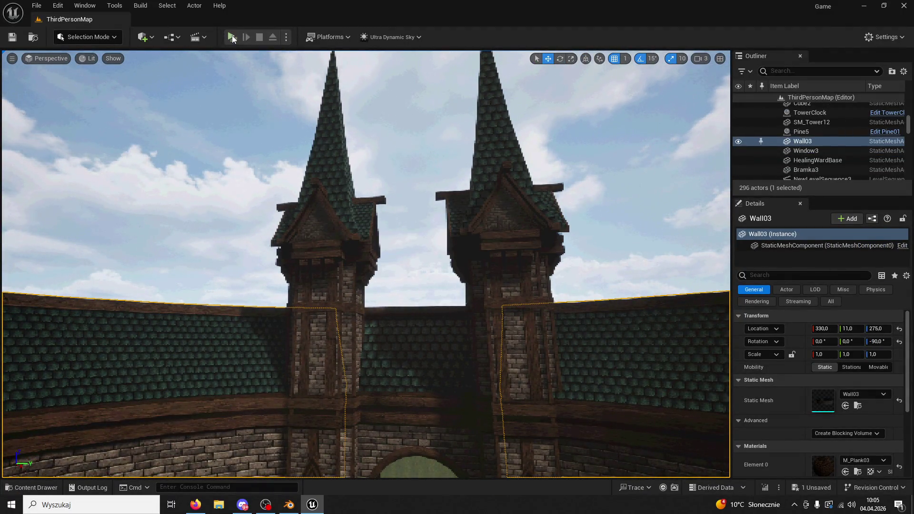
Play-test the level, stop it and close the warning log.
left_click(231, 36)
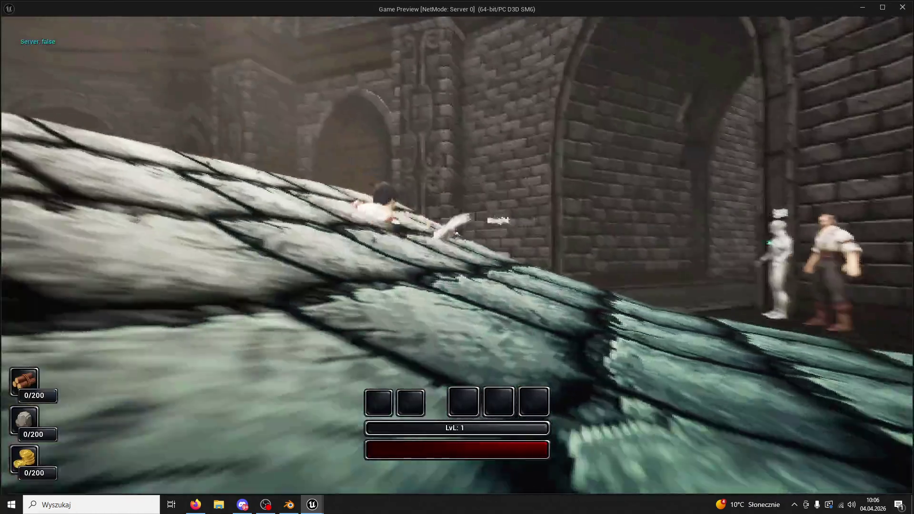
key("Escape")
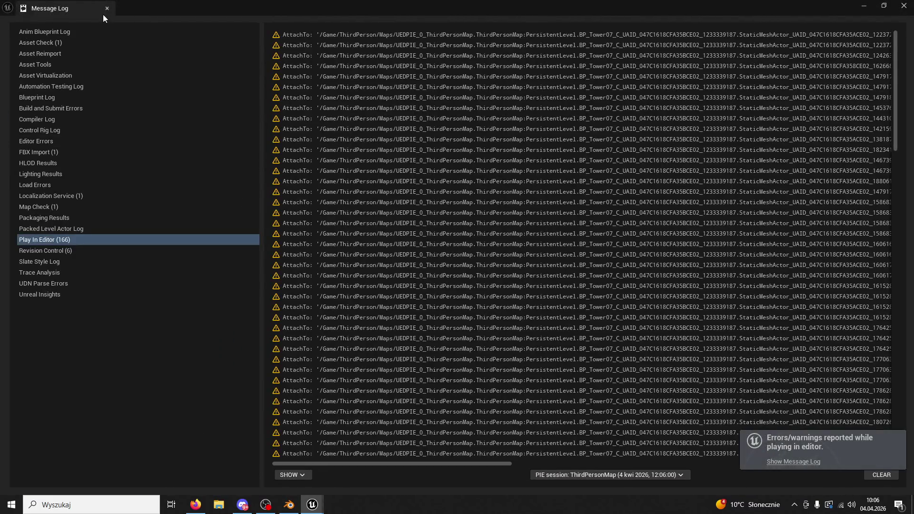
left_click(107, 9)
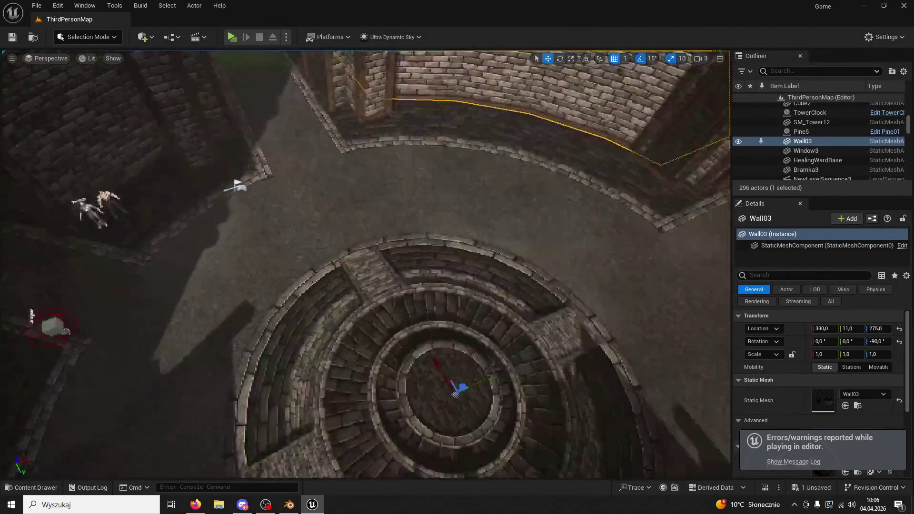
left_click_drag(237, 186, 348, 442)
Run a second play test toward the stone stairs and close the warning log.
key("ctrl+s")
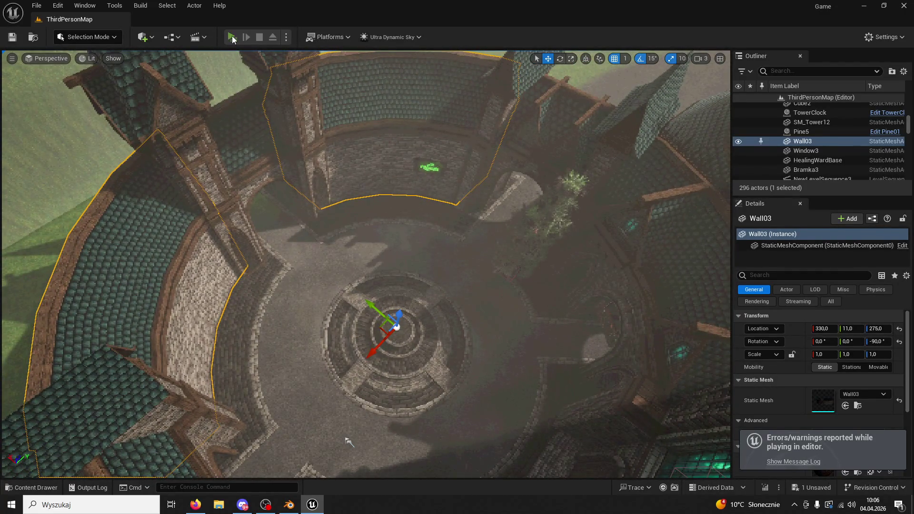
key("alt+p")
key("w")
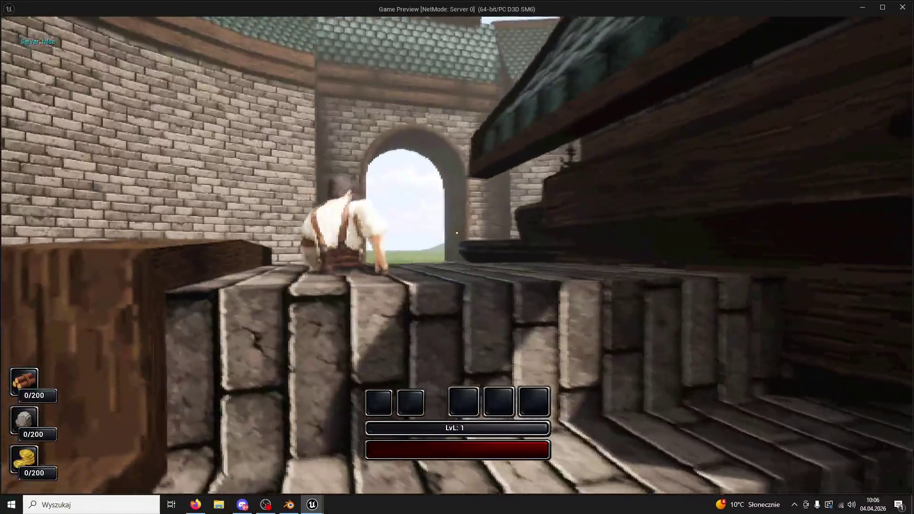
key("Escape")
left_click(561, 150)
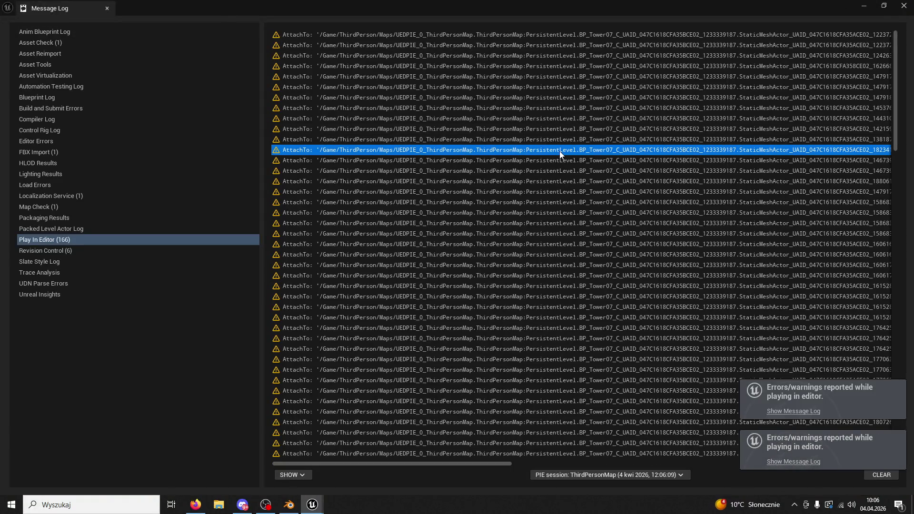
left_click(903, 5)
Close the editor, saving the changed BP_Tower07.
key("ctrl+shift+s")
left_click(492, 359)
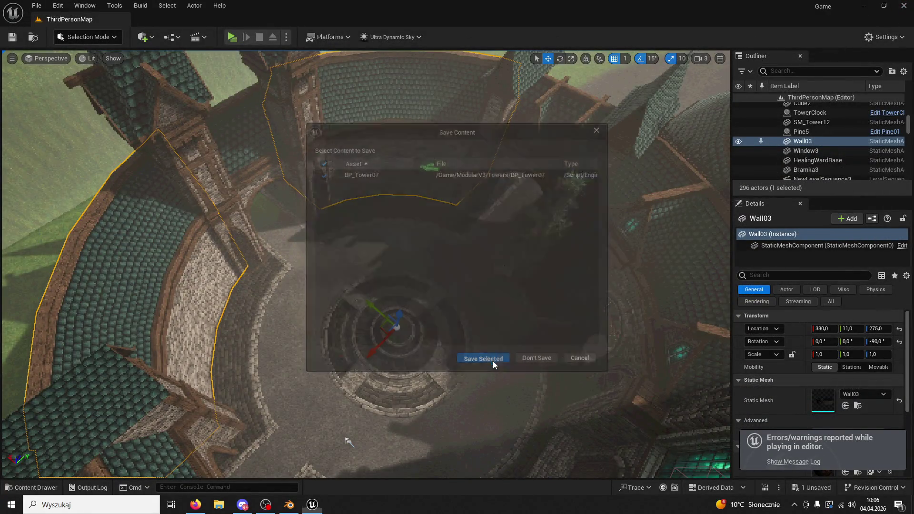
left_click(859, 4)
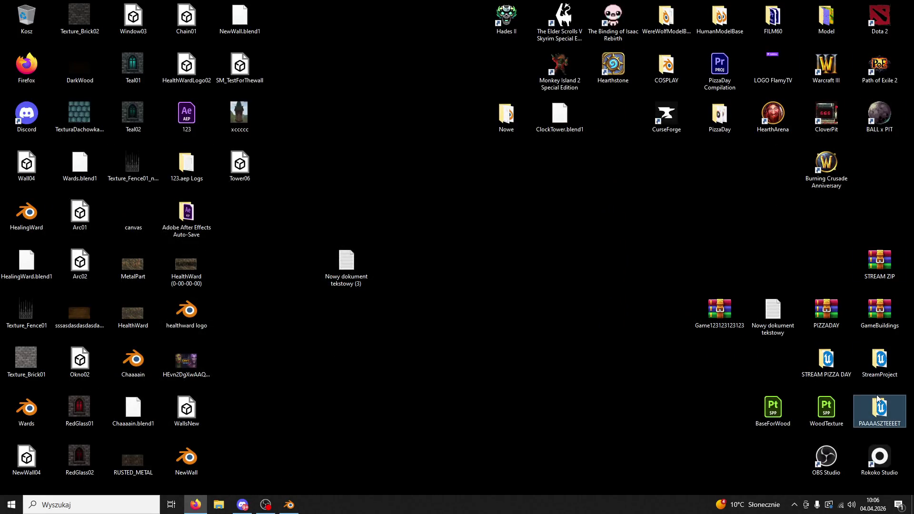
Open Game.uproject from the PAAAASZTEEEET folder and run a quick play test.
double_click(880, 409)
double_click(256, 263)
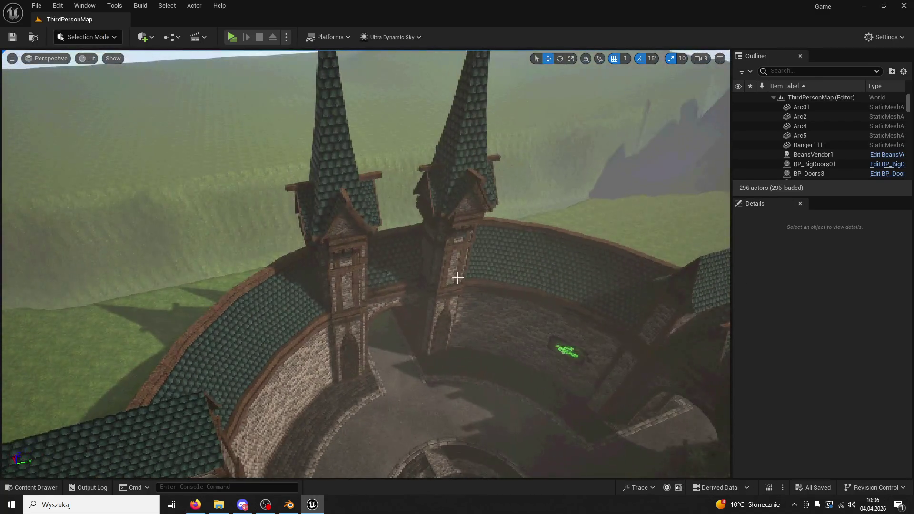
left_click(231, 38)
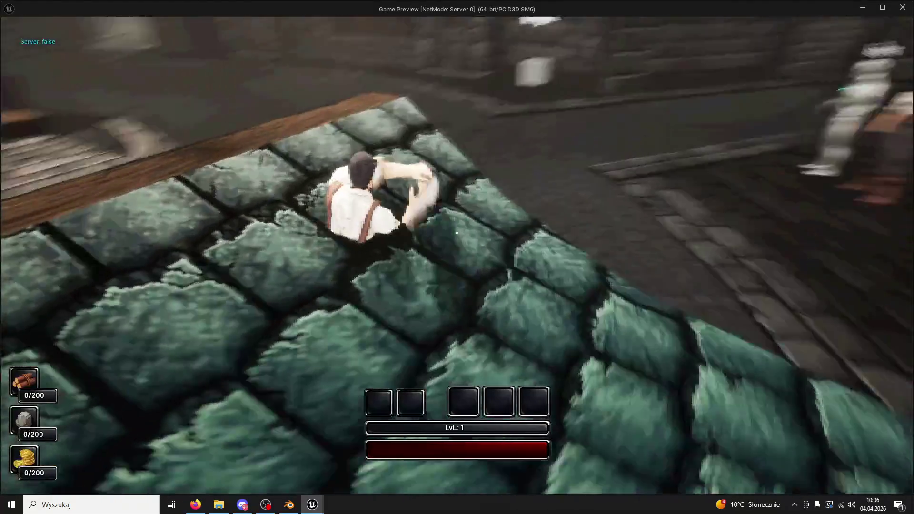
key("Escape")
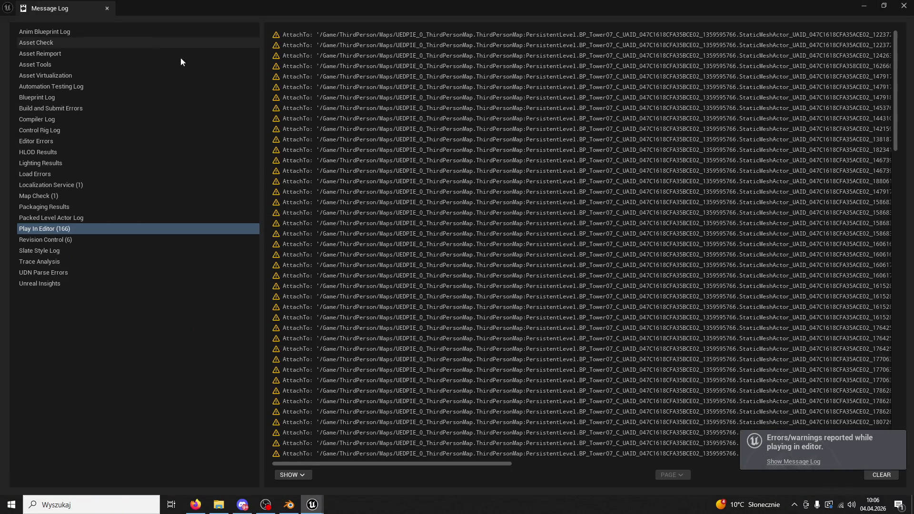
Review the Play In Editor warnings and close the Message Log.
scroll(404, 195, "down", 8)
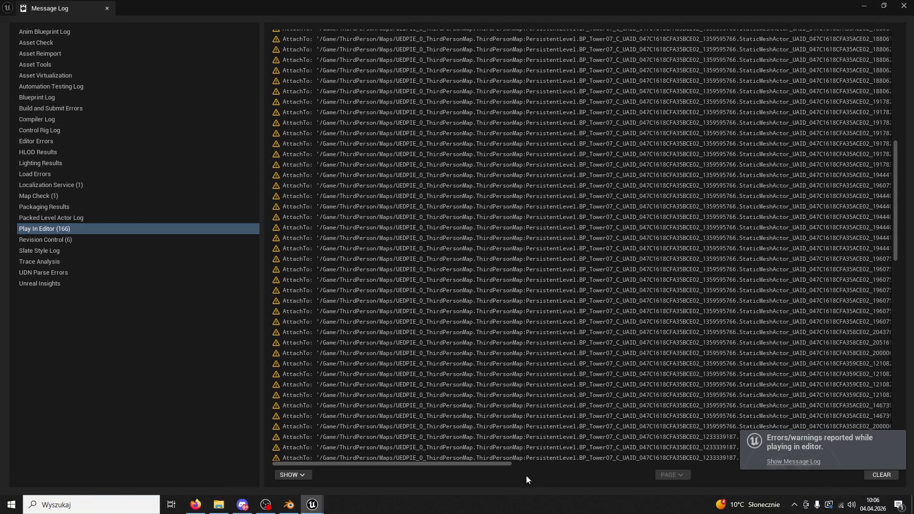
left_click_drag(493, 464, 783, 438)
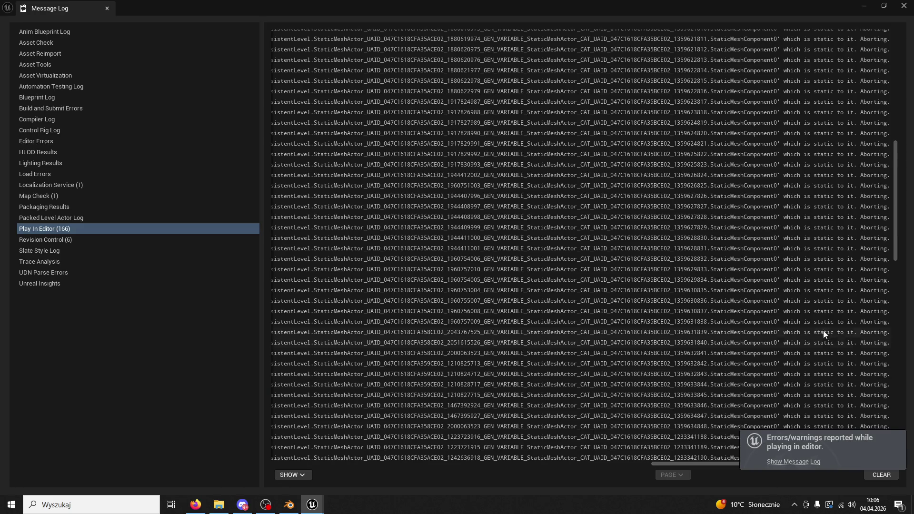
left_click(824, 321)
left_click(107, 8)
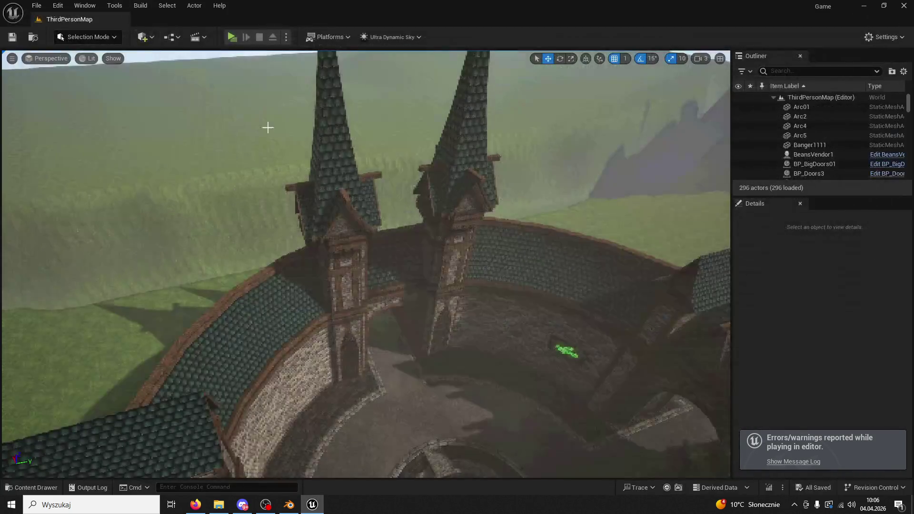
Delete the spire towers, save the level, and place BP_Tower07 on the courtyard wall.
left_click(327, 199)
key("Delete")
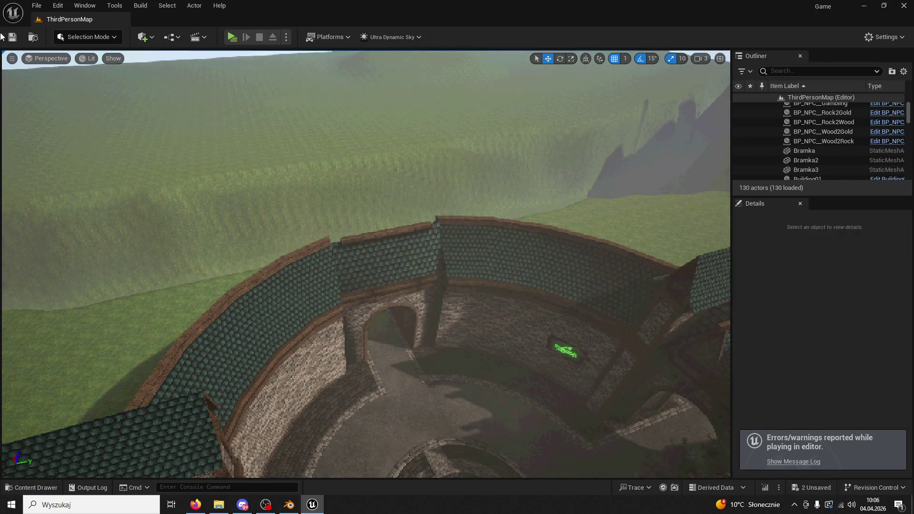
left_click(15, 37)
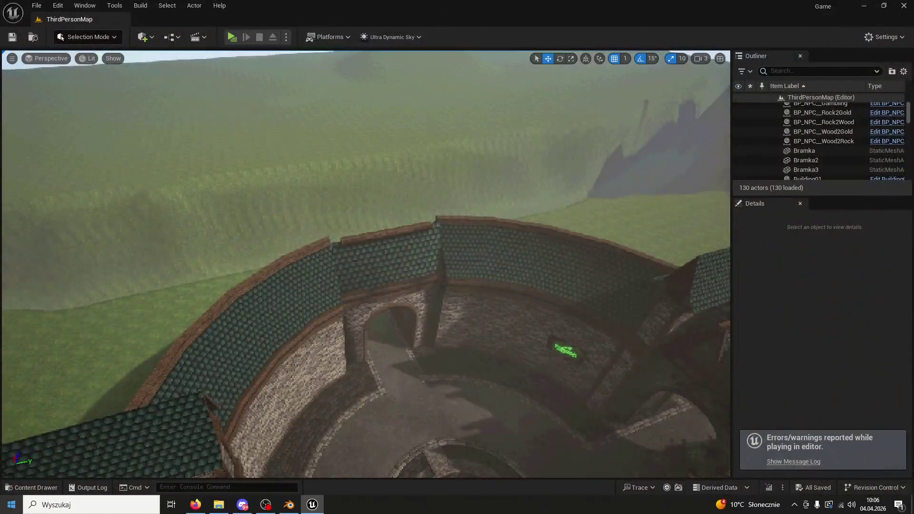
left_click(33, 487)
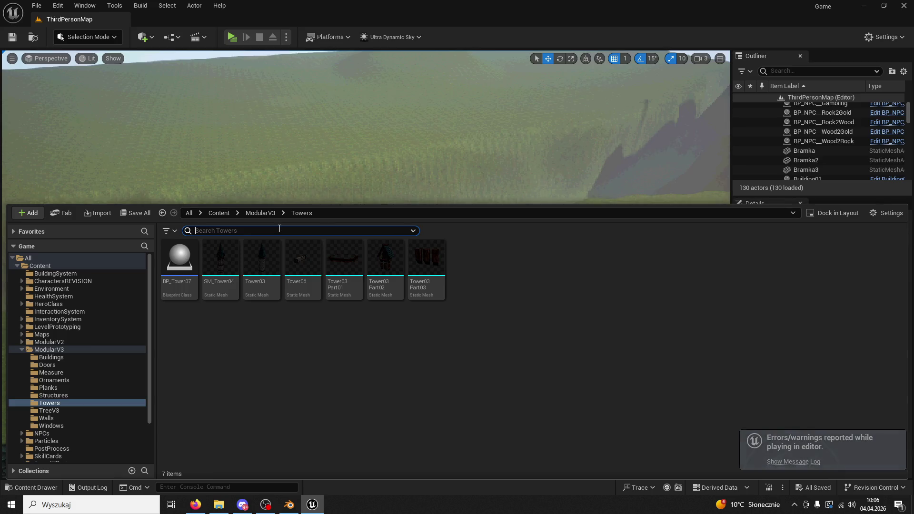
left_click_drag(180, 259, 371, 339)
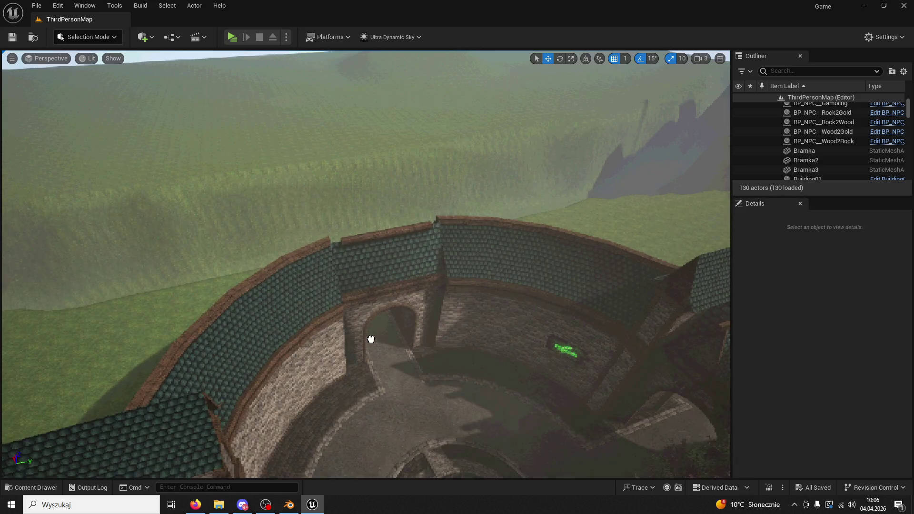
left_click_drag(377, 399, 379, 396)
Play-test by walking up the stairs toward the archway, then dismiss the warnings.
left_click(12, 37)
left_click(232, 37)
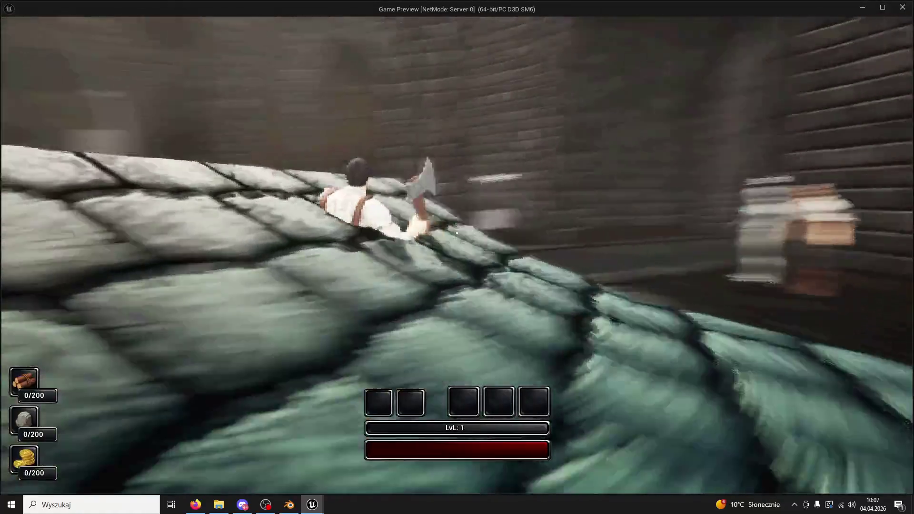
key("w")
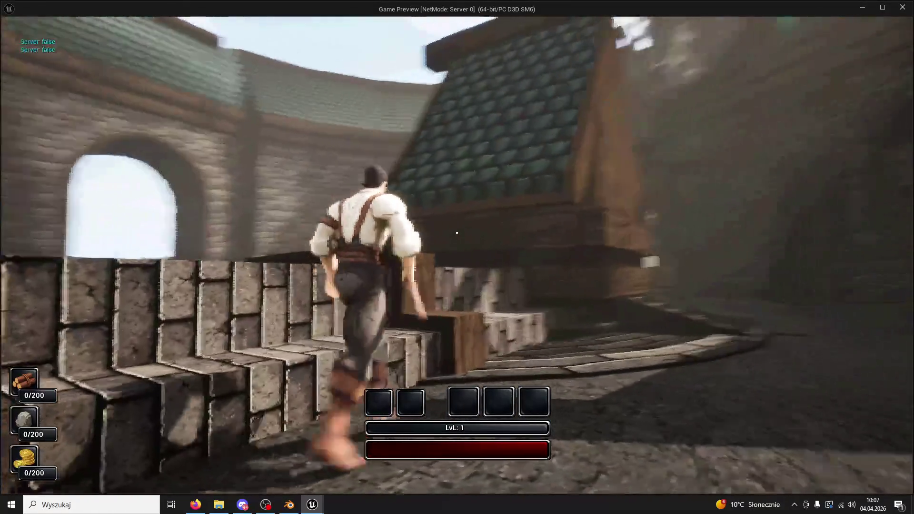
key("w")
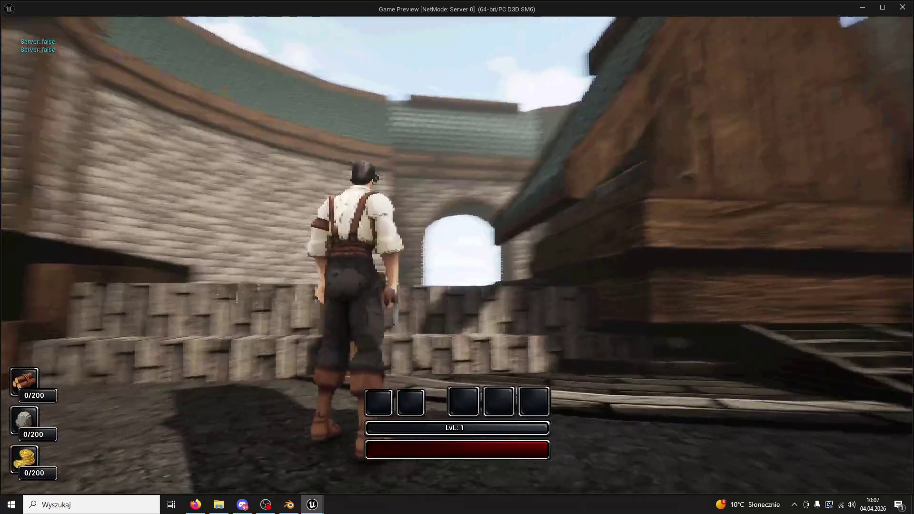
key("Escape")
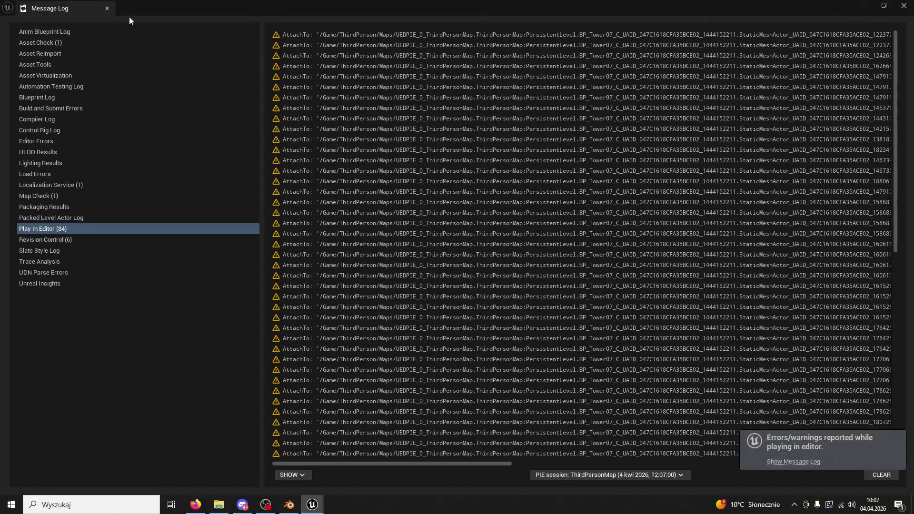
left_click(107, 8)
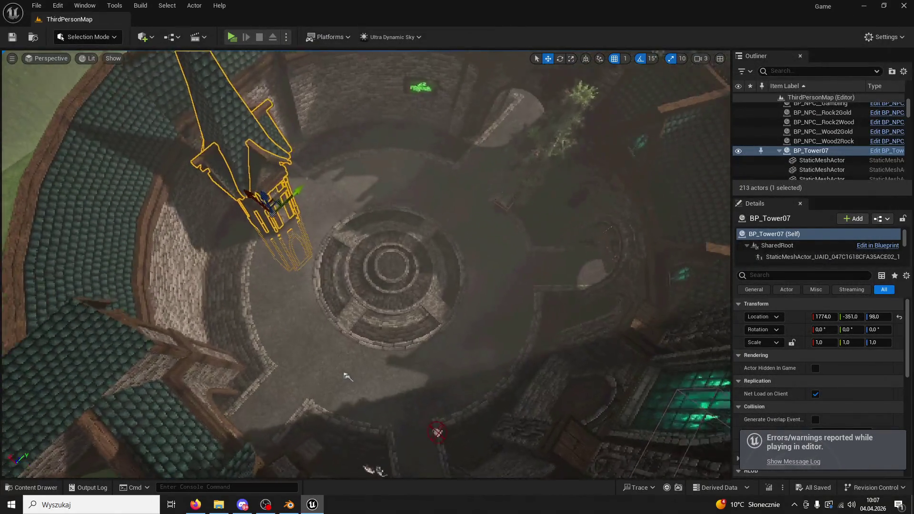
Frame BP_Tower07, then select and remove the BP_Tower8 copy.
key("f")
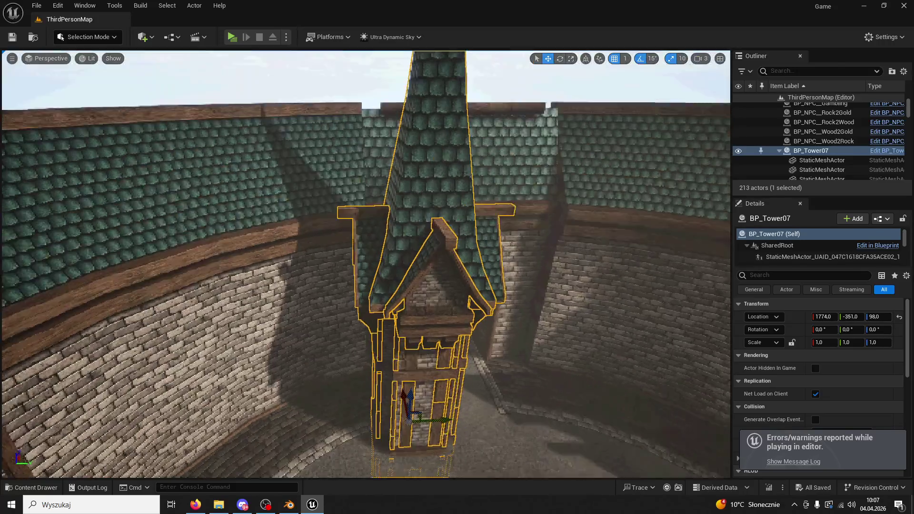
key("ctrl+z")
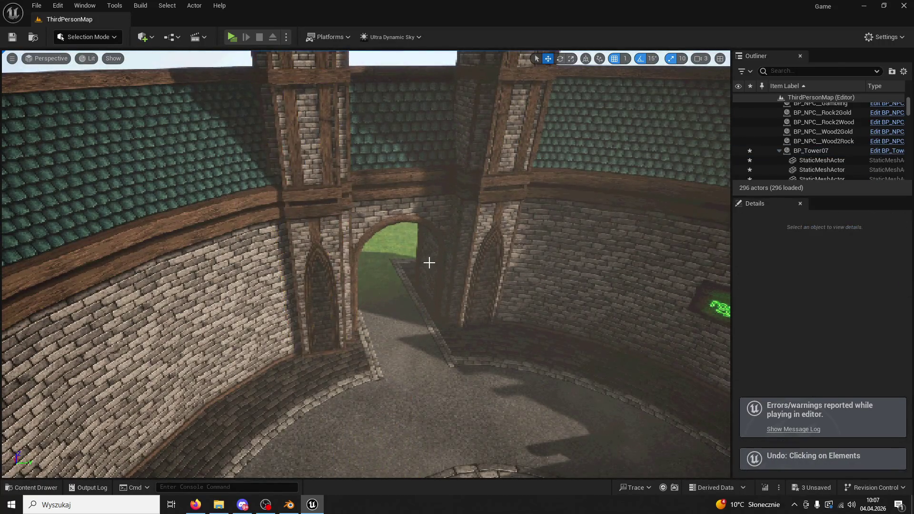
left_click(499, 192)
key("f")
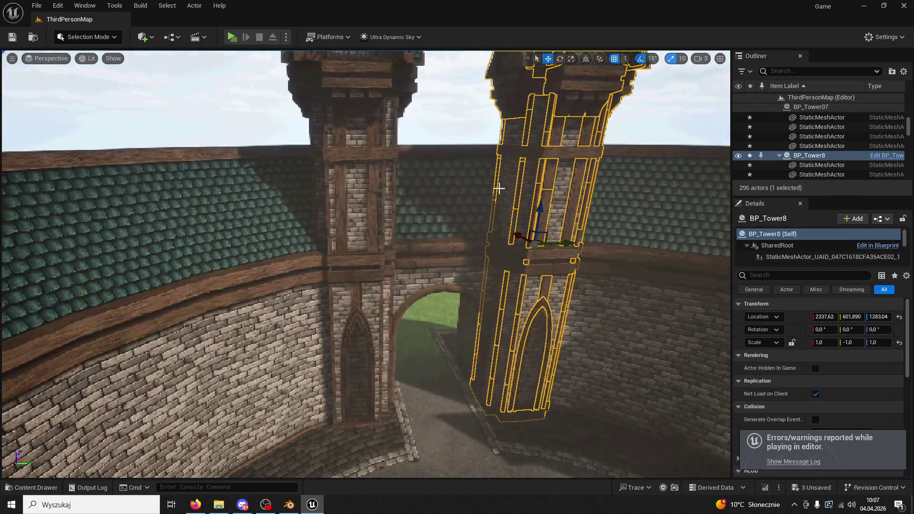
key("ctrl+z")
key("ctrl+z")
key("f")
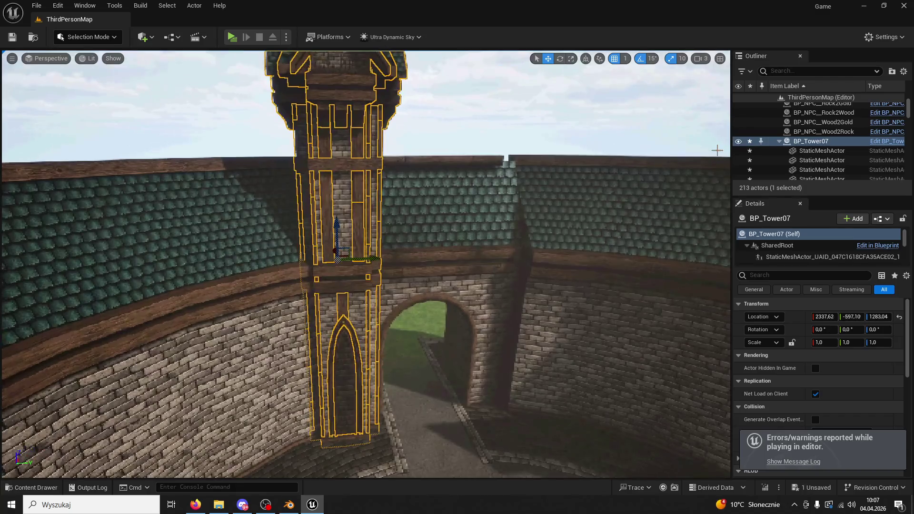
Reselect BP_Tower07 in the Outliner and frame it from above.
left_click(799, 142)
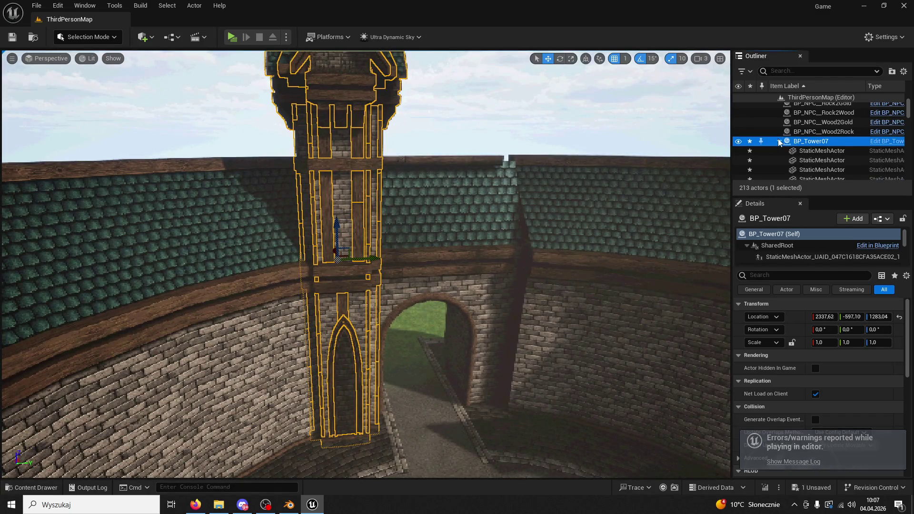
left_click(779, 142)
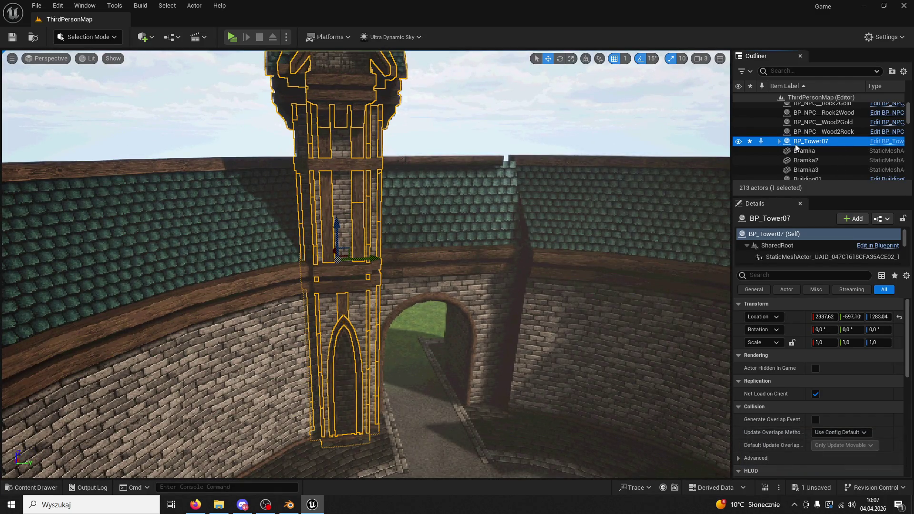
left_click(779, 141)
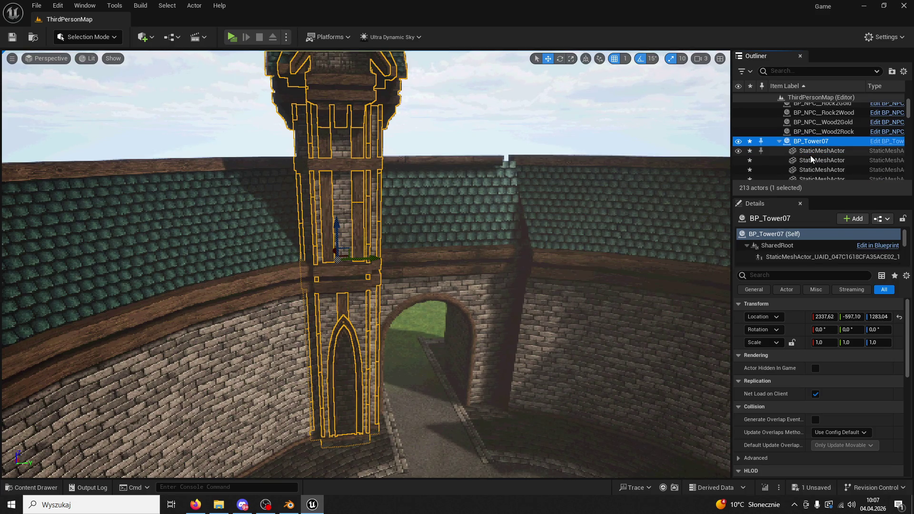
key("f")
left_click_drag(547, 190, 547, 223)
scroll(366, 262, "up", 3)
left_click(114, 5)
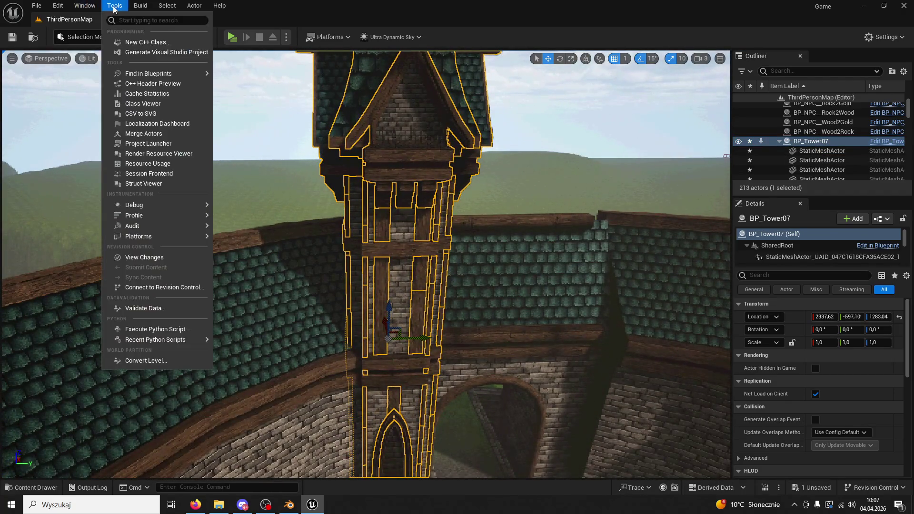
Merge BP_Tower07's 82 mesh components into a static mesh named Tower07, saved in ModularV3/Towers.
type("merge")
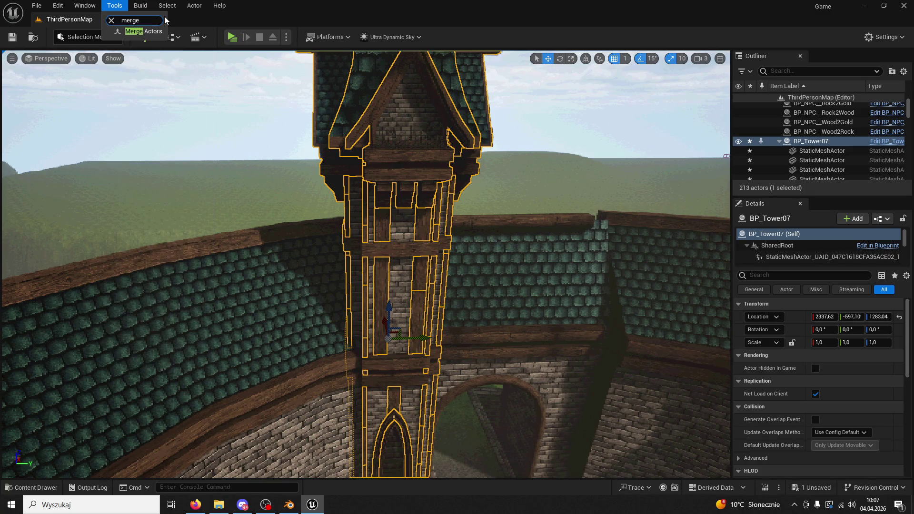
left_click(151, 32)
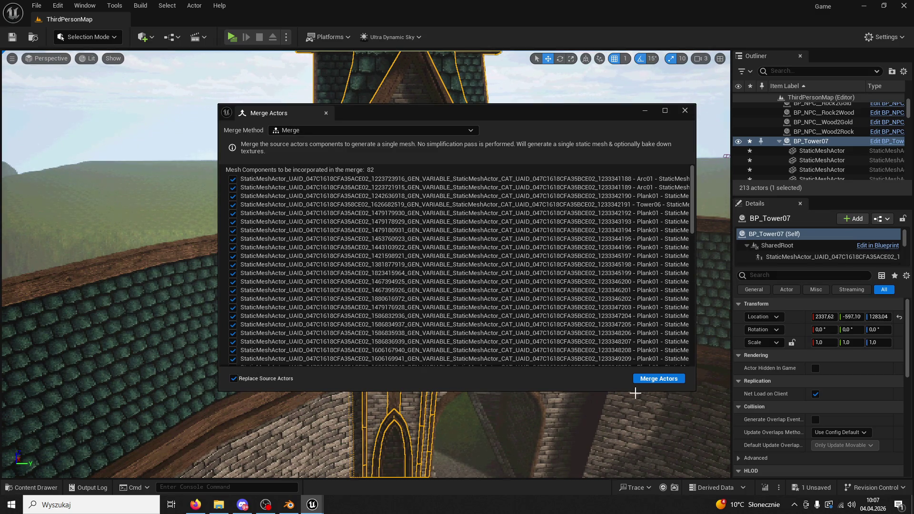
left_click(657, 380)
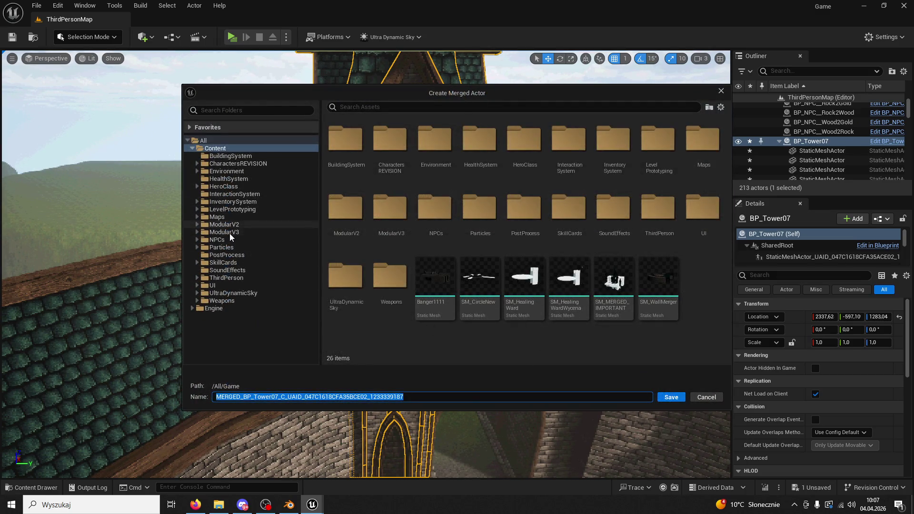
double_click(230, 233)
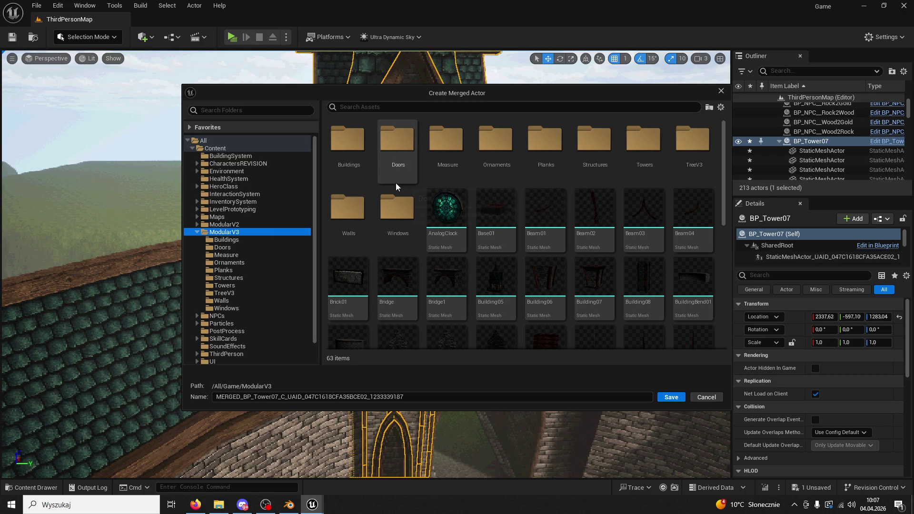
left_click(653, 139)
double_click(653, 139)
left_click(372, 399)
type("T")
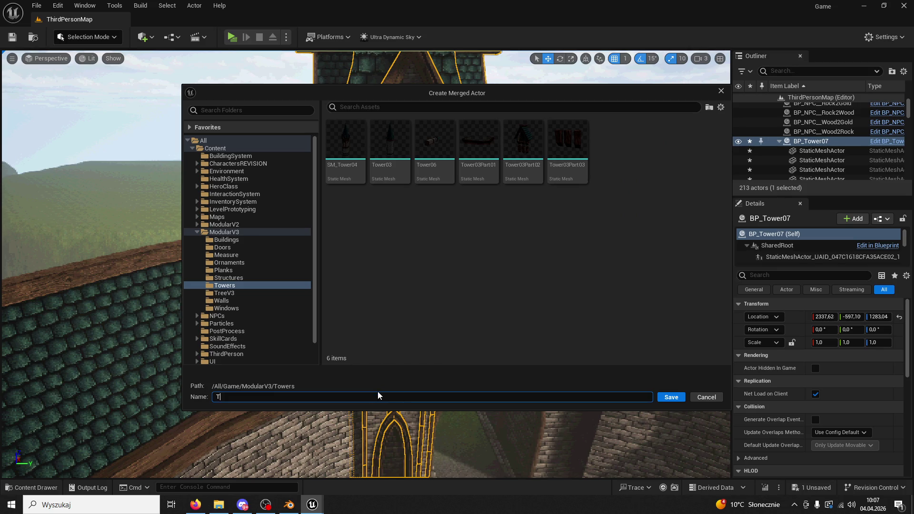
type("ower07")
left_click(665, 396)
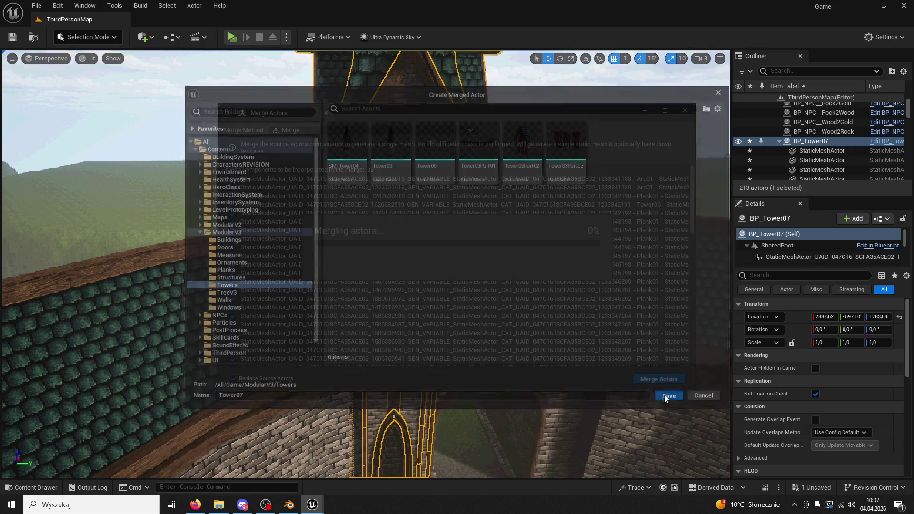
left_click(682, 112)
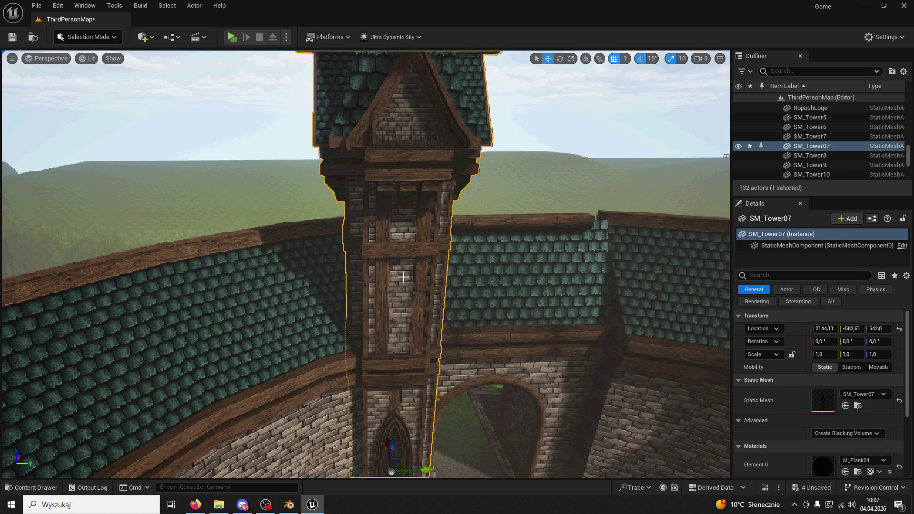
Force-delete the BP_Tower07 blueprint asset from the Towers folder.
left_click(48, 487)
left_click(179, 267)
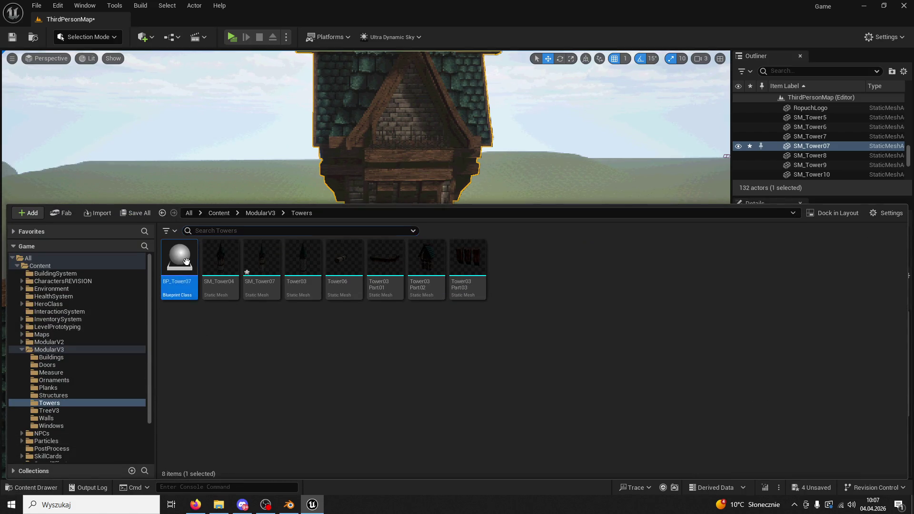
key("Delete")
left_click(455, 407)
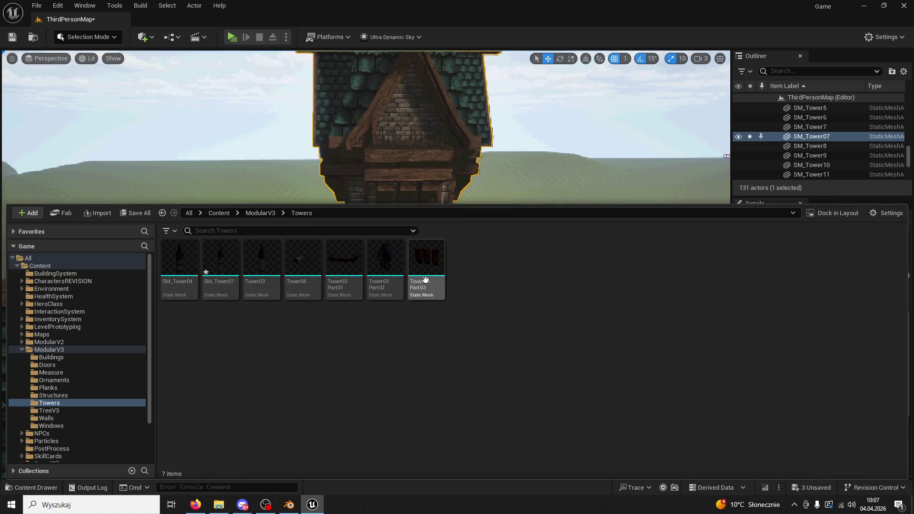
scroll(402, 157, "up", 5)
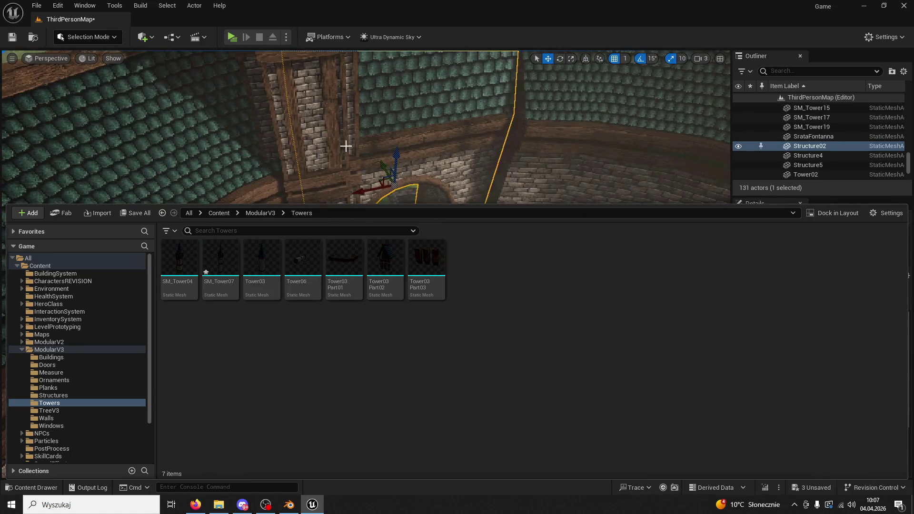
Place a copy of SM_Tower07 across the archway along Y, mirrored with Scale Y -1.
left_click(309, 193)
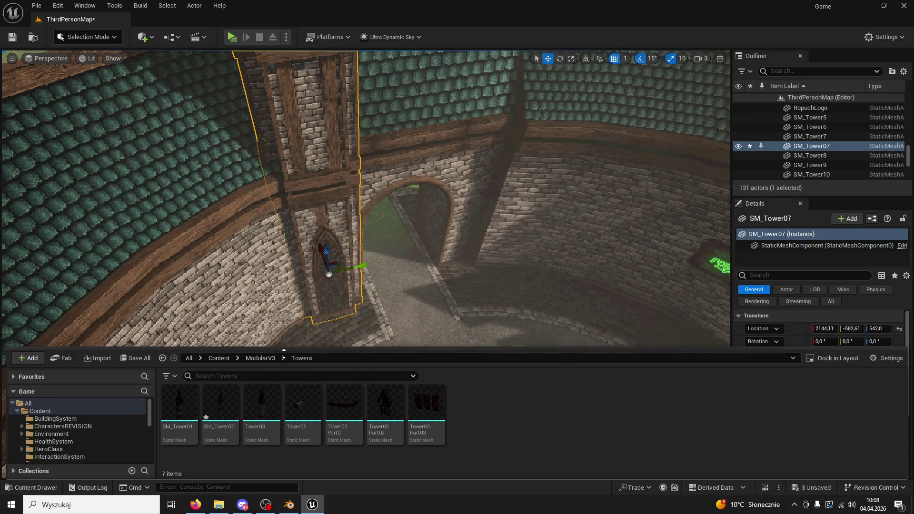
left_click_drag(366, 269, 545, 262)
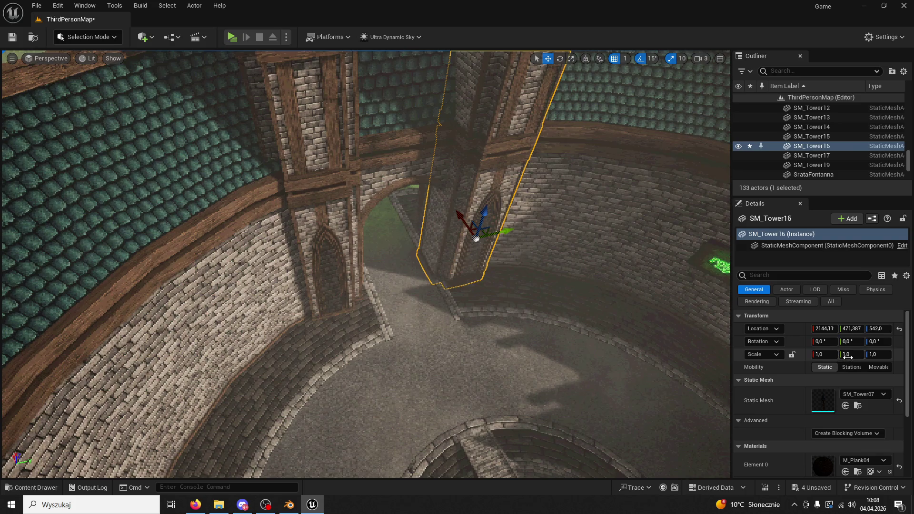
type("-1")
key("Return")
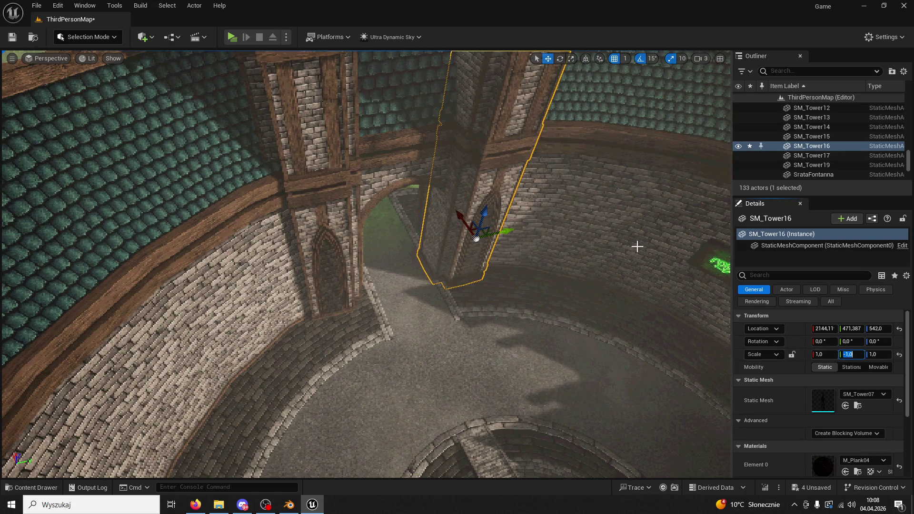
scroll(636, 245, "up", 5)
scroll(535, 249, "down", 5)
mouse_move(535, 249)
left_mouse_down()
mouse_move(619, 238)
mouse_move(608, 247)
left_mouse_up()
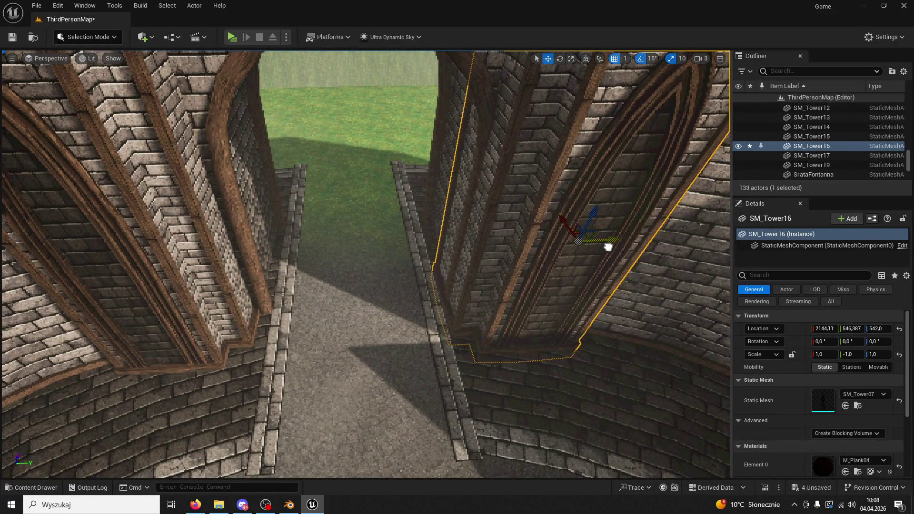
mouse_move(519, 266)
left_mouse_down()
mouse_move(633, 310)
mouse_move(622, 306)
left_mouse_up()
Save the level and changed assets, then end the running play test.
key("ctrl+s")
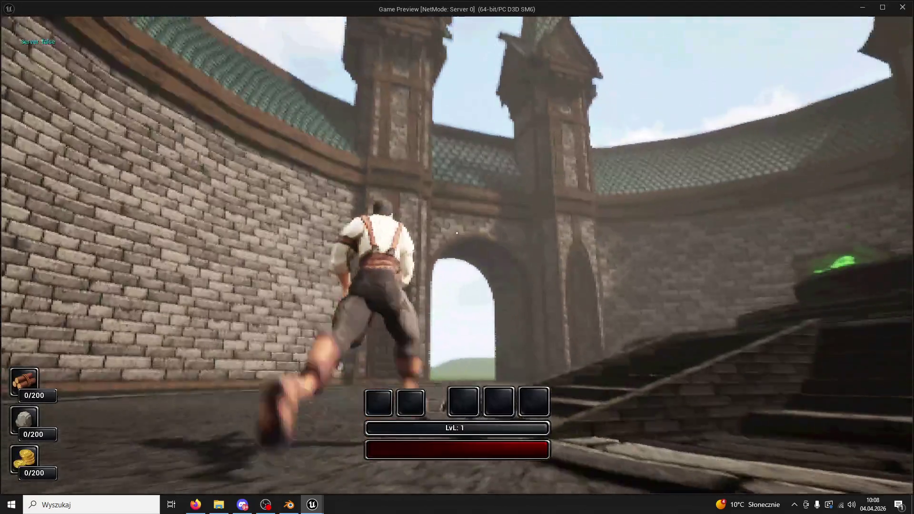
key("Escape")
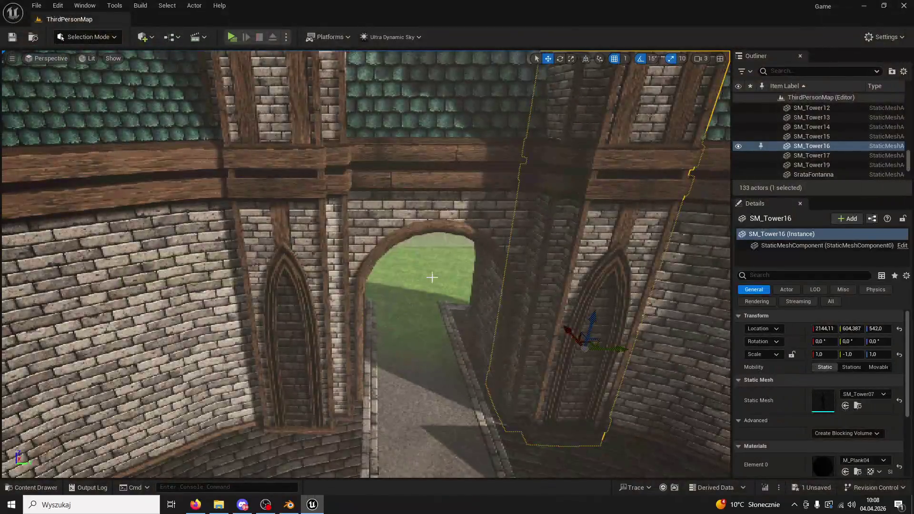
scroll(58, 53, "down", 3)
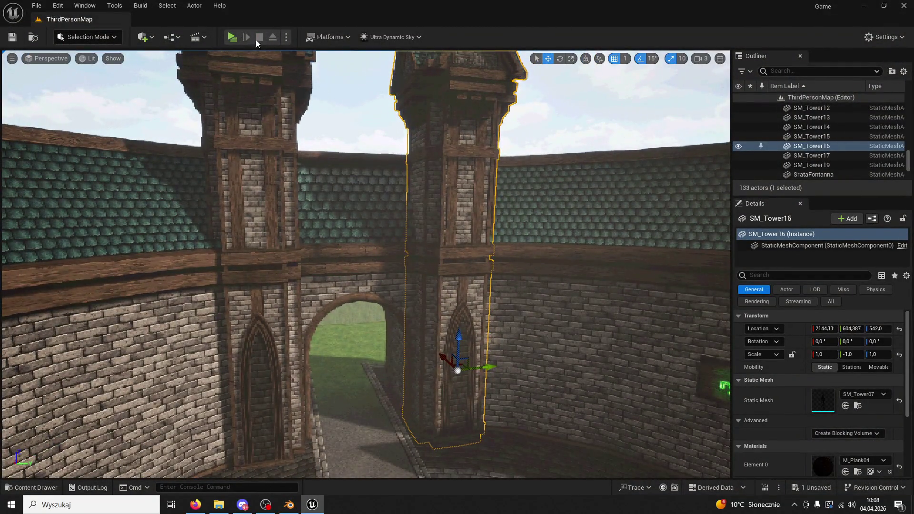
Play-test again, going from shader complexity back to lit view, running through the arch.
left_click(232, 36)
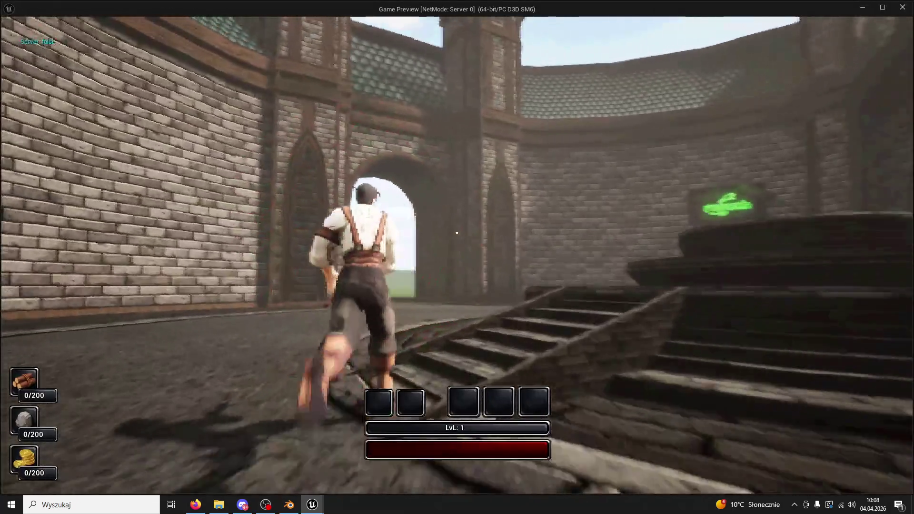
key("F5")
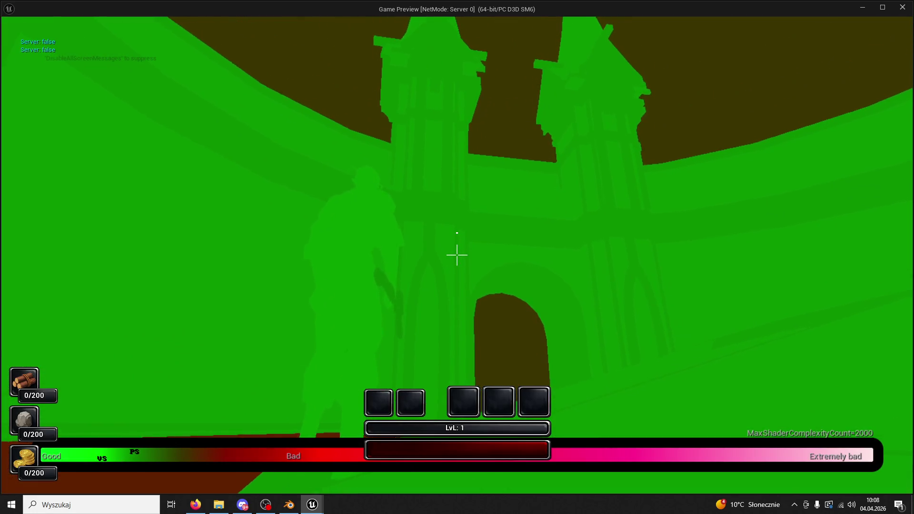
key("w")
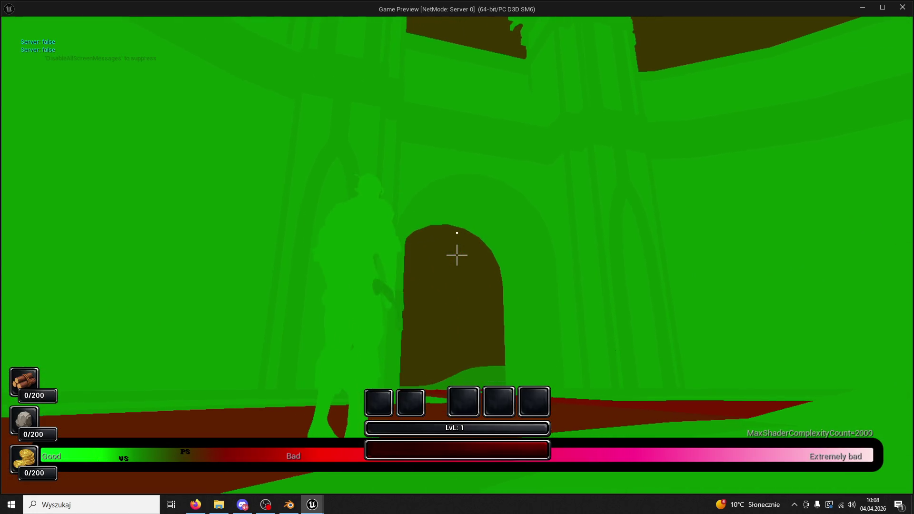
key("F1")
key("F3")
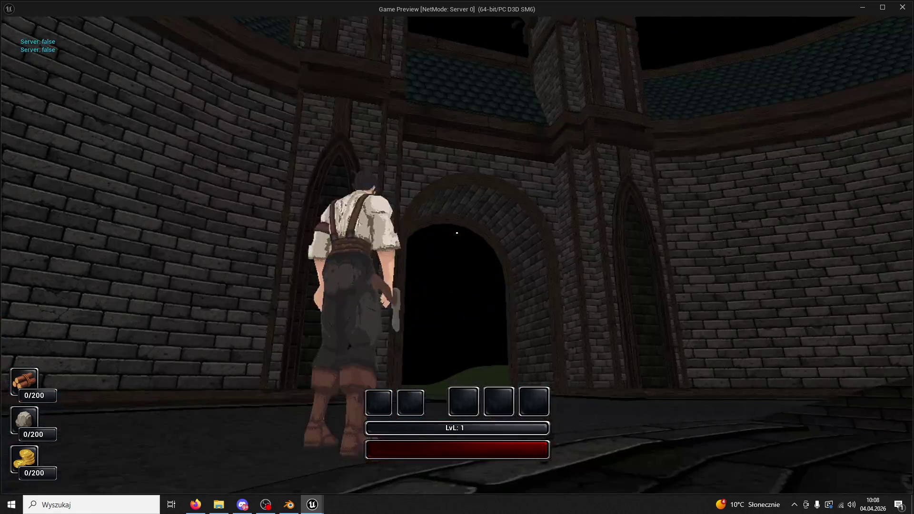
key("w")
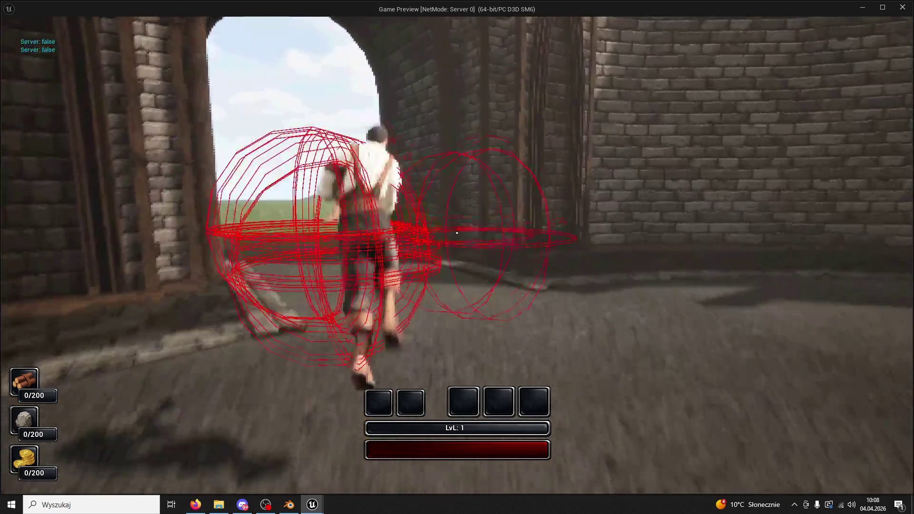
key("w")
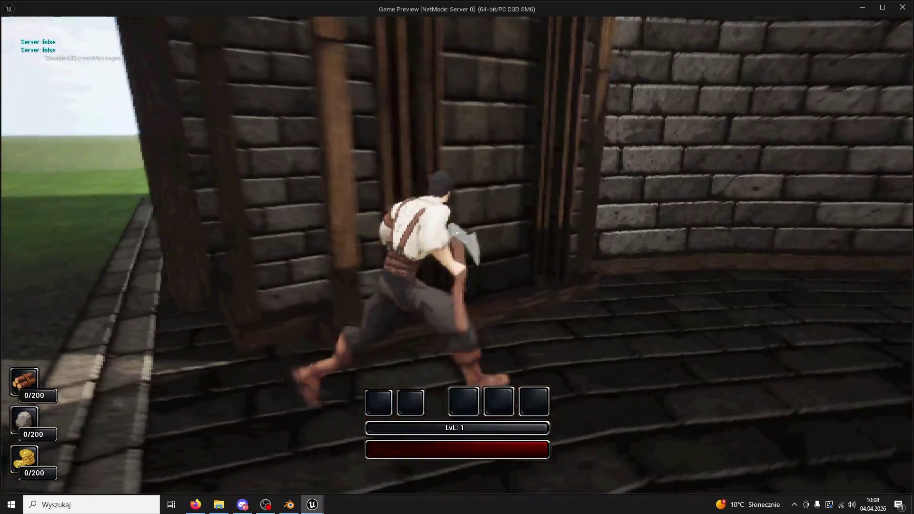
key("w")
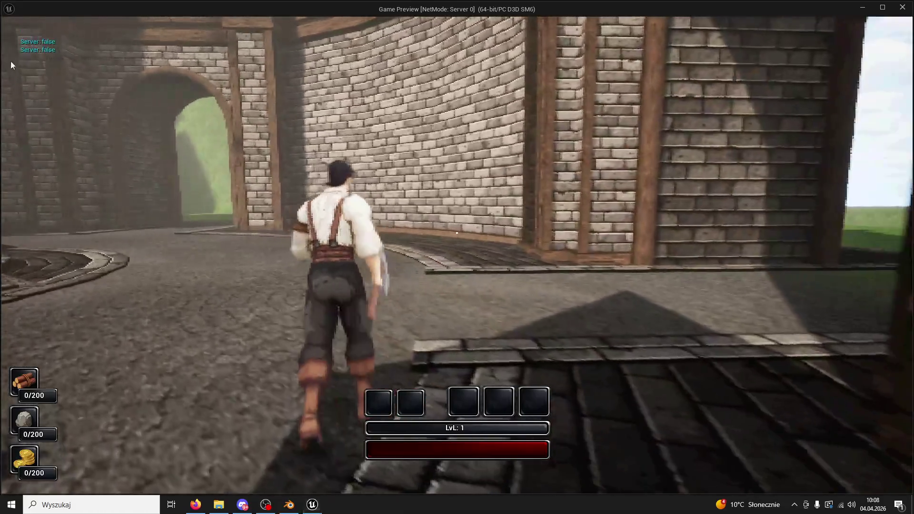
key("Escape")
left_click(570, 191)
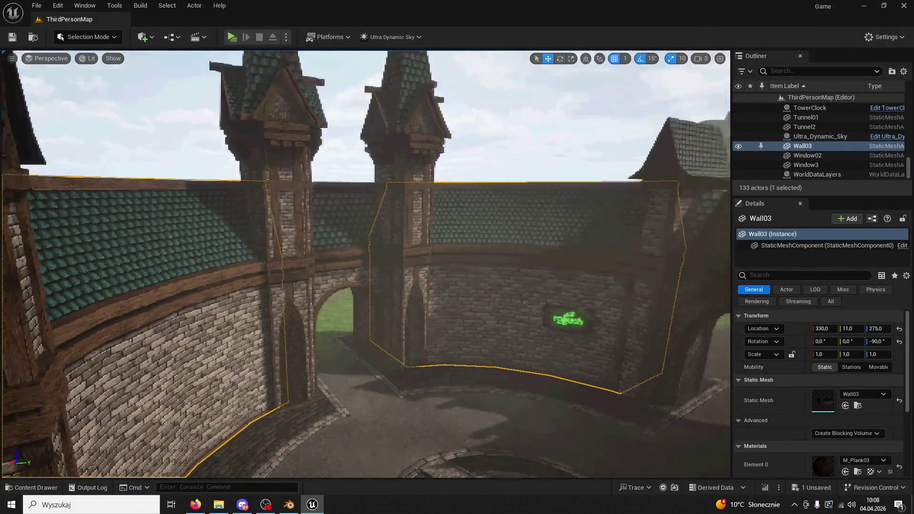
Fly the camera toward the two towers and select NewWall04, then SM_Tower07.
key("w")
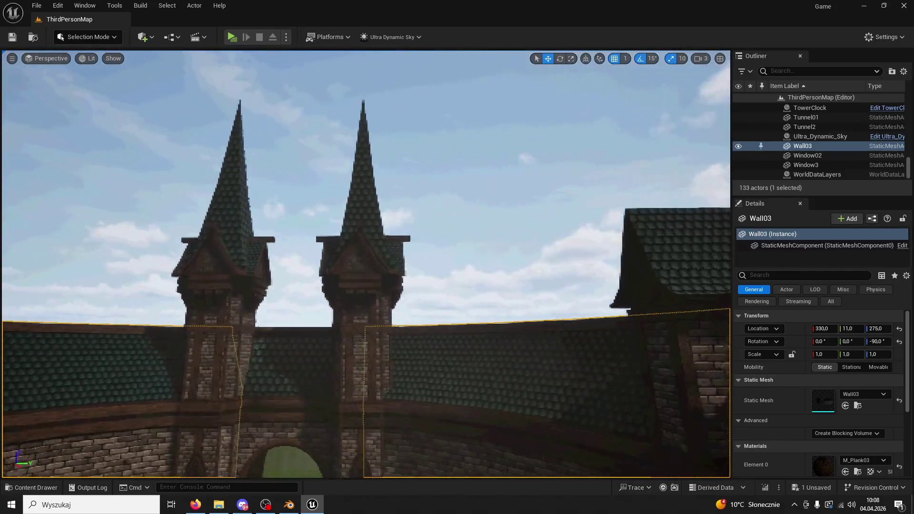
key("w")
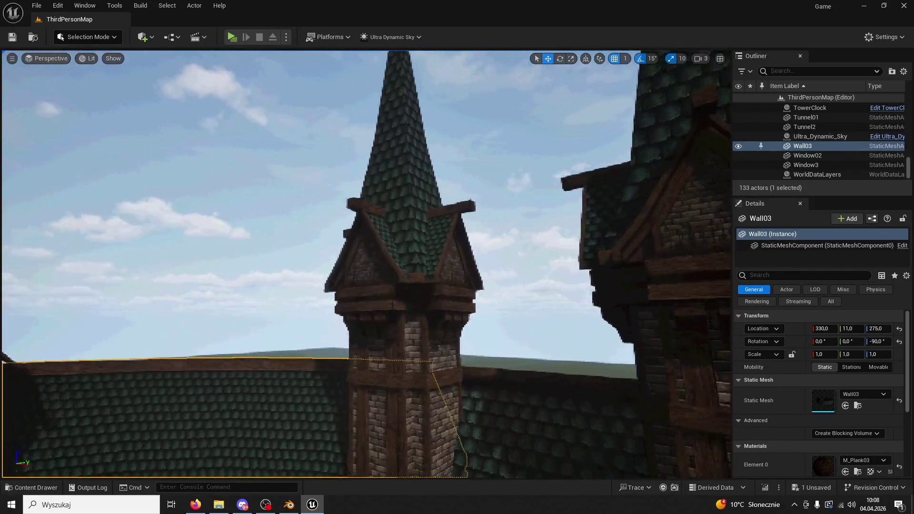
key("s")
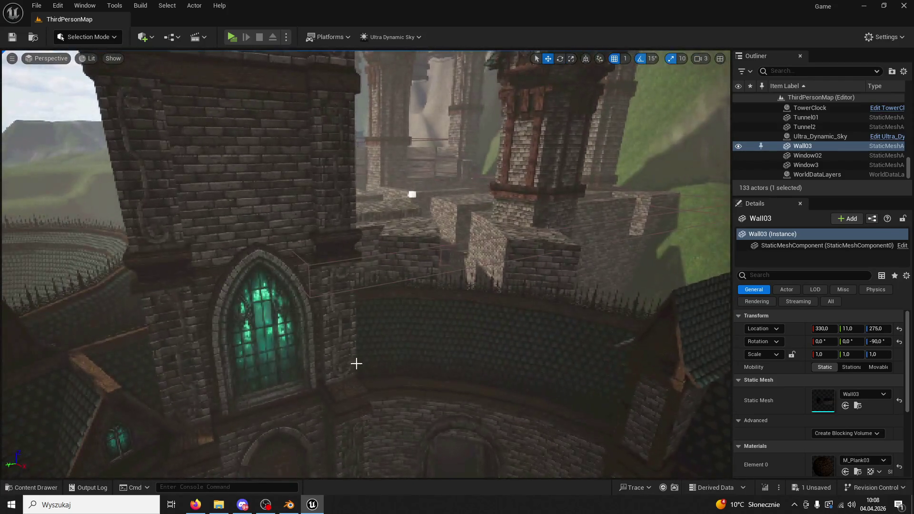
left_click(454, 289)
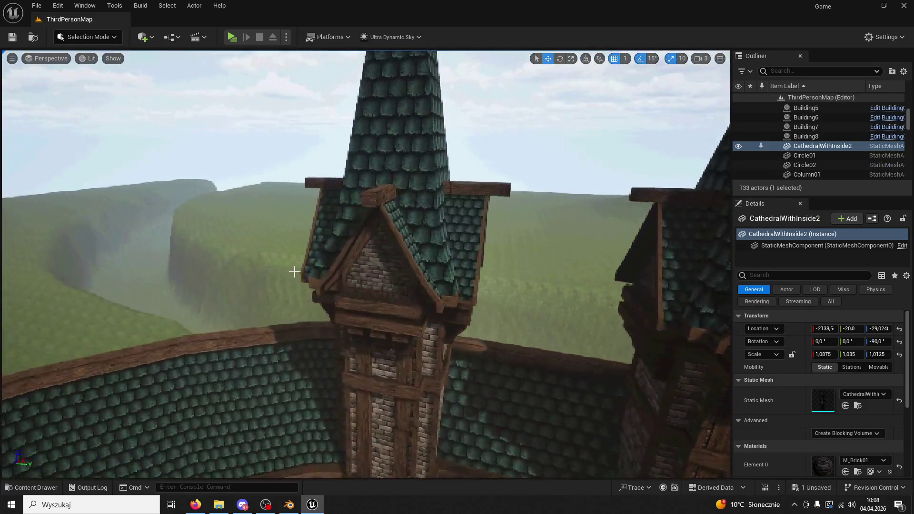
left_click(339, 252)
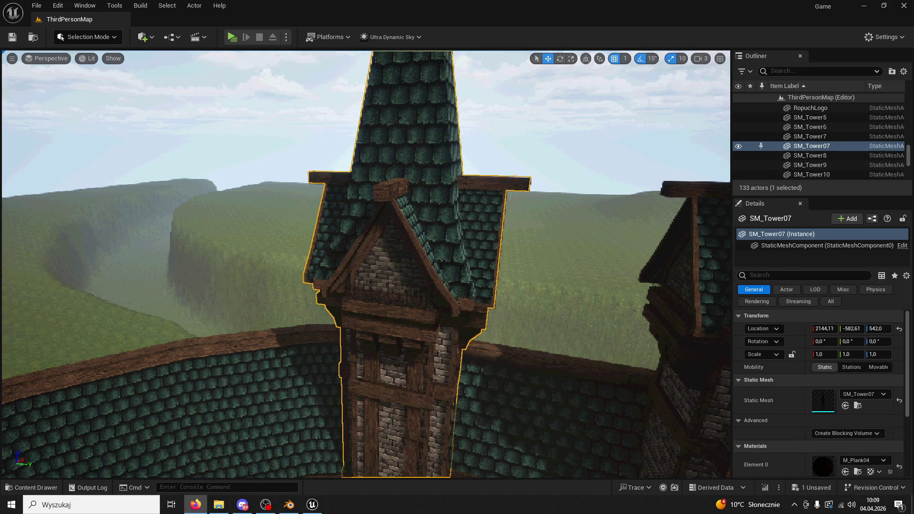
Tilt the view down to SM_Tower07's base and start a play test.
scroll(826, 171, "up", 5)
scroll(818, 141, "up", 10)
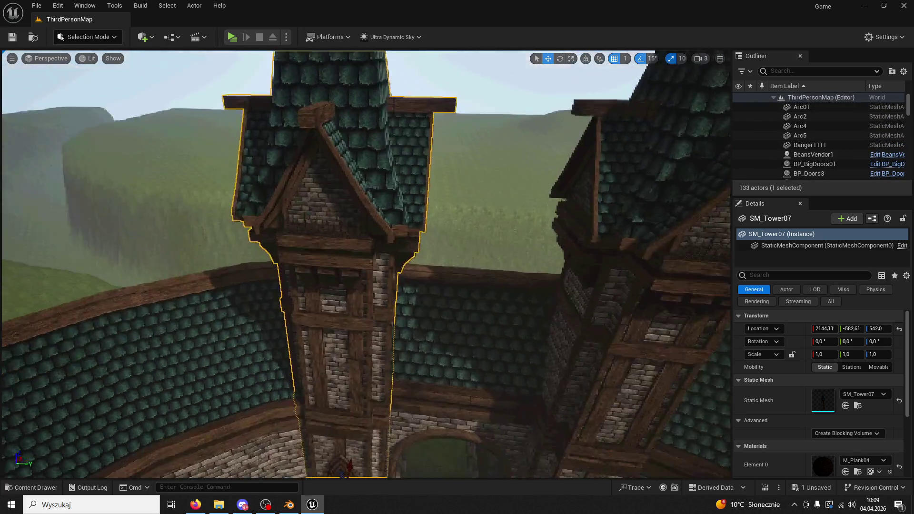
mouse_move(535, 143)
left_mouse_down()
mouse_move(535, 210)
mouse_move(535, 143)
left_mouse_up()
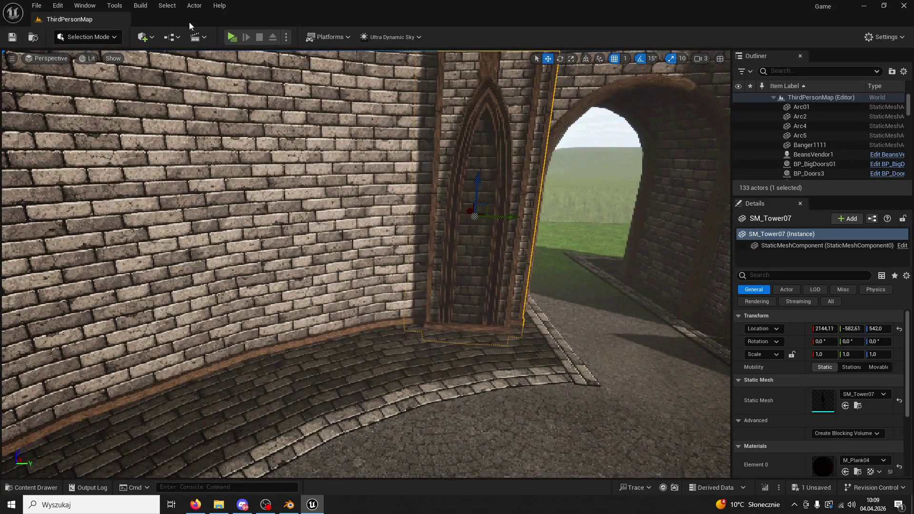
left_click(227, 35)
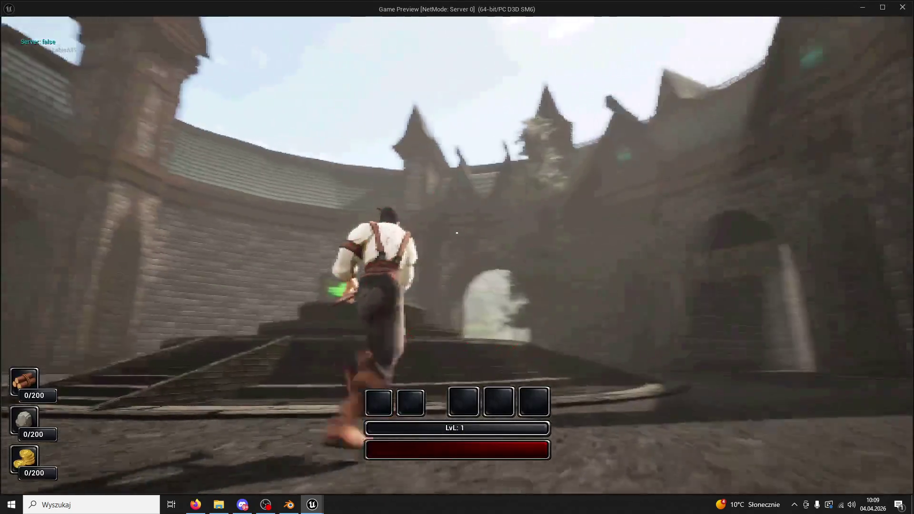
Run and jump toward the archway, stop playing, and open an enlarged Content Drawer.
key("w")
key("space")
key("space")
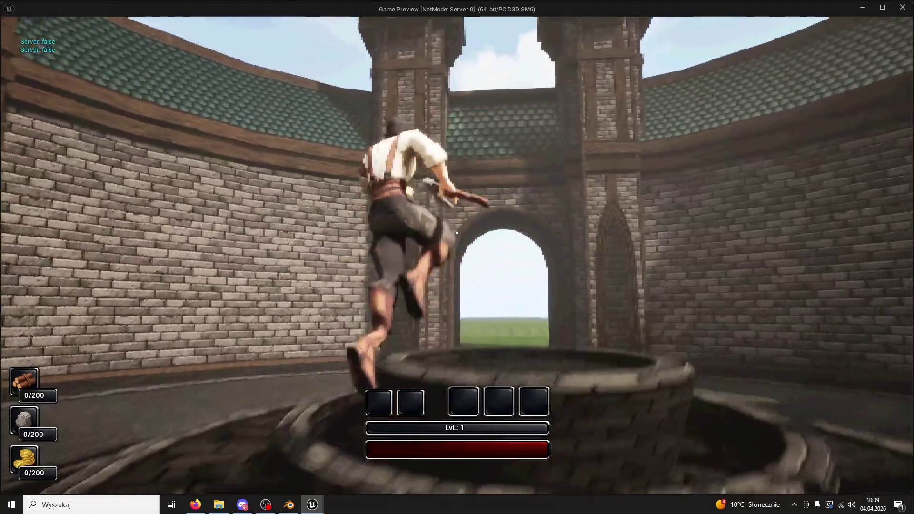
key("w")
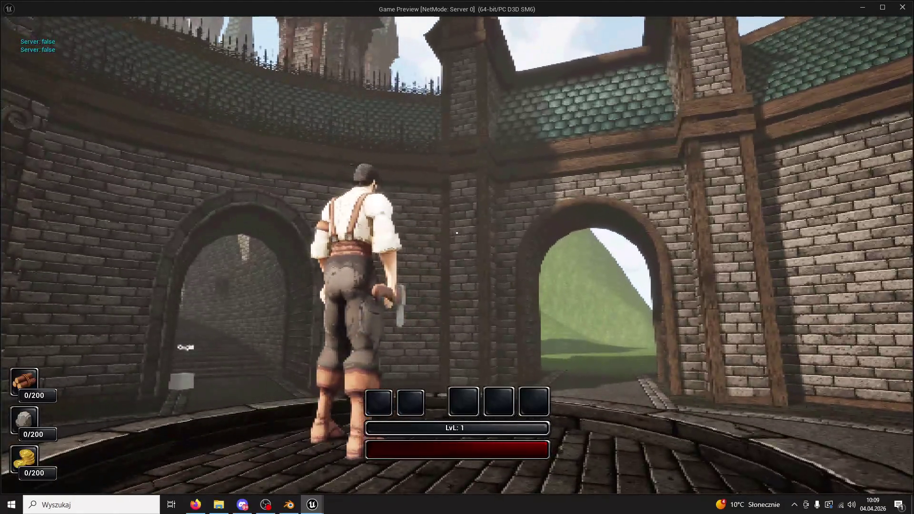
key("w")
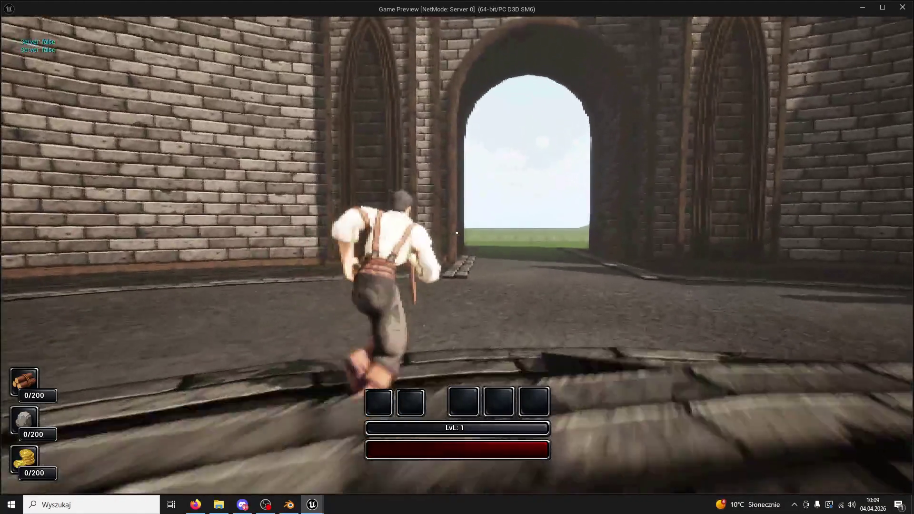
key("Escape")
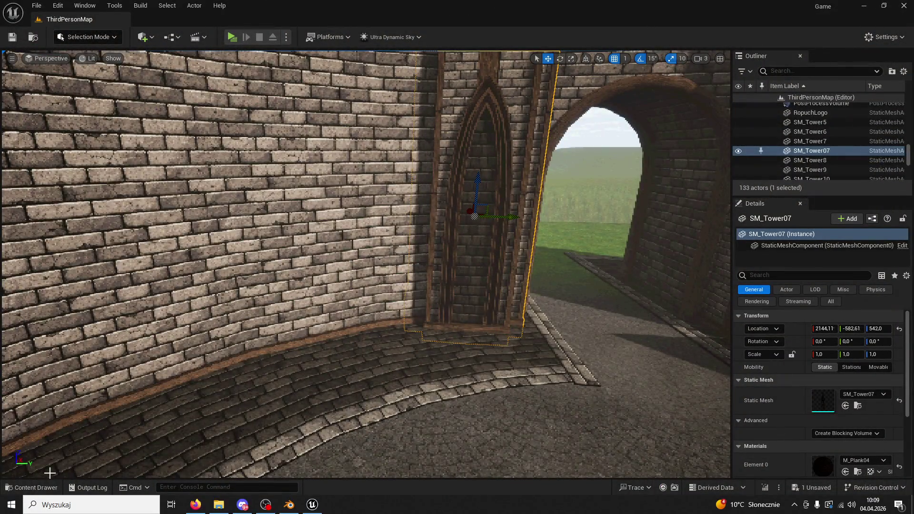
key("ctrl+space")
left_click_drag(258, 362, 258, 251)
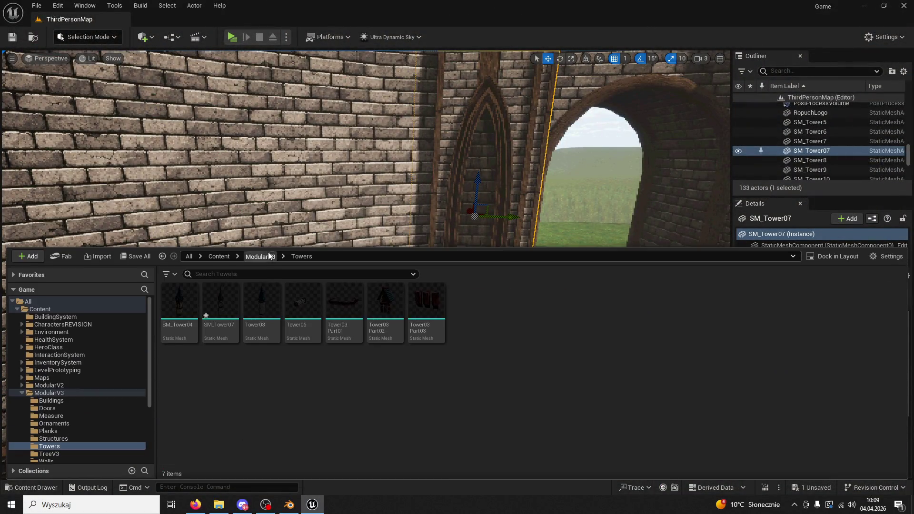
Open SM_Tower07 from ModularV3/Towers in the mesh editor, docked as a main tab.
left_click(260, 256)
double_click(440, 304)
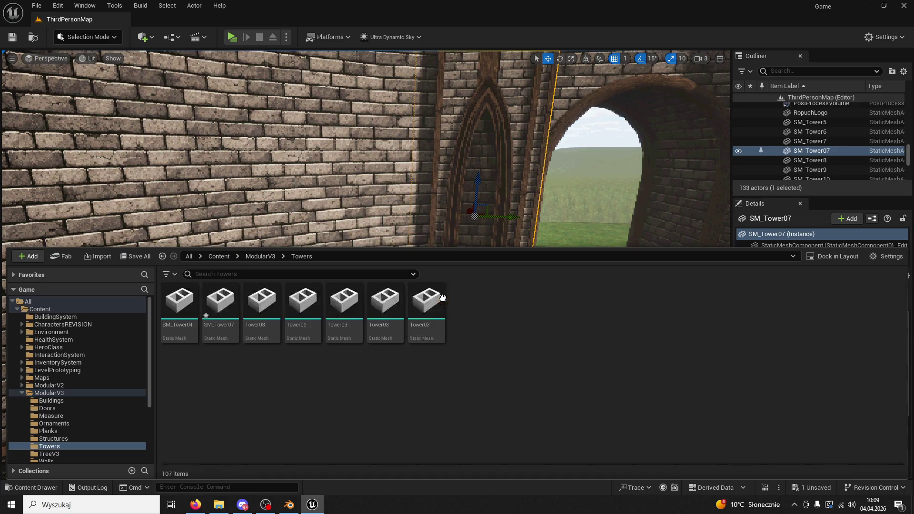
double_click(262, 309)
left_click_drag(293, 139, 195, 22)
Show the tower's collision hulls and delete several individually from spire downward.
left_click(177, 36)
left_click(181, 74)
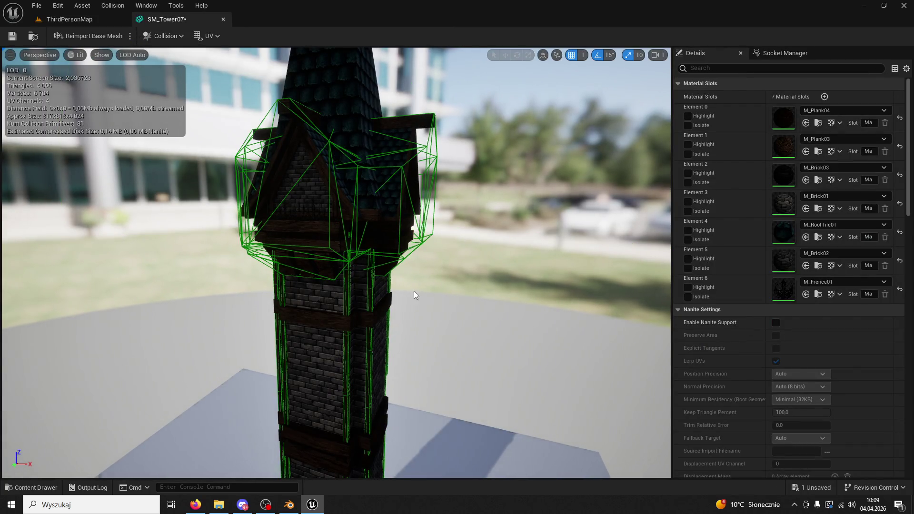
mouse_move(389, 257)
left_mouse_down()
mouse_move(388, 290)
mouse_move(392, 263)
mouse_move(426, 285)
left_mouse_up()
key("Delete")
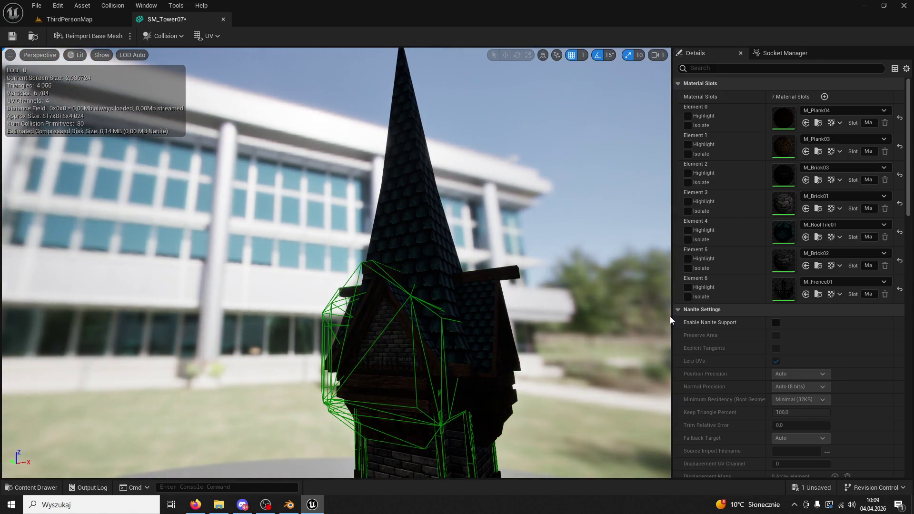
left_click(433, 314)
key("Delete")
scroll(457, 381, "down", 3)
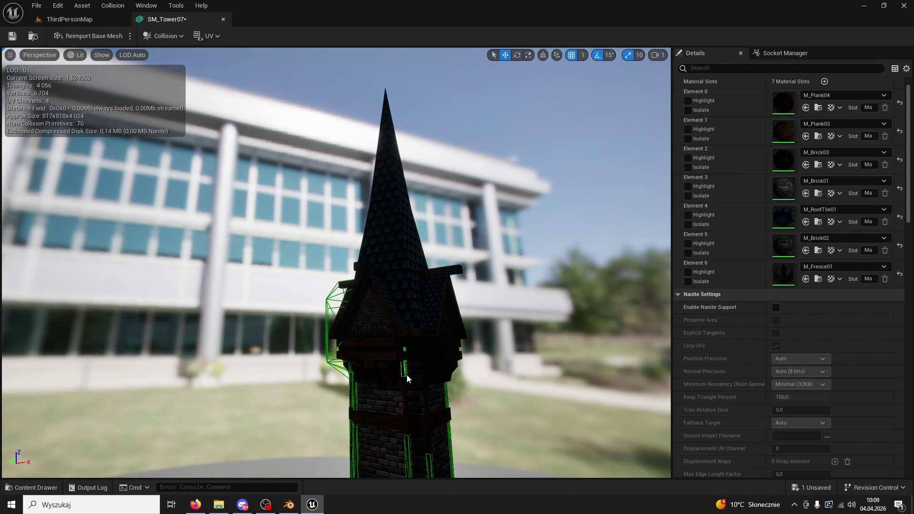
left_click(335, 343)
key("Delete")
left_click_drag(335, 342, 344, 344)
left_click(354, 312)
key("Delete")
left_click(348, 278)
key("Delete")
left_click(364, 290)
key("Delete")
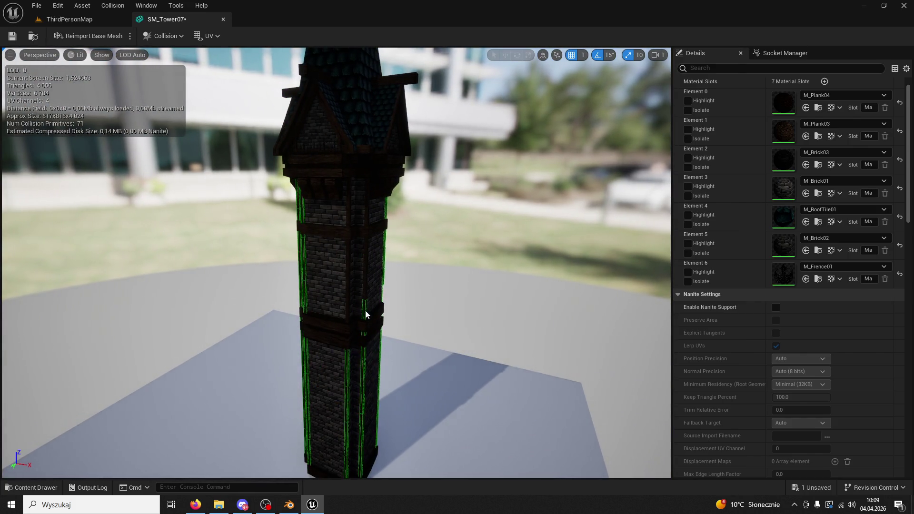
Remove all collision and set Collision Complexity to Use Complex Collision As Simple.
left_click(179, 32)
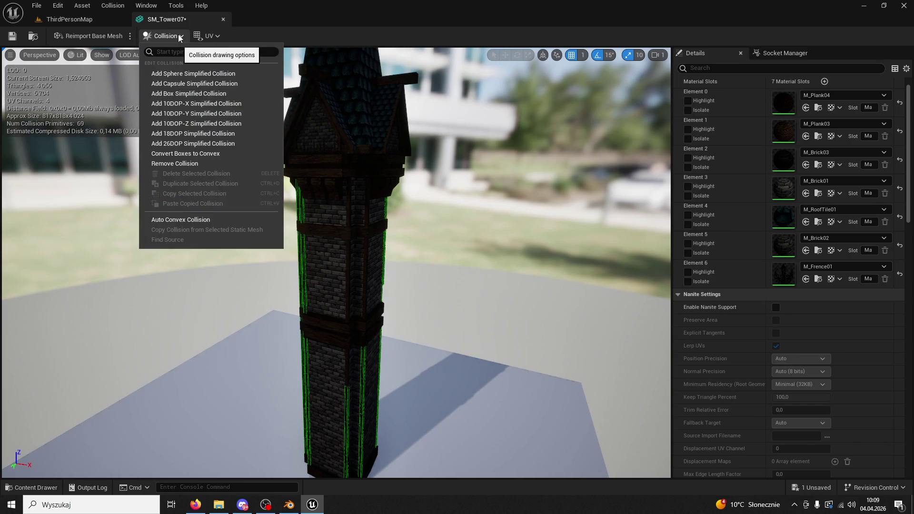
left_click(200, 166)
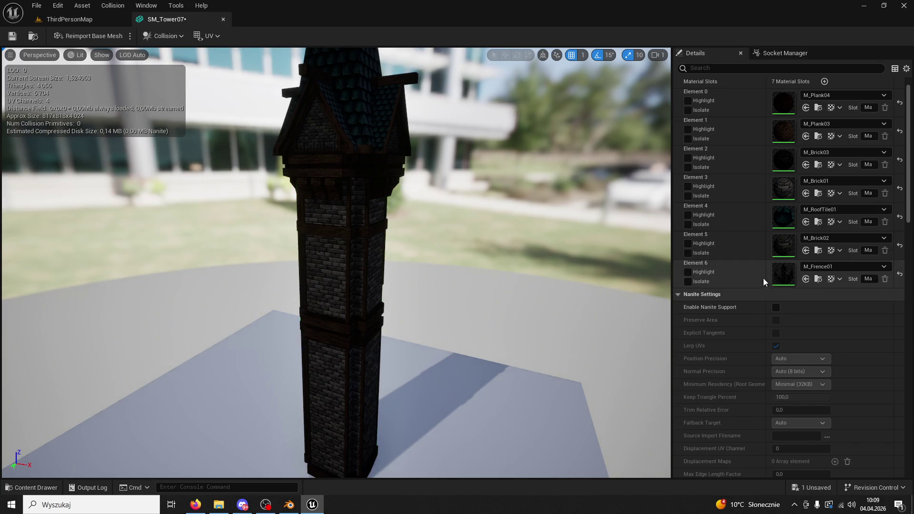
scroll(833, 343, "down", 10)
scroll(795, 313, "down", 10)
left_click(799, 290)
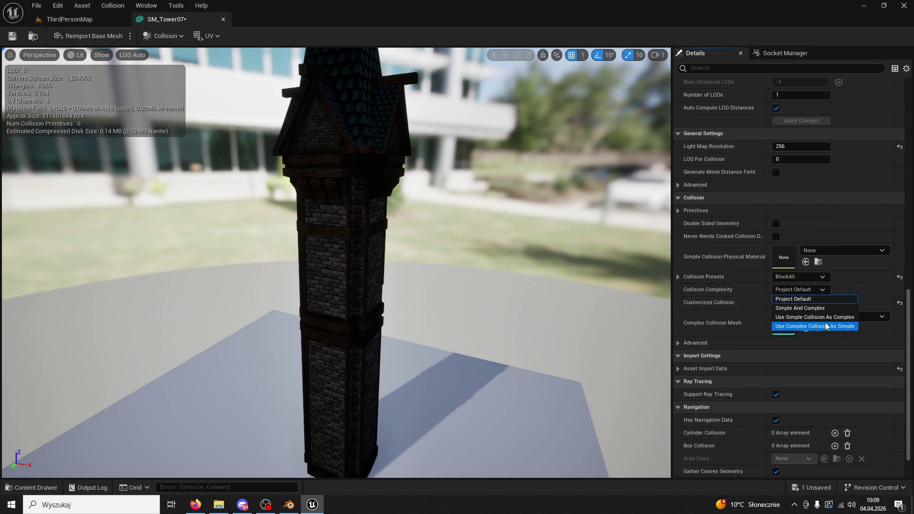
left_click(825, 322)
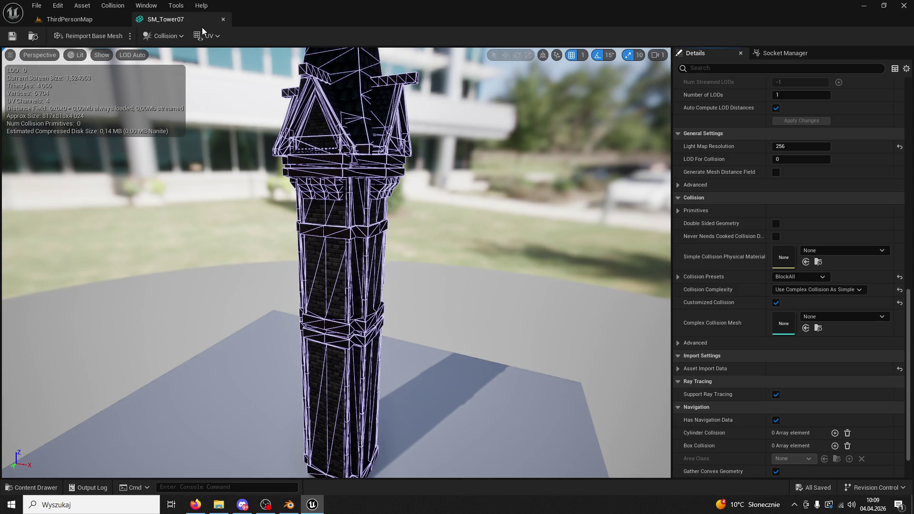
left_click(223, 19)
Start a play test and view shader complexity before returning to the lit view.
key("w")
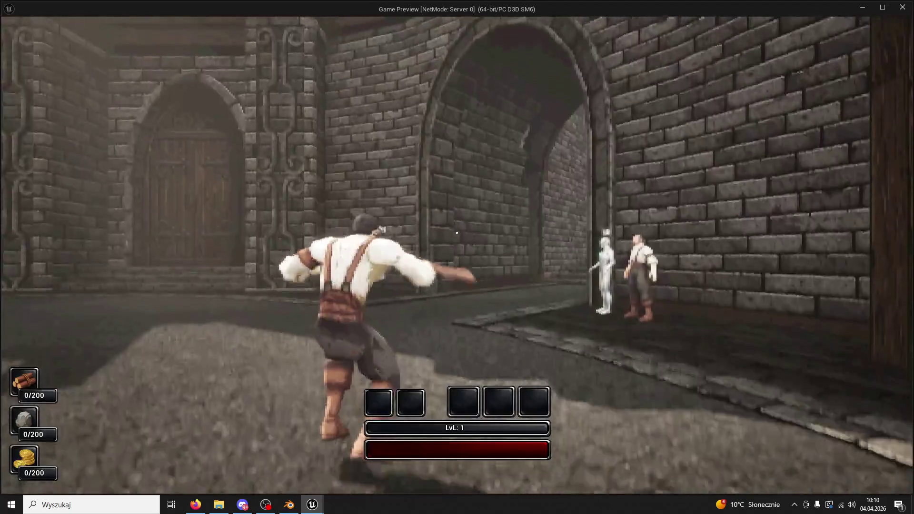
key("F5")
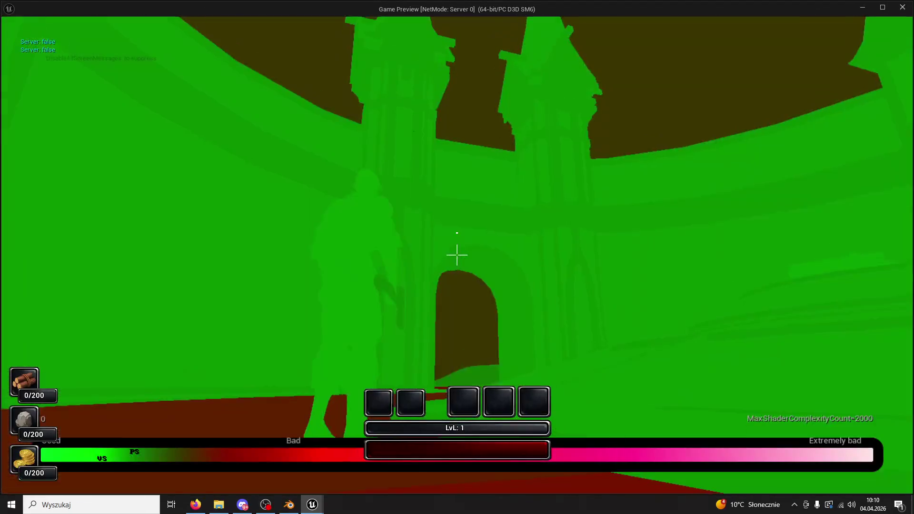
key("F4")
key("F3")
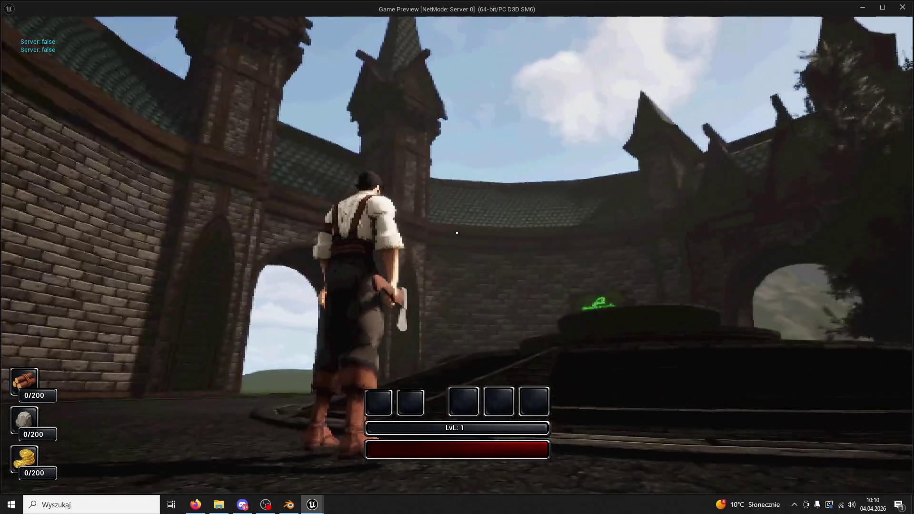
Run and jump along the brick wall and around the circular stone fountain platform.
key("w")
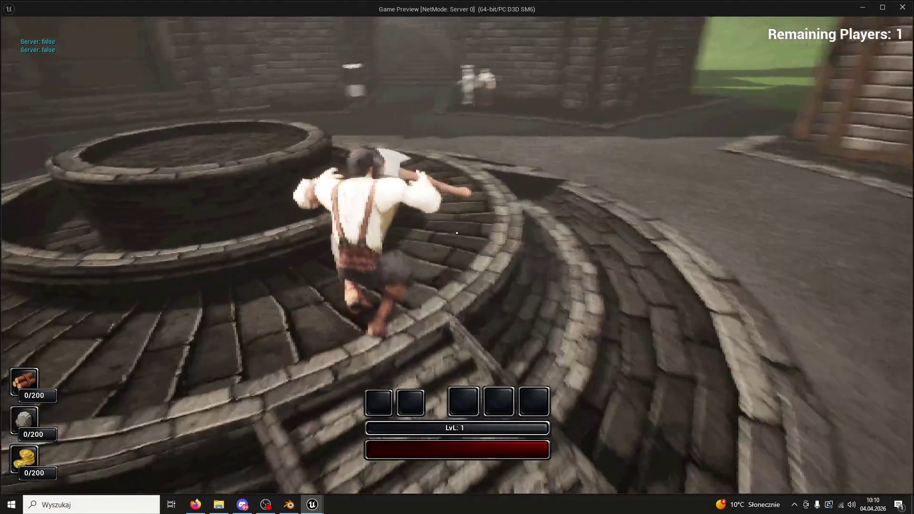
key("super")
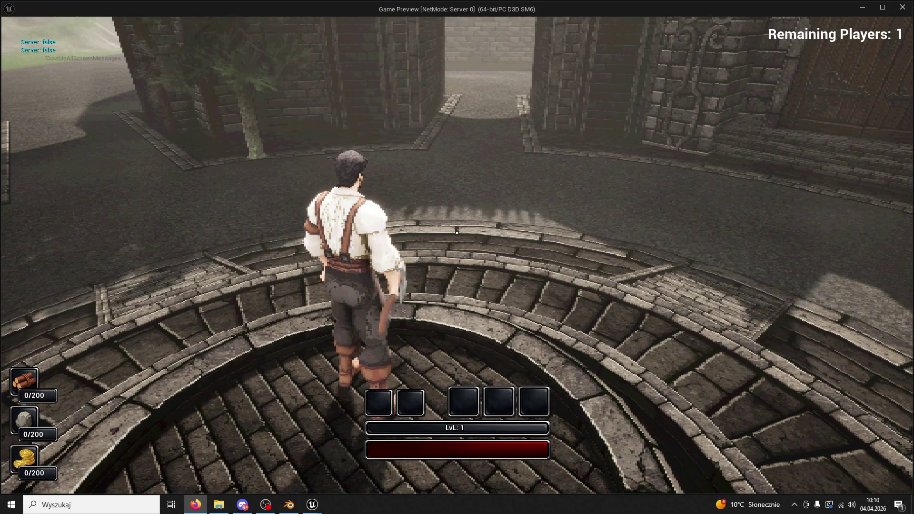
left_click(489, 150)
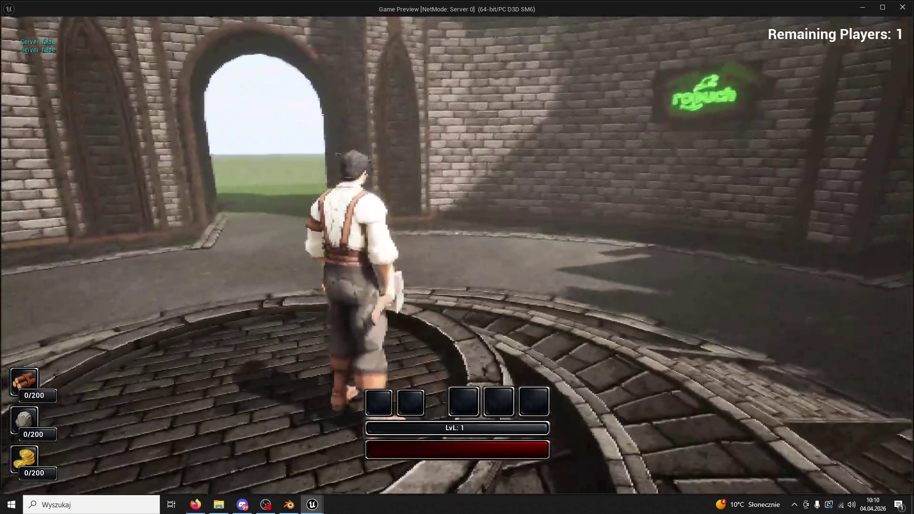
key("space")
key("w")
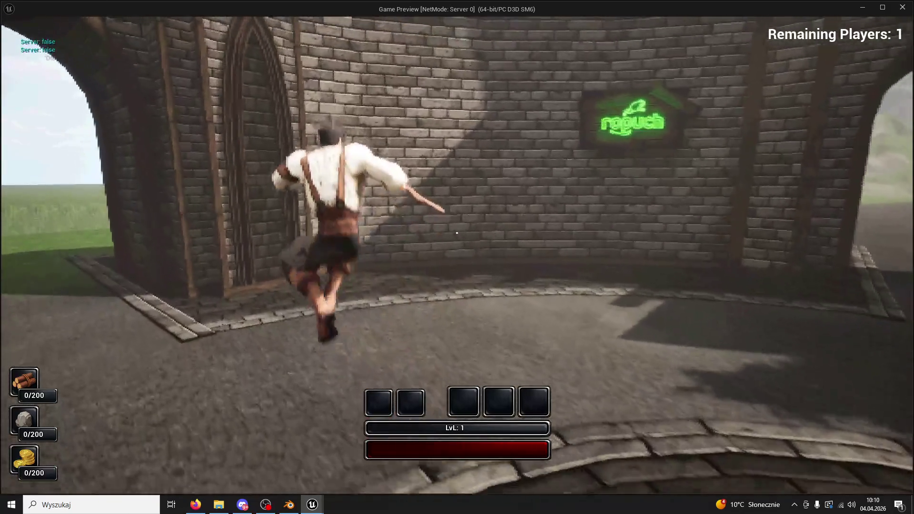
key("w")
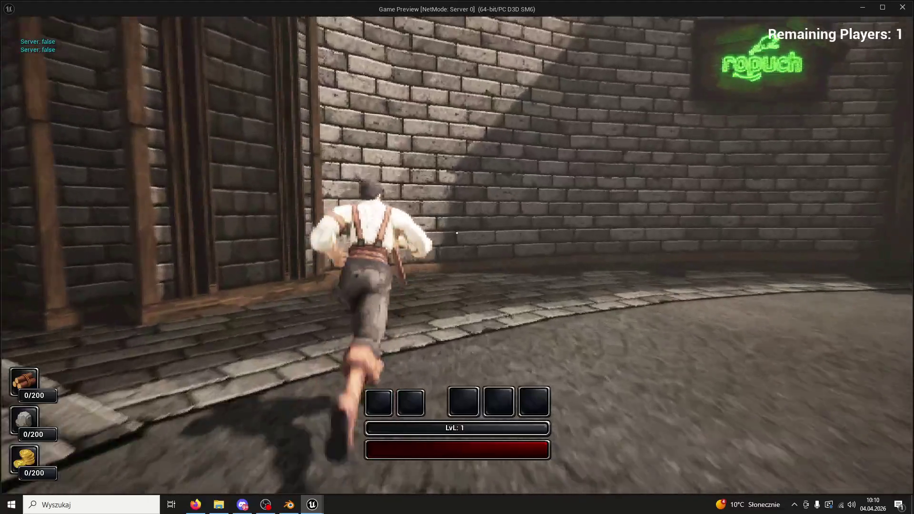
key("w")
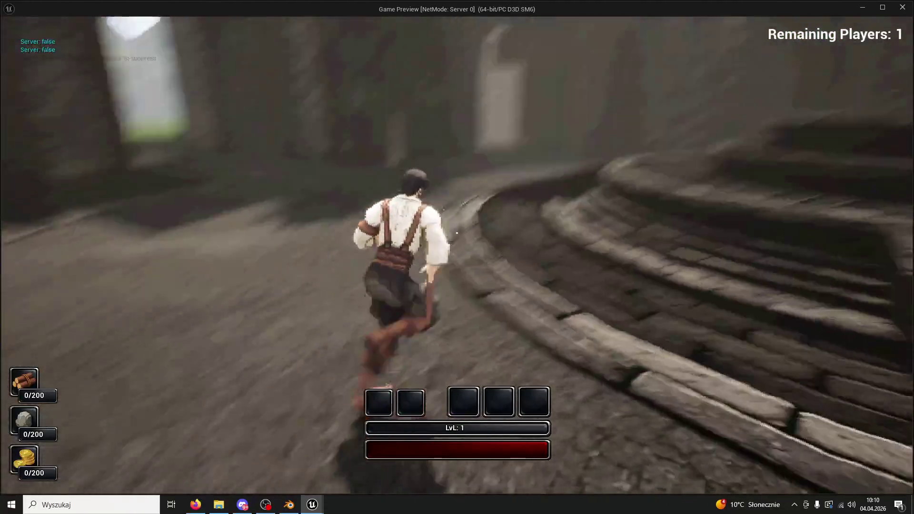
key("w")
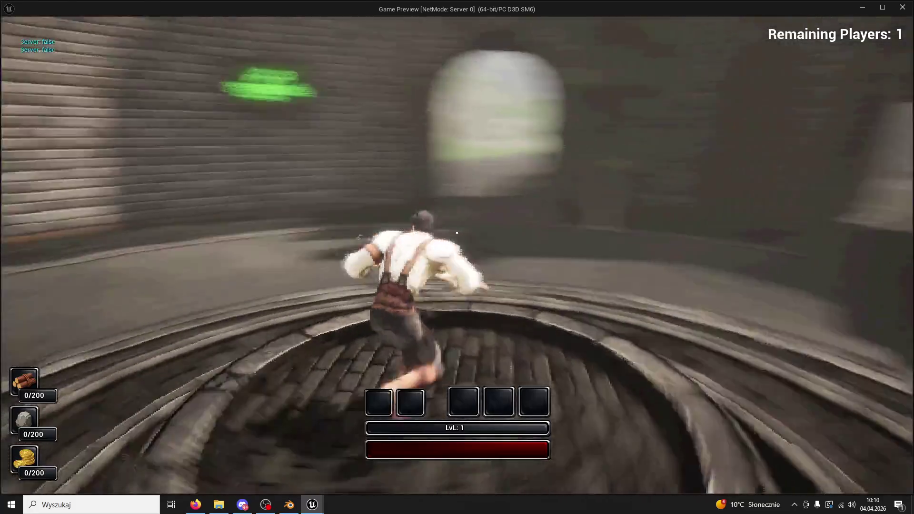
key("w")
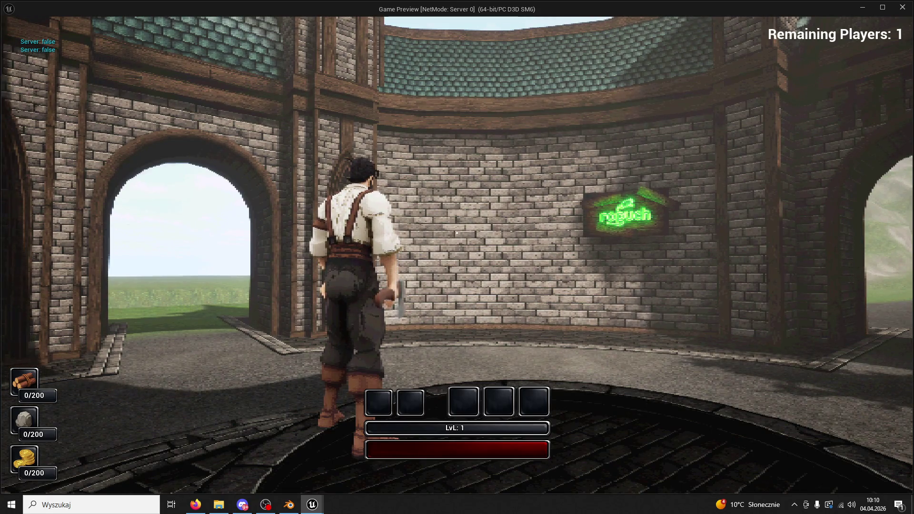
Run to the green-sign wall and up the curved stairs, then end the session.
key("w")
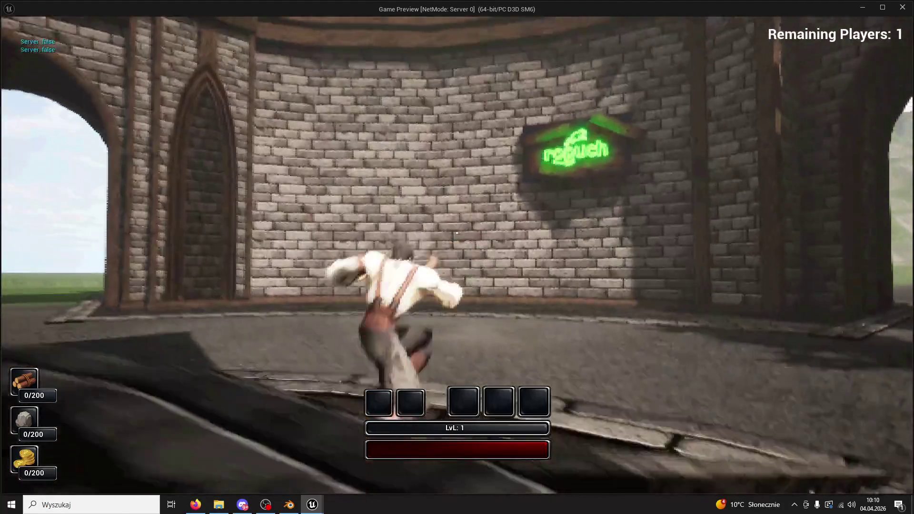
key("w")
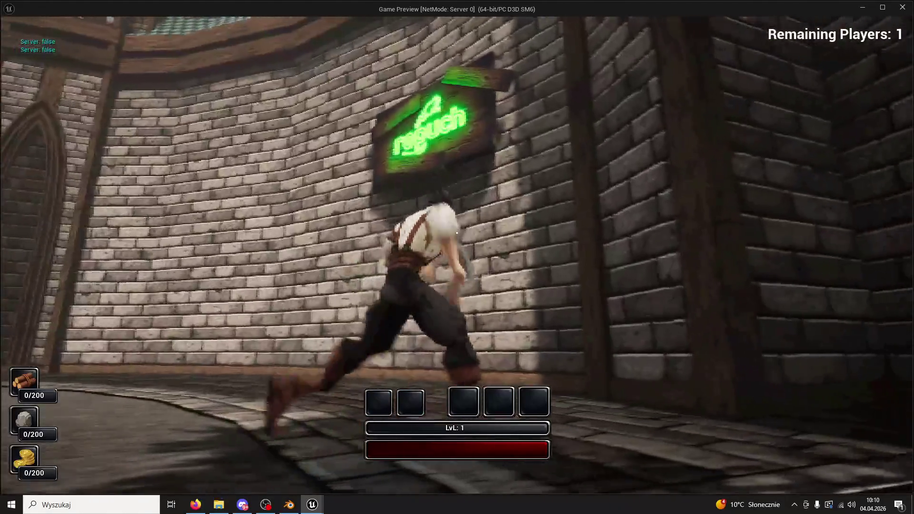
key("w")
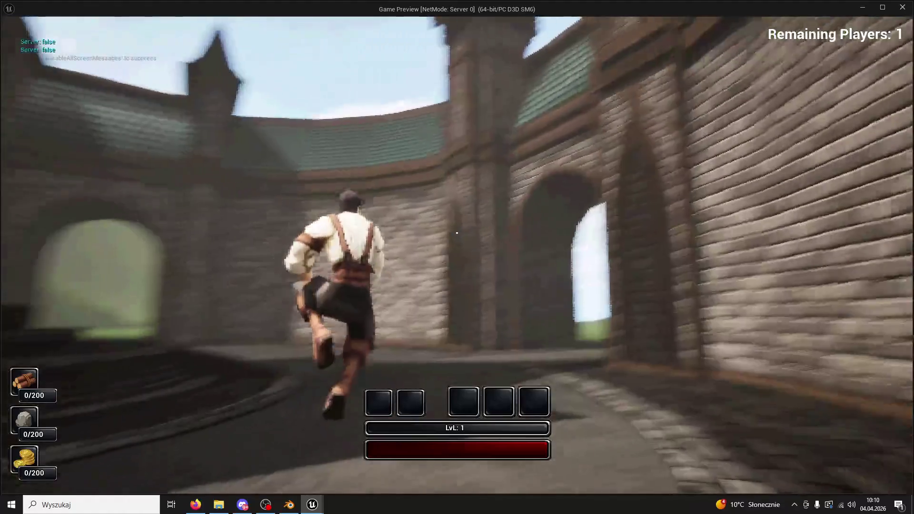
key("w")
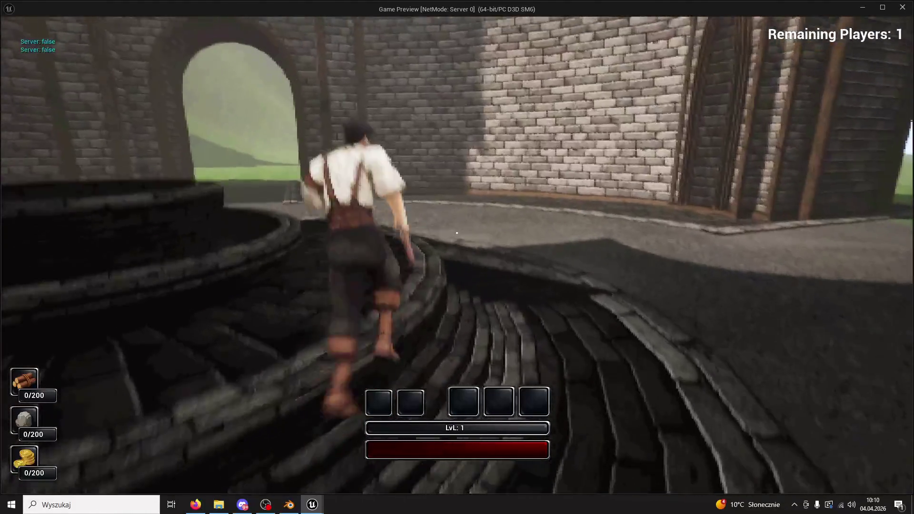
key("w")
key("Escape")
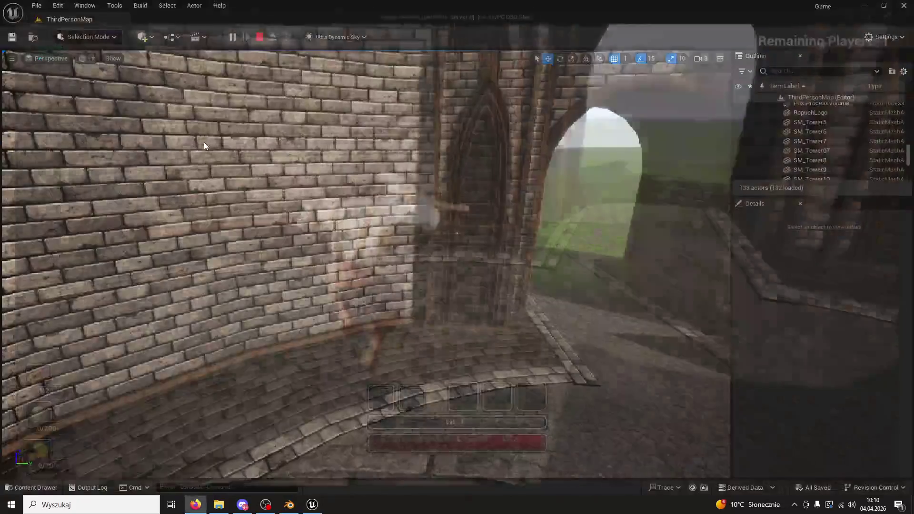
Delete both towers and play-test the courtyard without them.
left_click(465, 190)
key("Delete")
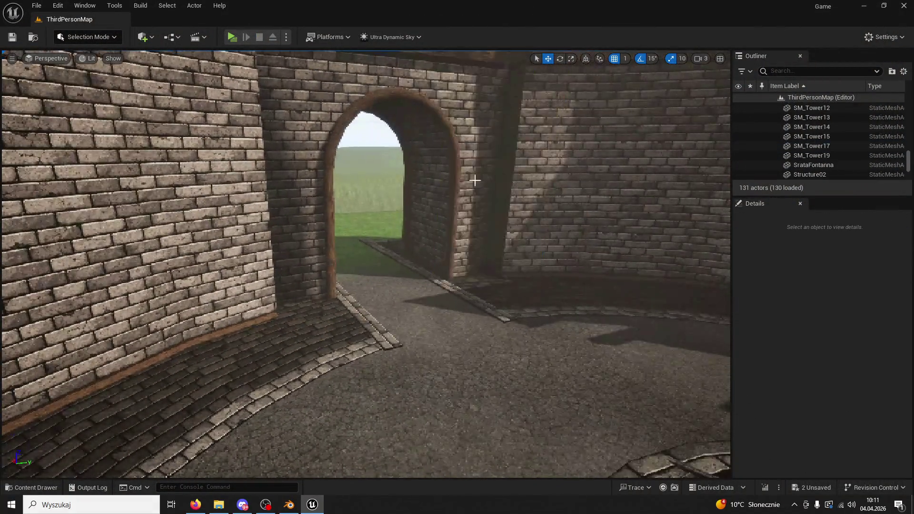
left_click(234, 36)
key("w")
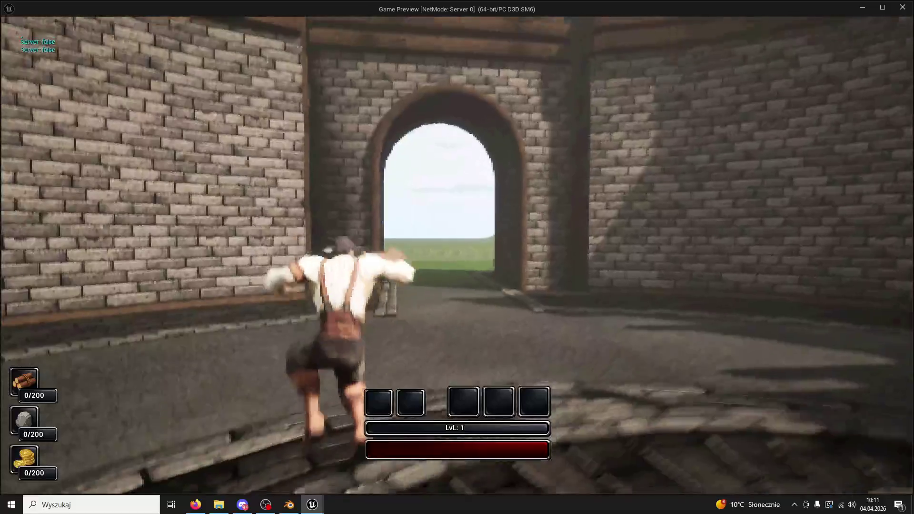
key("Escape")
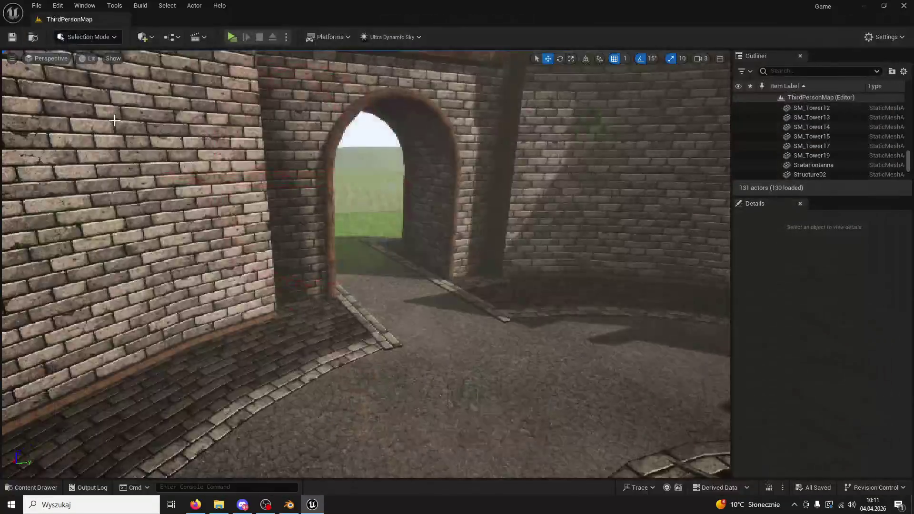
Undo to restore SM_Tower16 and SM_Tower07 in place, then close Unreal Editor.
key("ctrl+z")
key("ctrl+z")
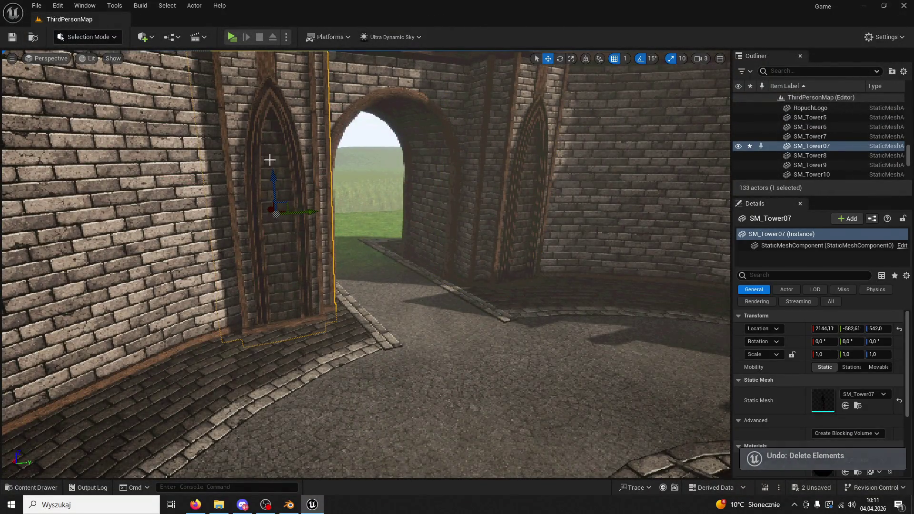
left_click(509, 188)
left_click_drag(500, 194, 615, 243)
key("ctrl+z")
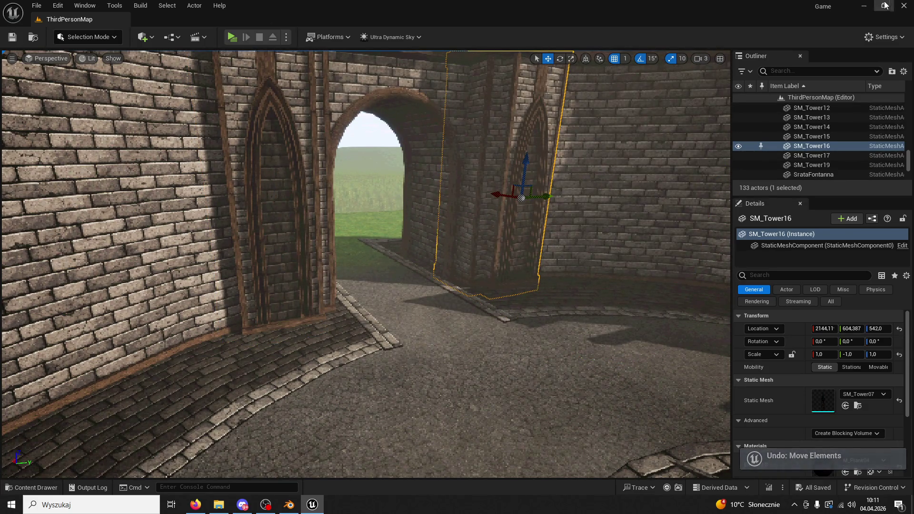
left_click(898, 9)
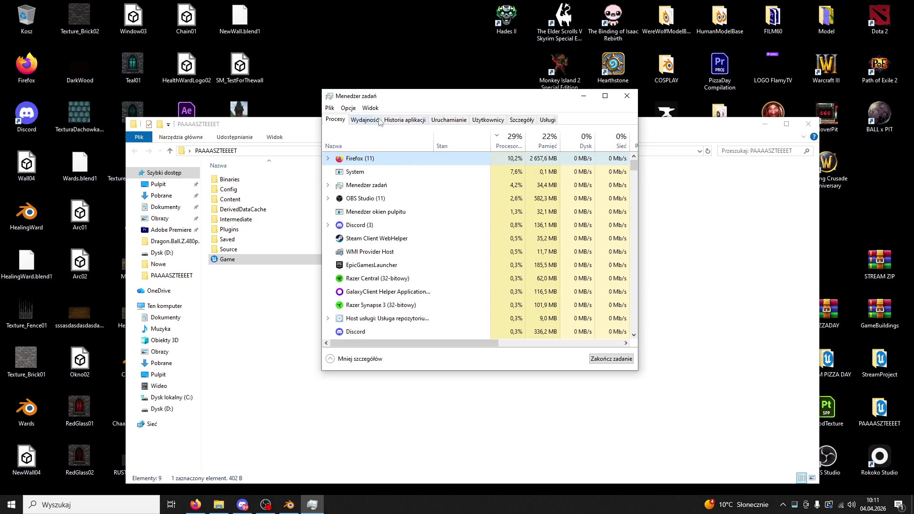
Check CPU usage in Task Manager, then relaunch the Game .uproject from File Explorer.
left_click(376, 120)
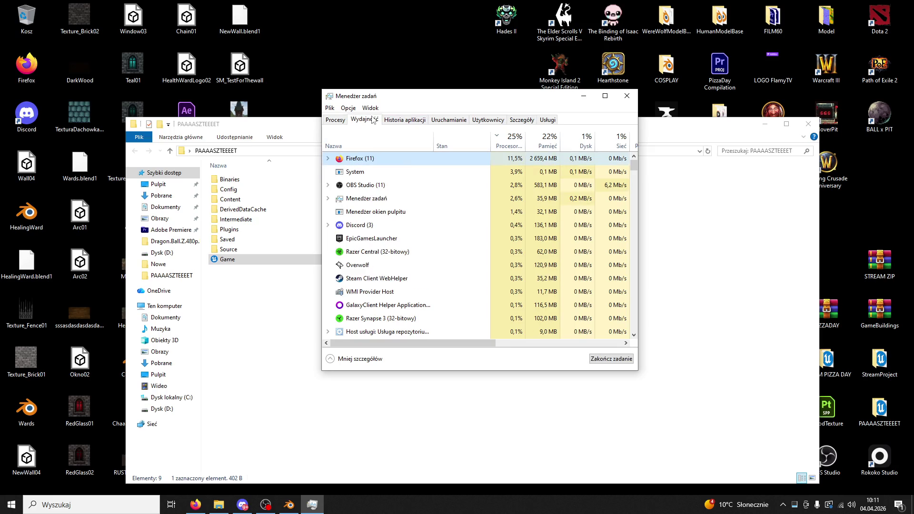
left_click(628, 98)
double_click(230, 260)
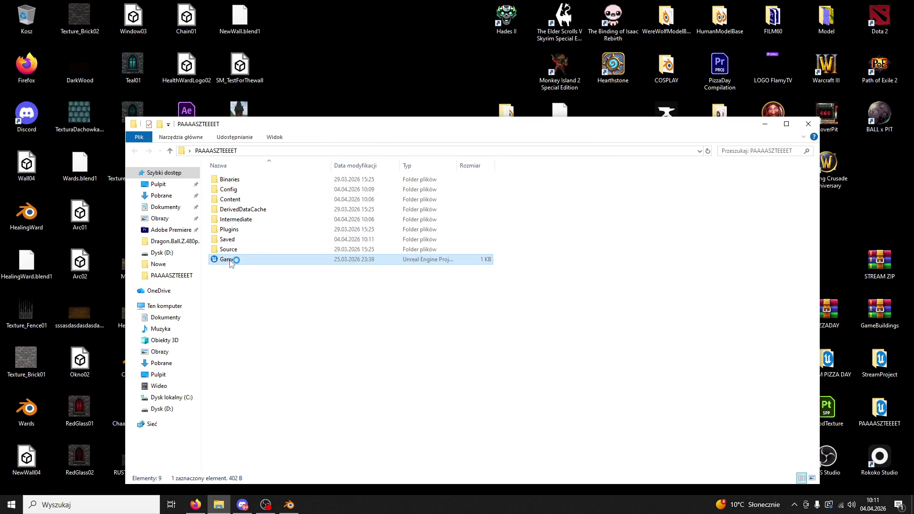
left_click(808, 125)
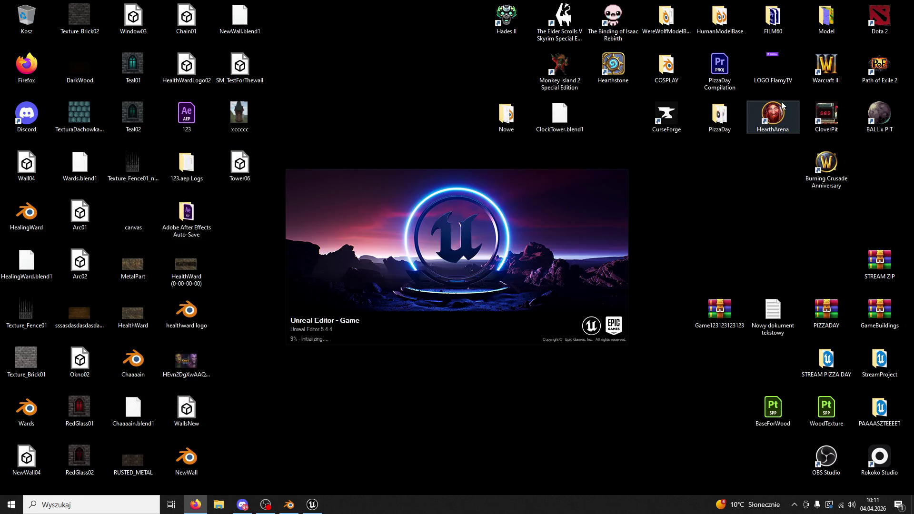
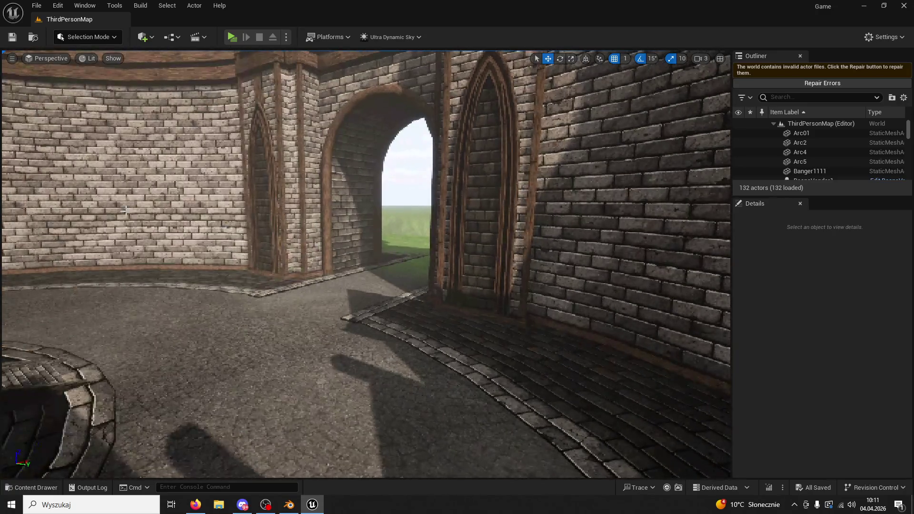
Play-test the courtyard by running and jumping, then stop and select the Okno4 window gable.
left_click(230, 37)
key("w")
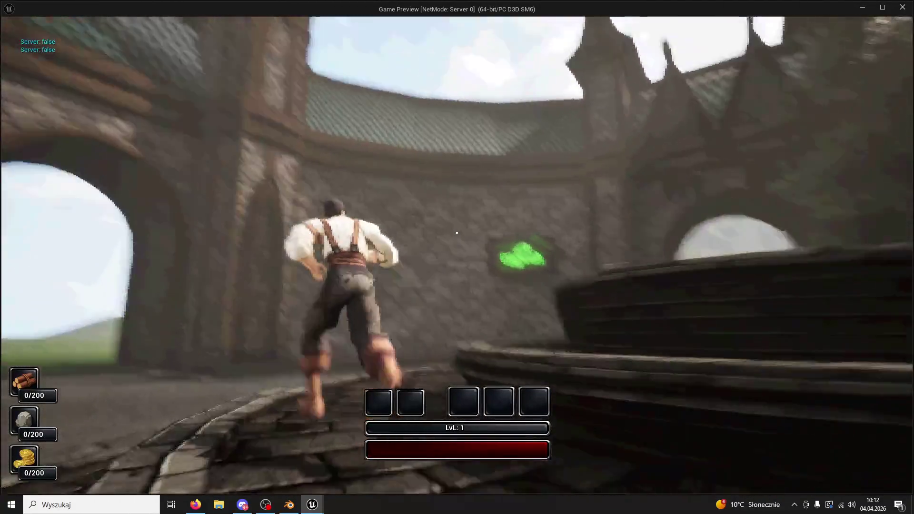
key("space")
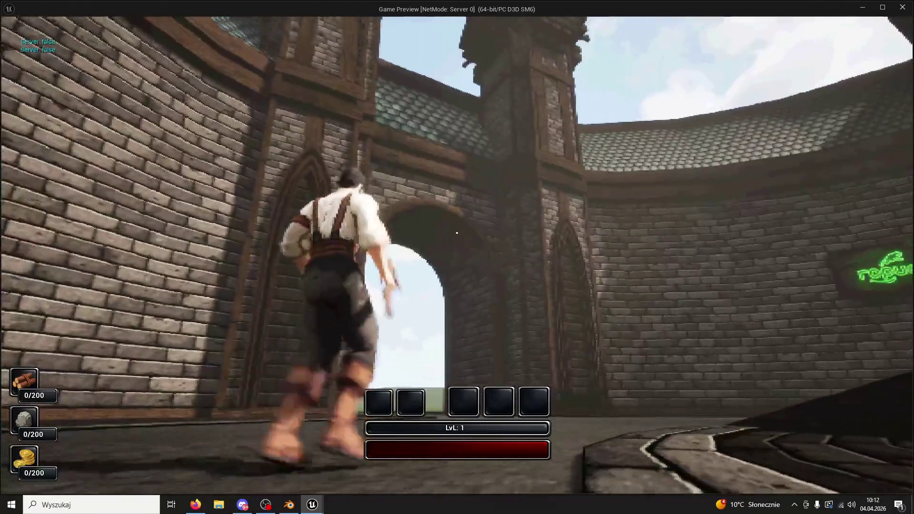
key("Escape")
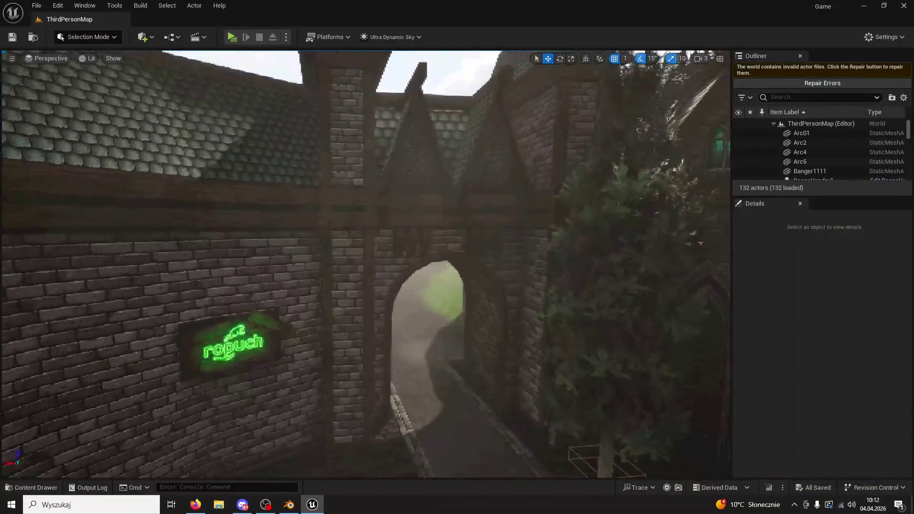
left_click(375, 215)
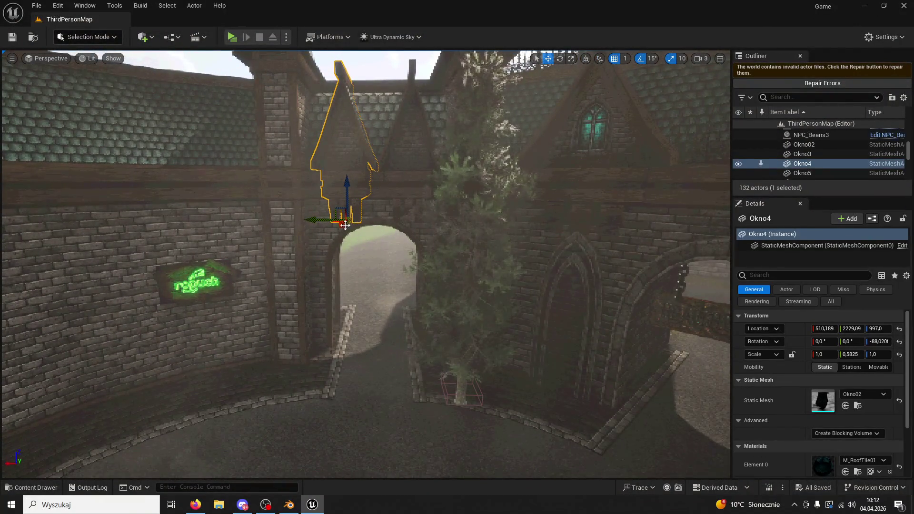
Duplicate Okno4 as Okno6, turn it around, and position it above the gate arch.
left_click_drag(345, 224, 327, 279, "alt")
mouse_move(257, 285)
left_mouse_down()
mouse_move(24, 280)
mouse_move(306, 320)
mouse_move(347, 284)
left_mouse_up()
left_click_drag(432, 320, 371, 306)
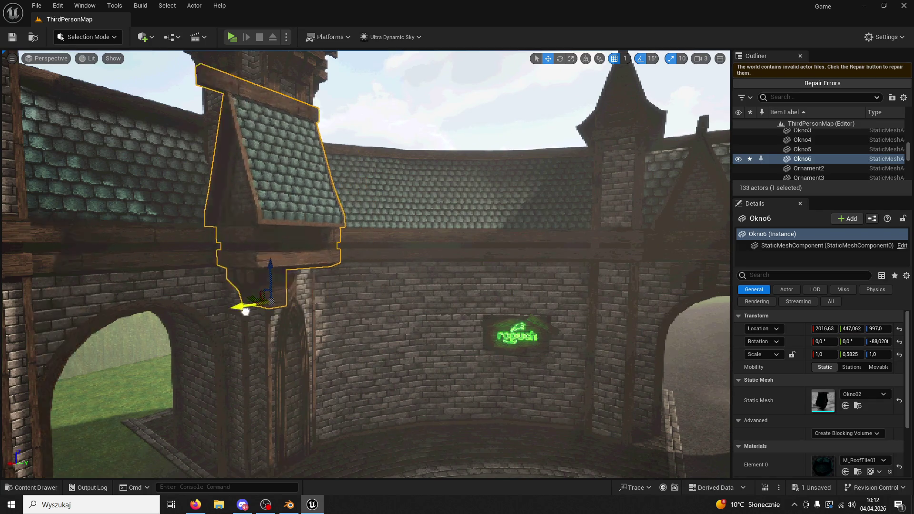
left_click_drag(245, 311, 188, 282)
key("e")
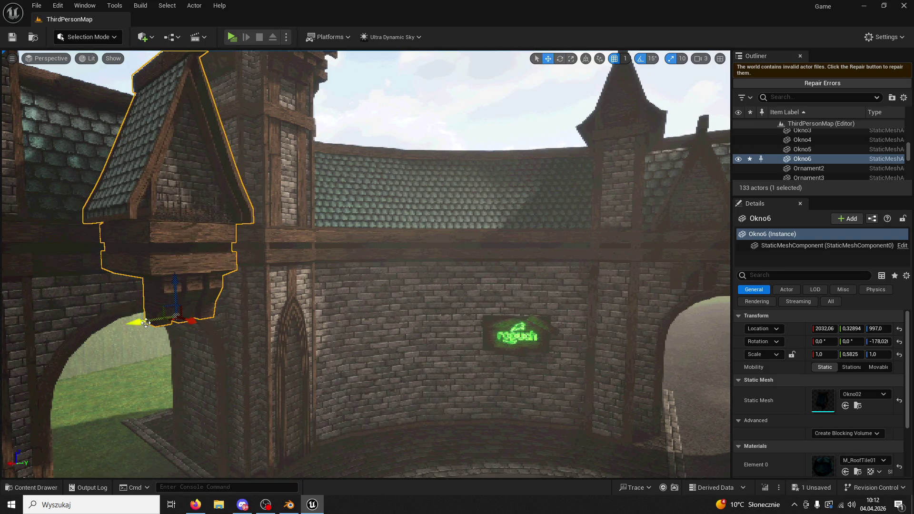
mouse_move(194, 324)
left_mouse_down()
mouse_move(143, 304)
mouse_move(157, 308)
left_mouse_up()
key("f")
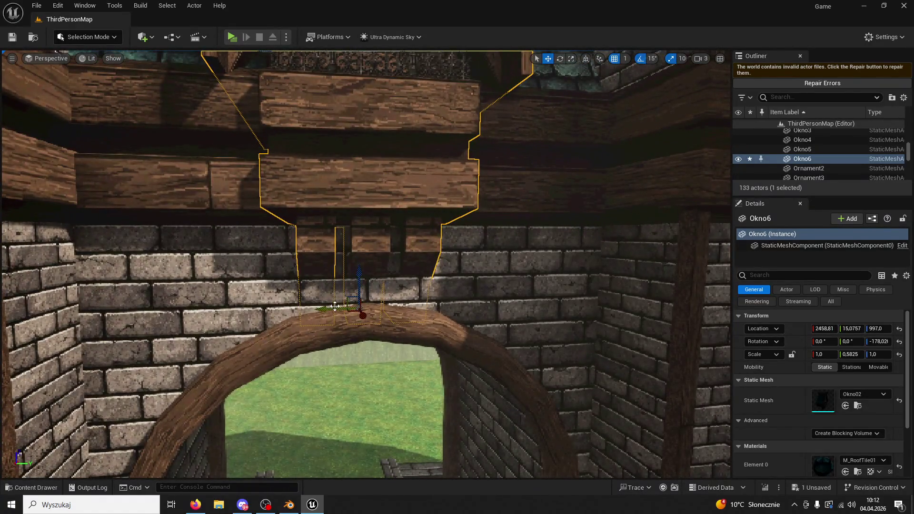
left_click_drag(335, 306, 419, 287)
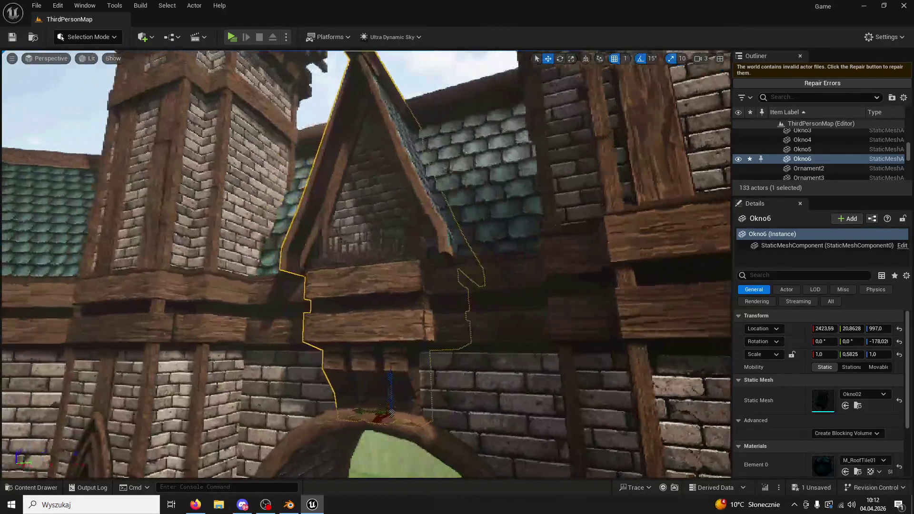
Undo the accidental move, leaving Okno6 above the arch at X 2380.1, and save the level.
left_click_drag(407, 352, 406, 353)
left_click(407, 353)
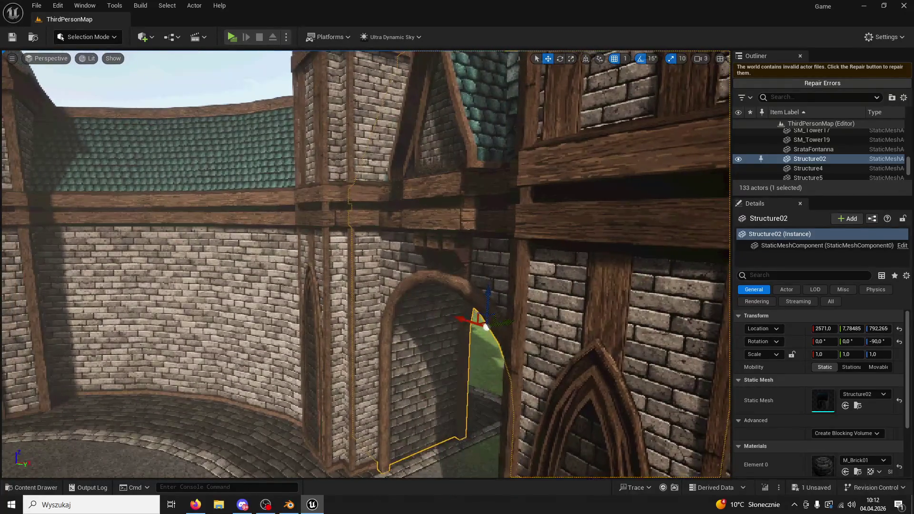
left_click(443, 282)
left_click(426, 285)
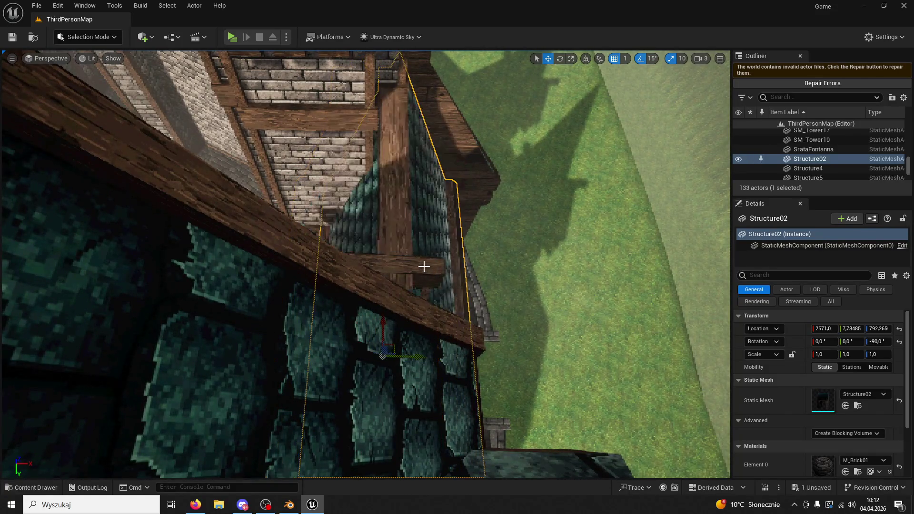
key("ctrl+z")
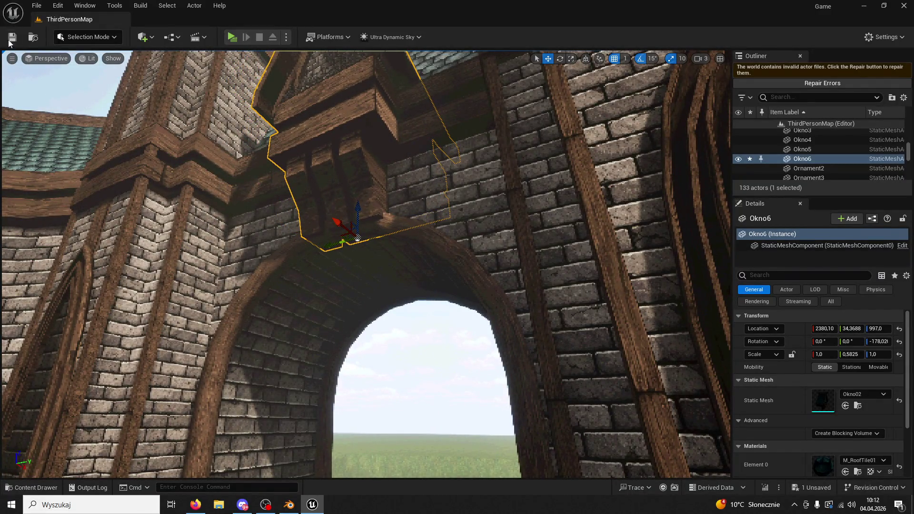
left_click(9, 42)
Play-test the level briefly, then duplicate the window gable as Okno7 beside Okno6.
left_click(232, 36)
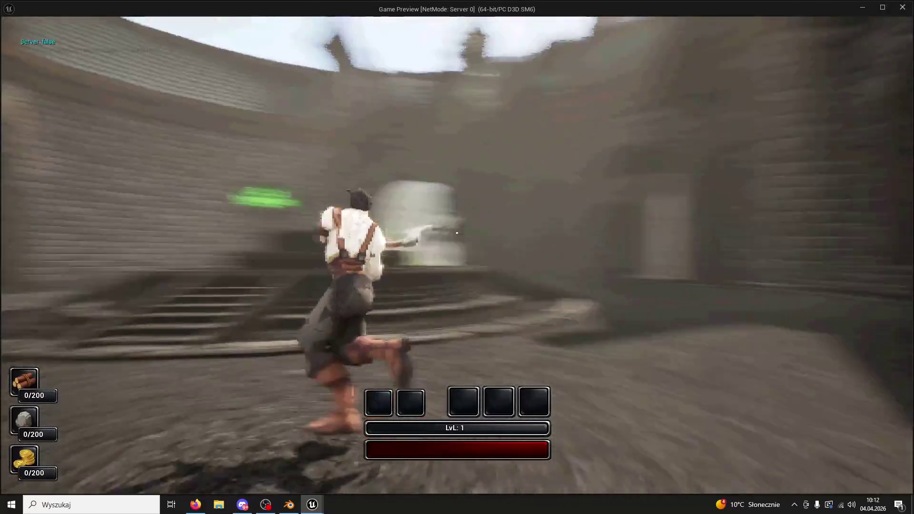
key("w")
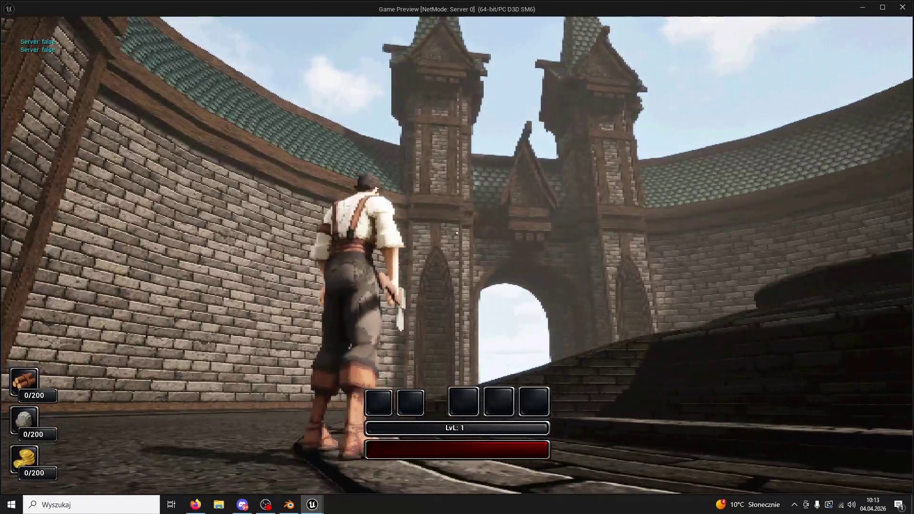
key("Escape")
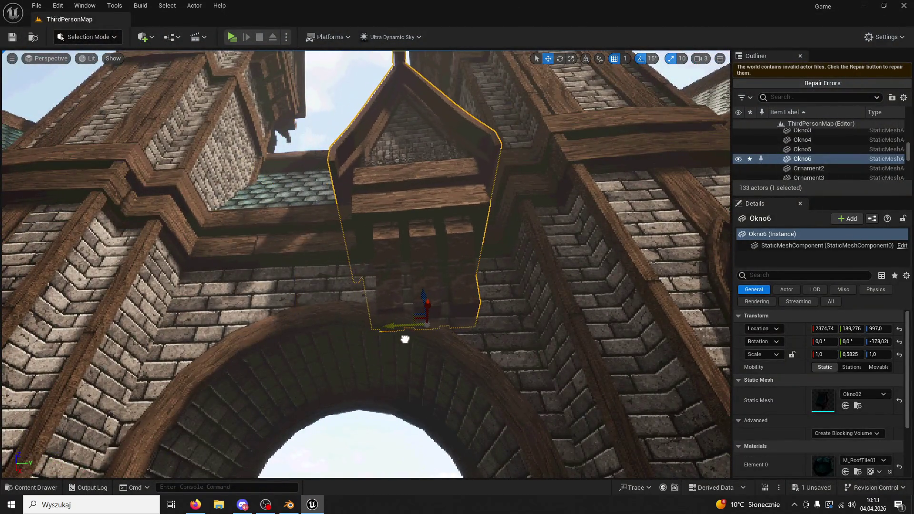
left_click_drag(392, 330, 379, 324, "alt")
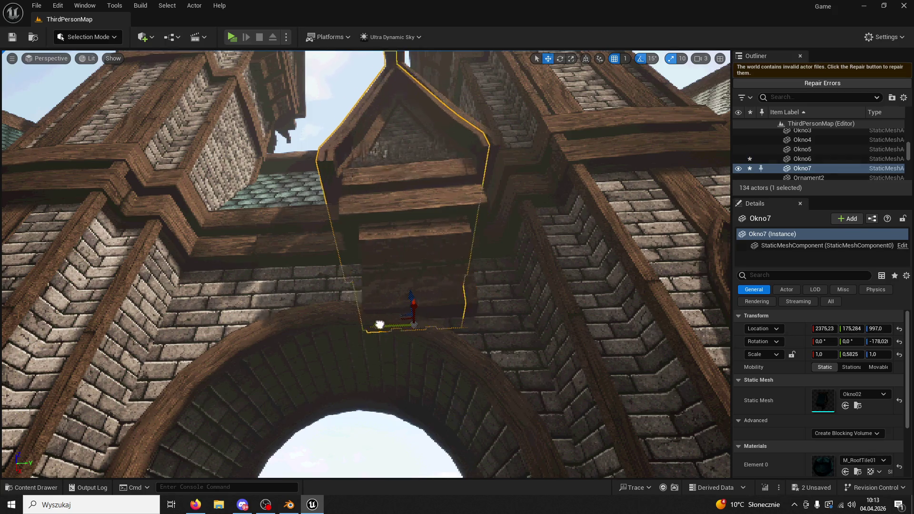
left_click(335, 274, "ctrl")
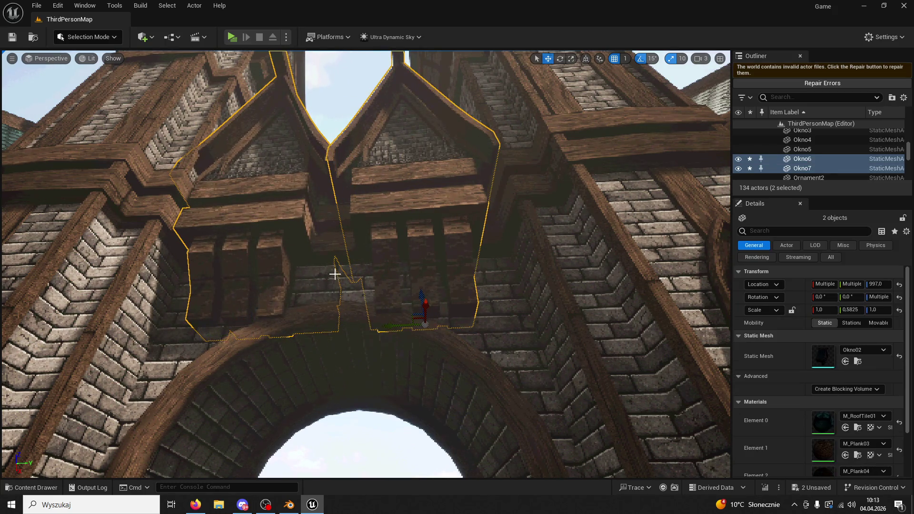
scroll(383, 325, "up", 2)
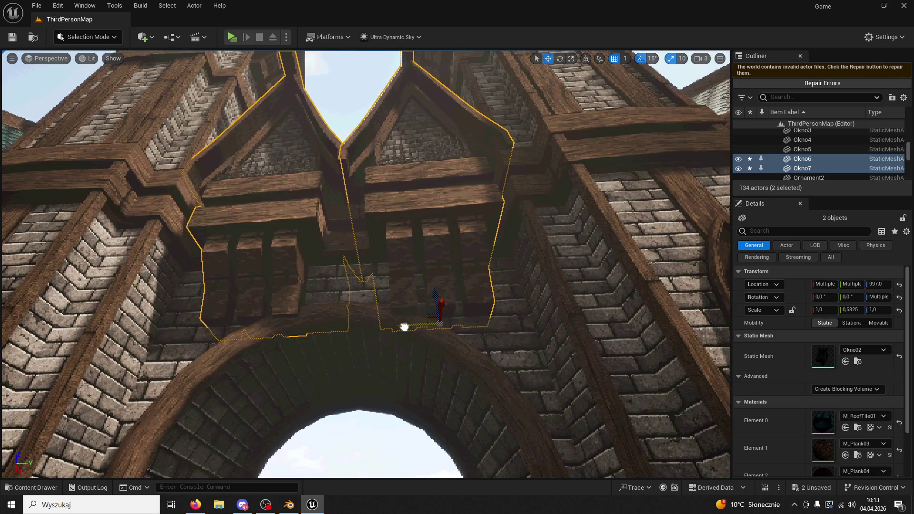
scroll(253, 155, "down", 10)
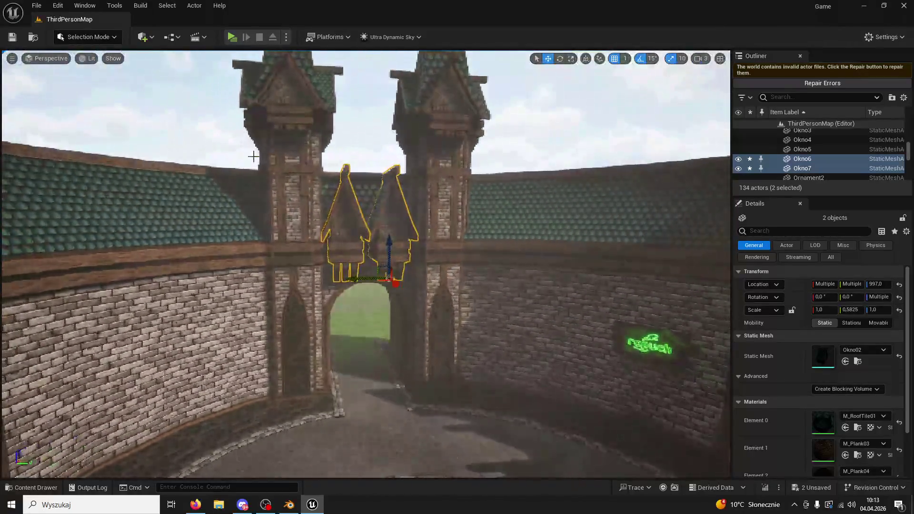
Play-test again, delete Okno6, and set the remaining window's Y scale to 0,46.
left_click(232, 38)
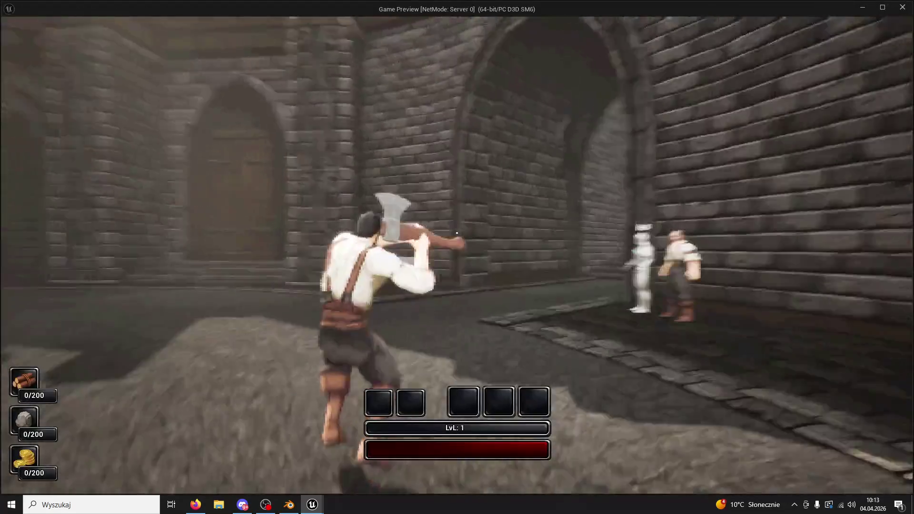
key("w")
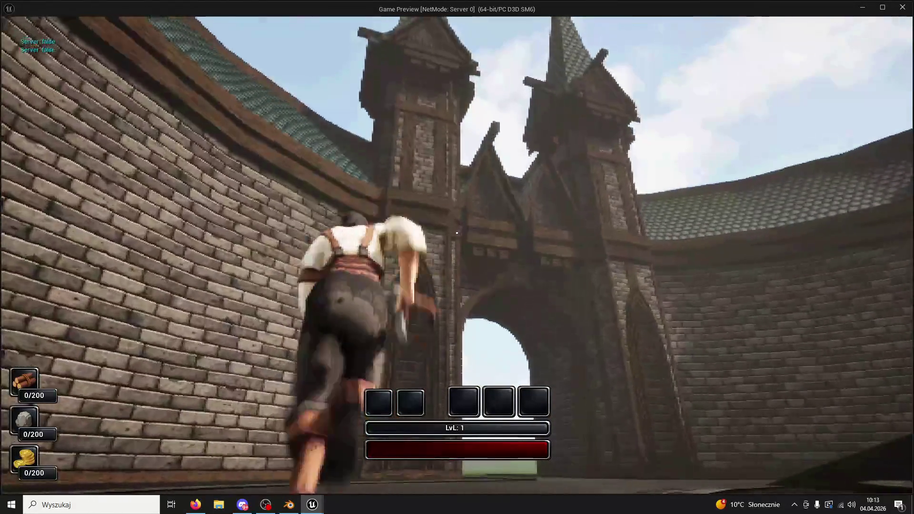
key("Escape")
scroll(424, 267, "up", 8)
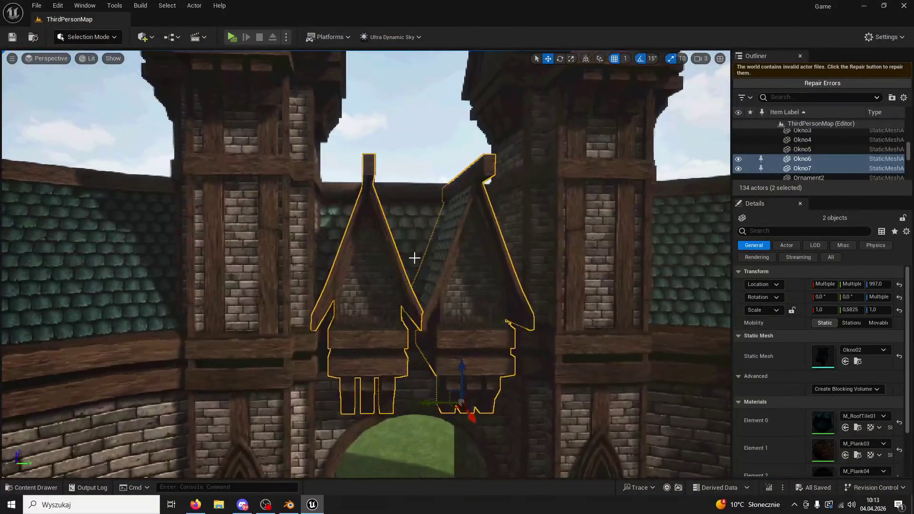
left_click(429, 275)
key("Delete")
left_click(407, 285)
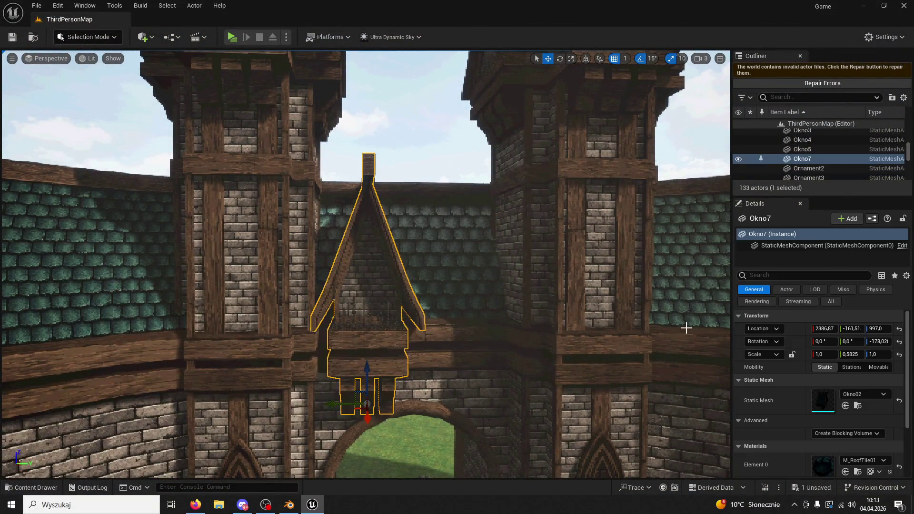
left_click(852, 356)
type("0,46")
key("Return")
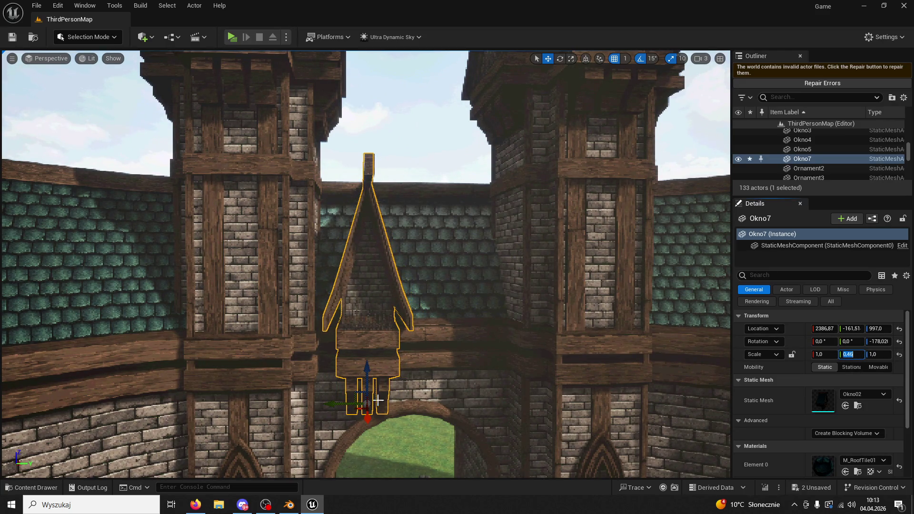
Duplicate the narrowed window as Okno8, centre both twins above the arch, and save.
mouse_move(352, 408)
left_mouse_down()
mouse_move(451, 407)
mouse_move(338, 402)
left_mouse_up()
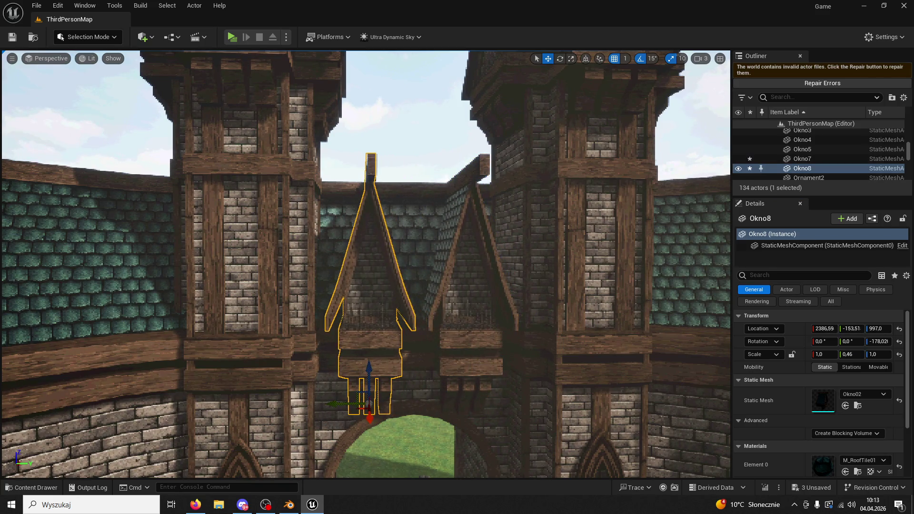
left_click(444, 392)
left_click_drag(430, 399, 417, 404)
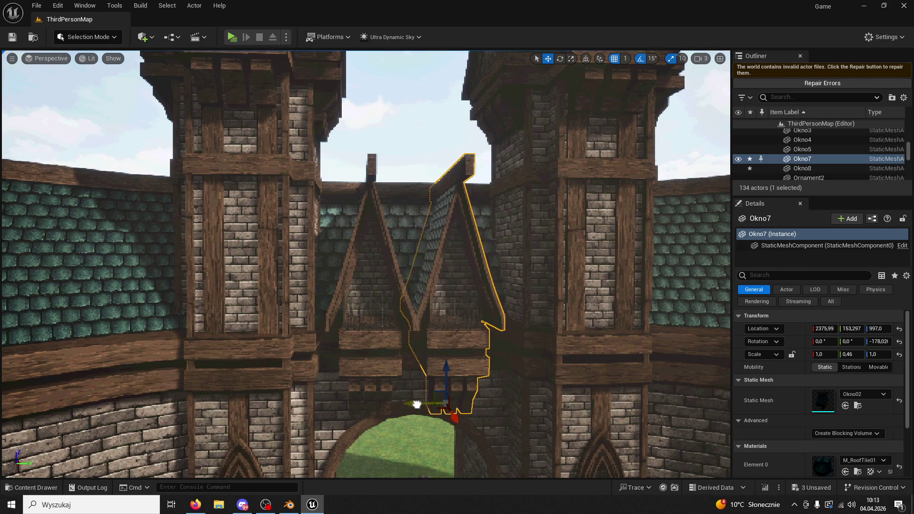
left_click(387, 367, "ctrl")
left_click_drag(345, 404, 349, 405)
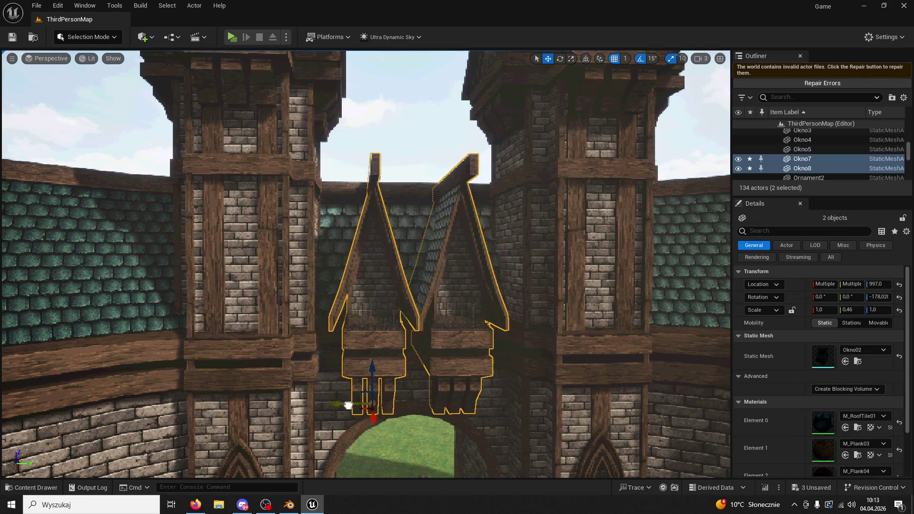
left_click(18, 43)
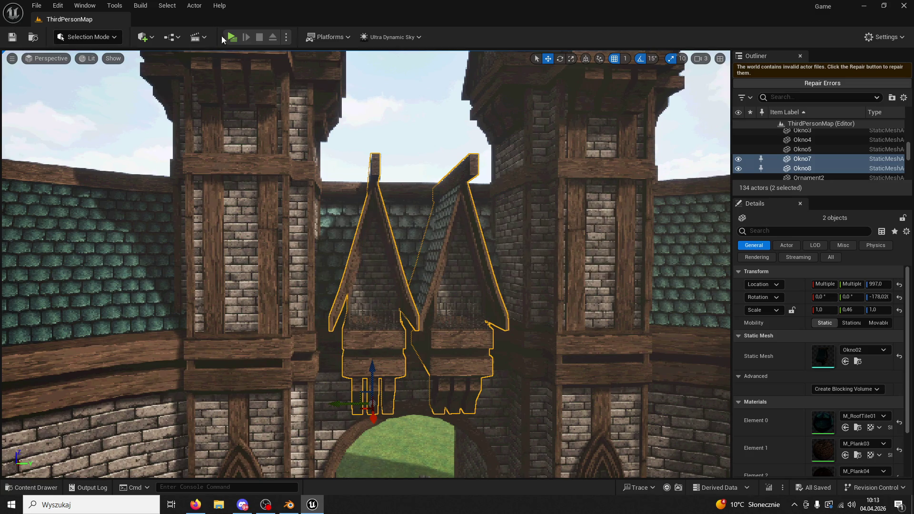
key("w")
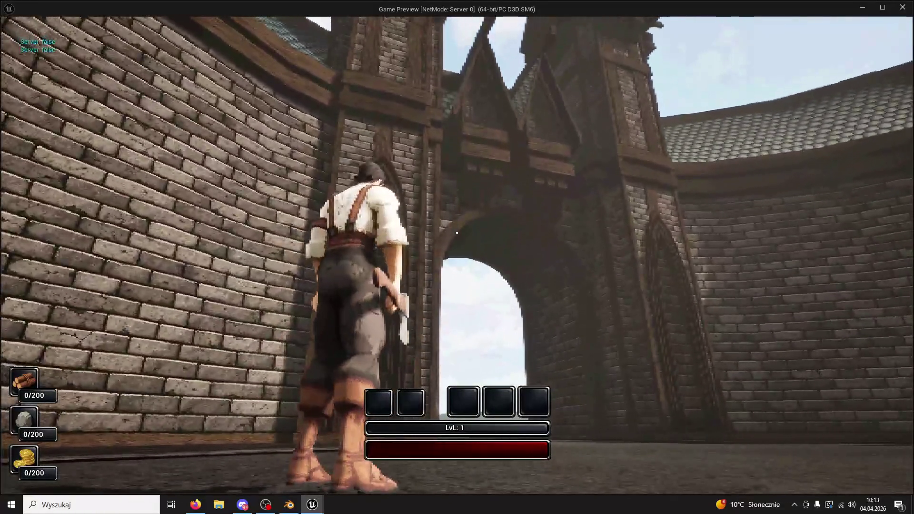
Stop the preview, delete both new window gables, and save the level.
key("Escape")
key("Delete")
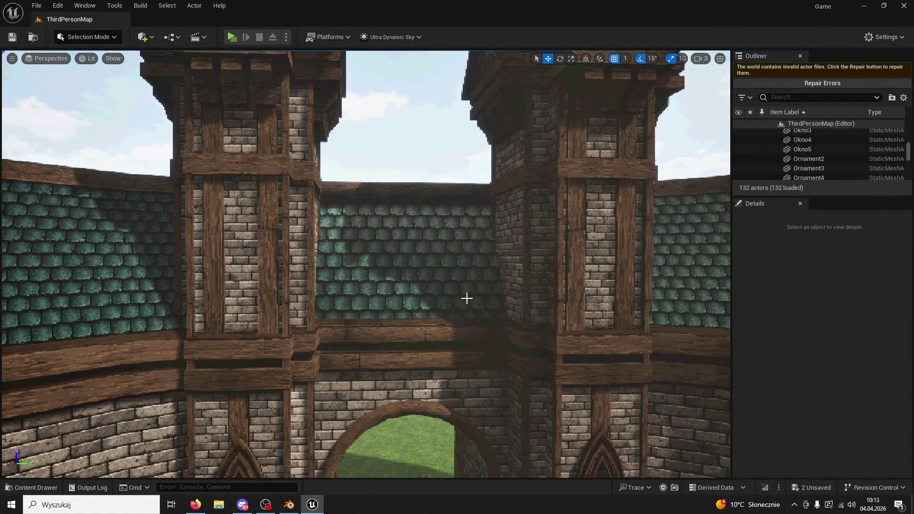
left_click_drag(467, 298, 473, 299)
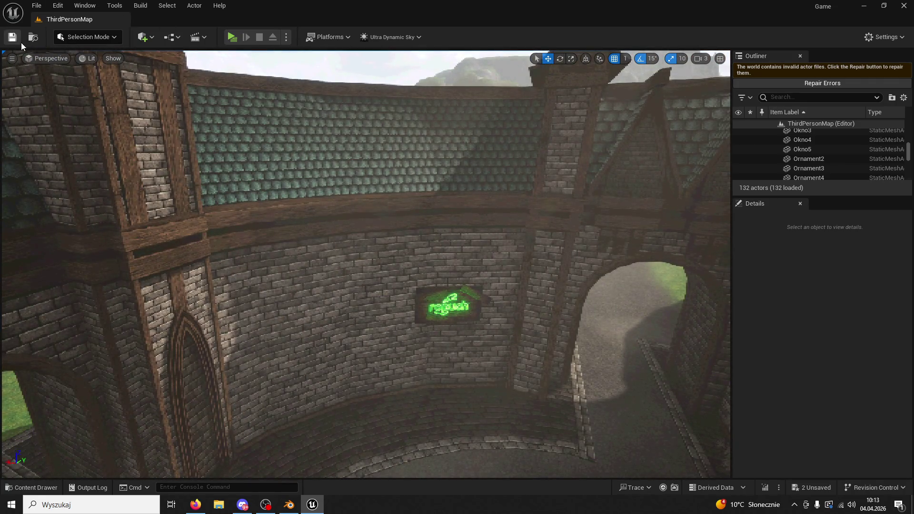
left_click(21, 44)
Play-test running toward the brick wall, then stop and swing the editor view over the courtyard.
left_click(232, 37)
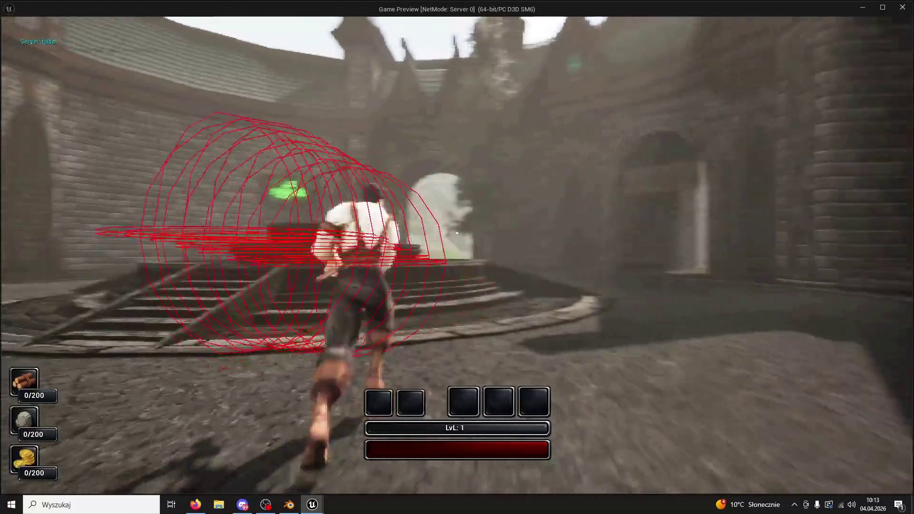
key("w")
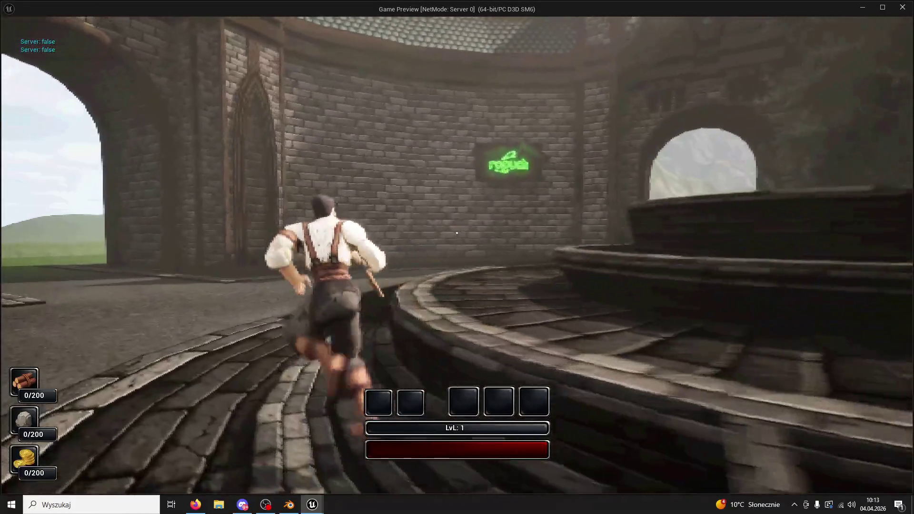
key("w")
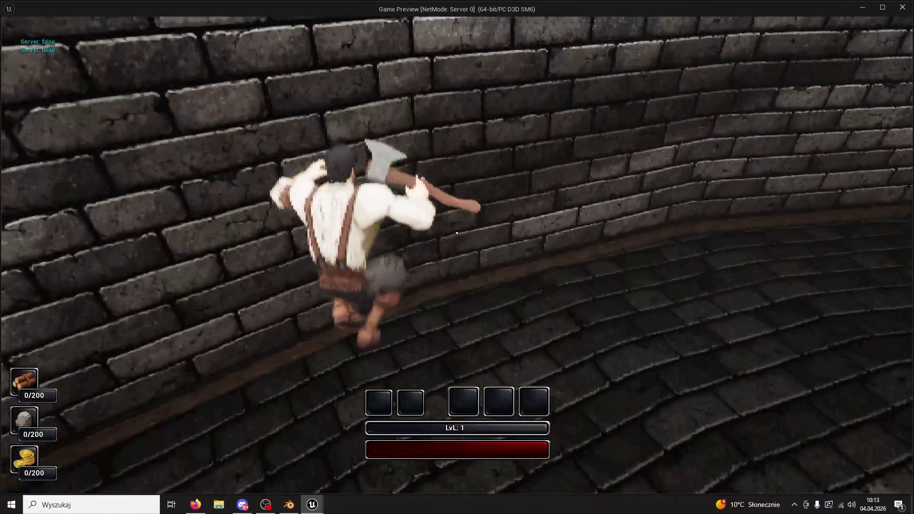
key("Escape")
left_click_drag(174, 258, 176, 338)
left_click(286, 507)
In Blender, unhide the curved wall Cube.006, hide SM_TestForThewall, and save the file.
left_click(286, 507)
left_click(904, 6)
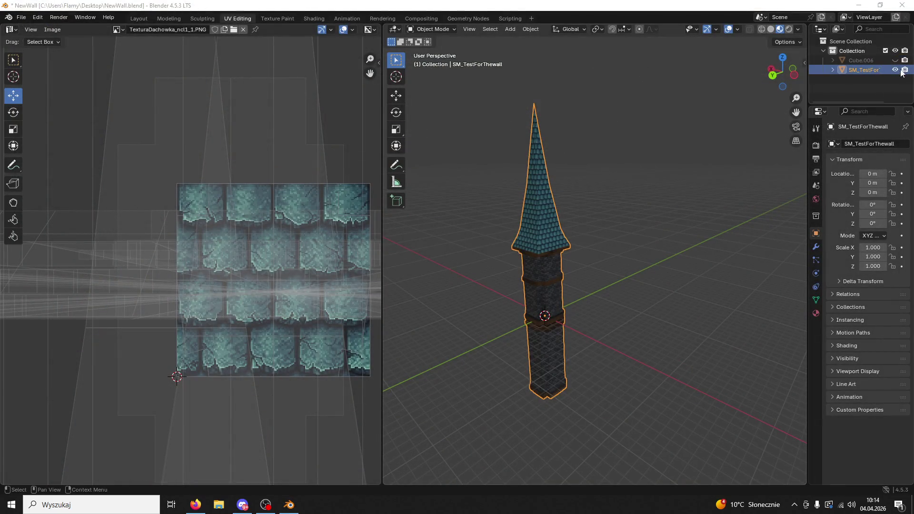
left_click(894, 60)
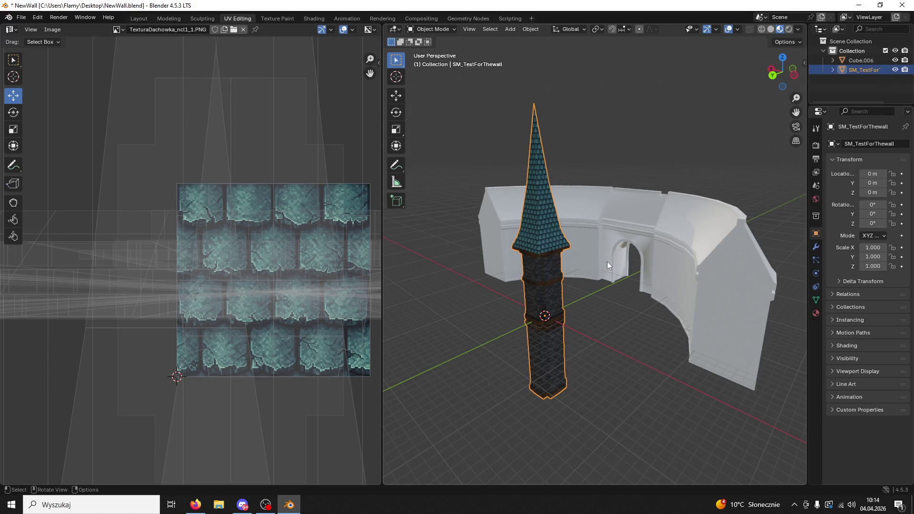
key("h")
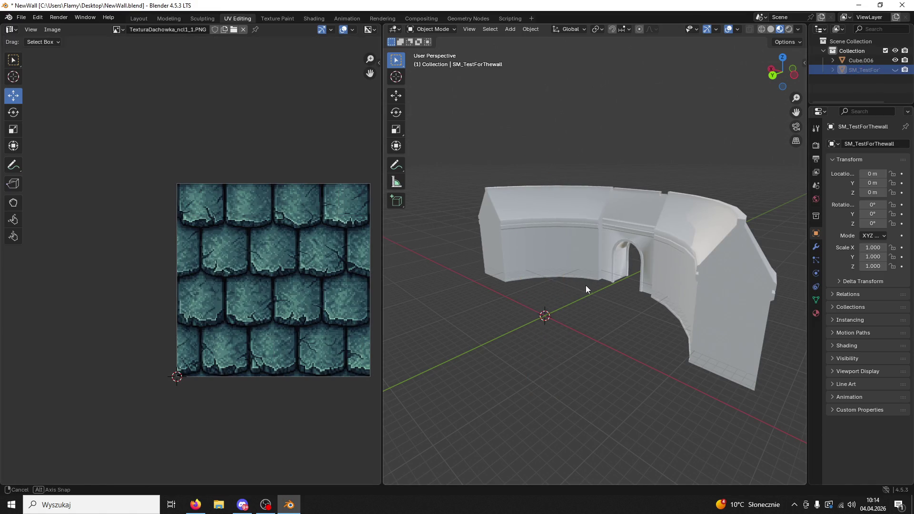
left_click_drag(585, 289, 620, 296)
key("ctrl+s")
left_click_drag(381, 183, 233, 183)
Make a 'NewWall — kopia' backup of NewWall.blend on the desktop, then paste the copied wall into Blender.
left_click(867, 7)
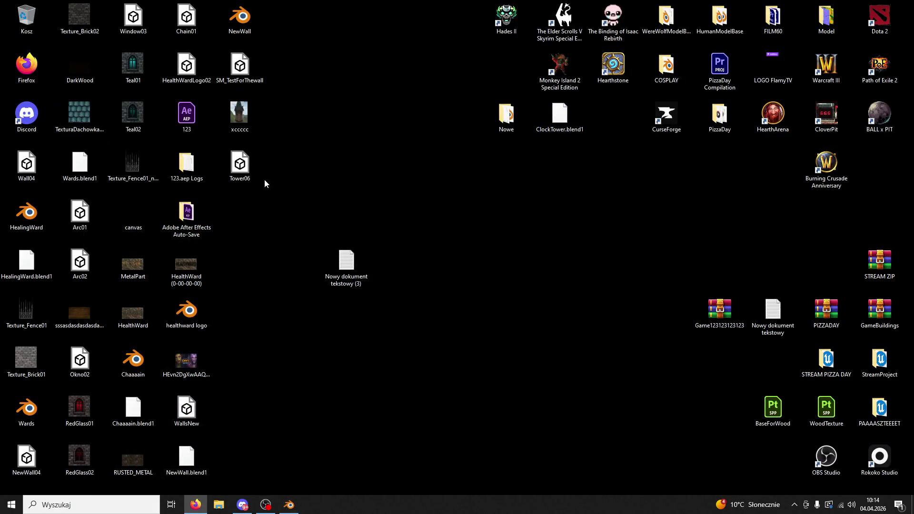
right_click(250, 167)
left_click(265, 16)
right_click(243, 19)
left_click(302, 163)
right_click(301, 134)
left_click(328, 176)
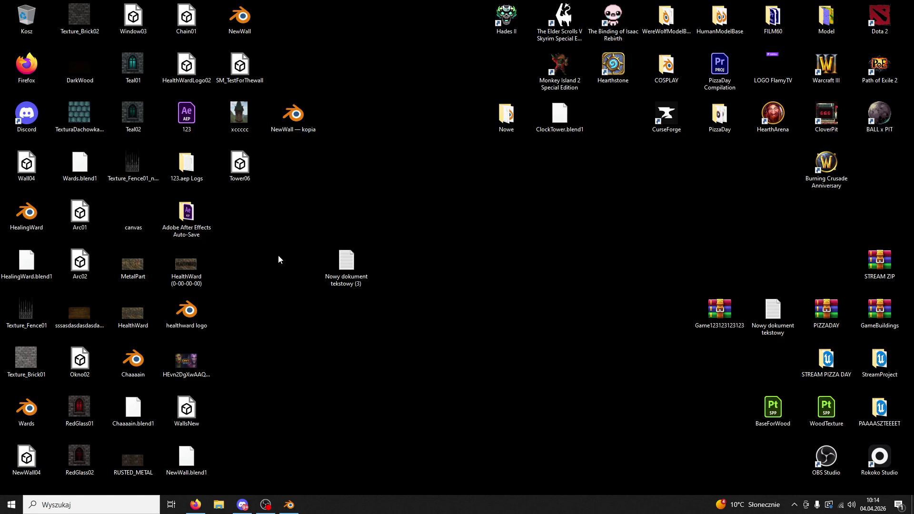
key("alt+Tab")
key("ctrl+v")
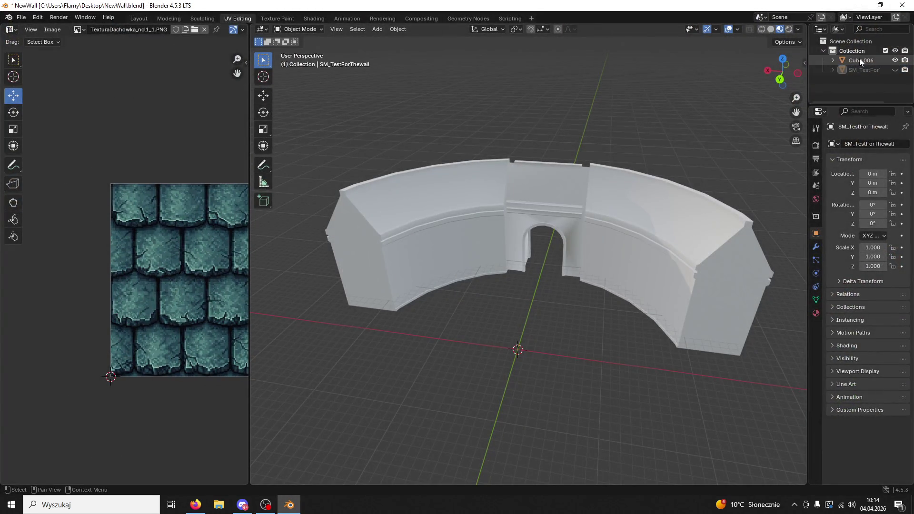
Rename the pasted Cube.001 object to WallBackupo in the Outliner.
double_click(866, 61)
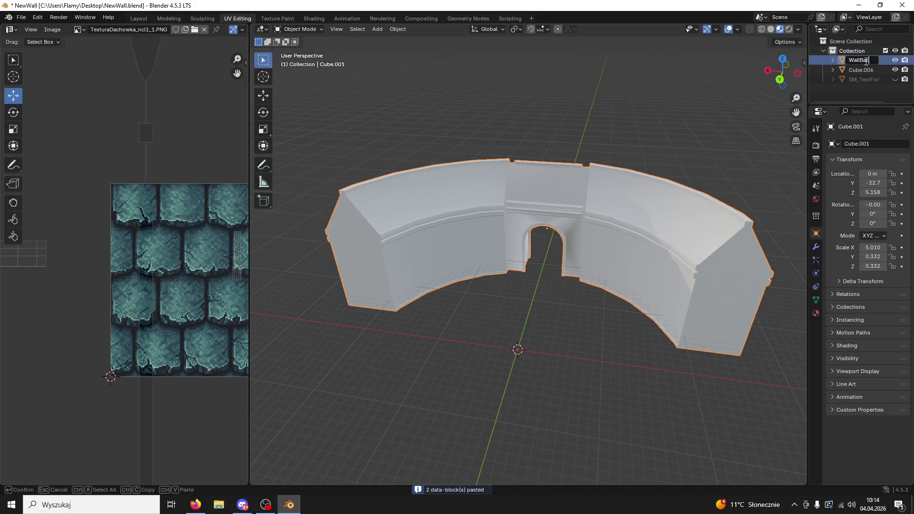
key("Return")
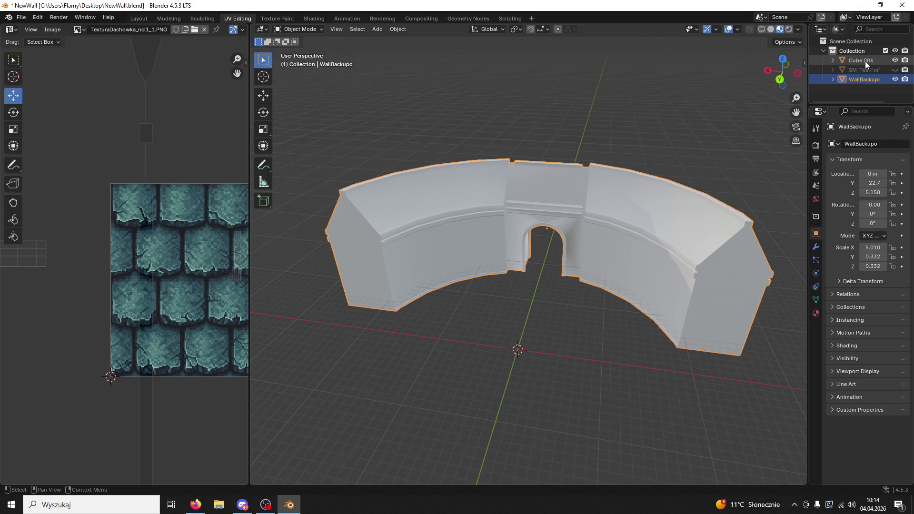
mouse_move(614, 266)
left_mouse_down()
mouse_move(659, 249)
mouse_move(627, 291)
left_mouse_up()
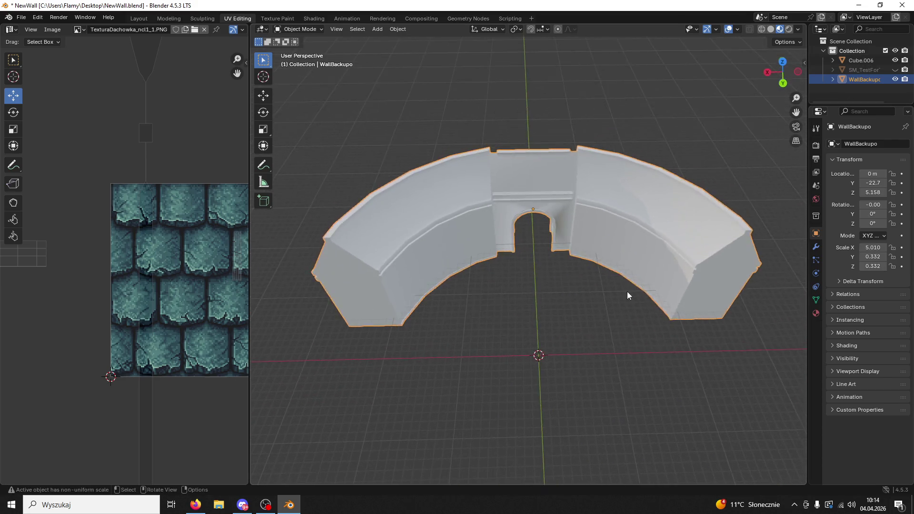
Separate Cube.006 into its loose parts in Edit Mode, then return to Object Mode.
scroll(609, 273, "up", 5)
left_click(593, 221)
left_click(296, 29)
left_click(298, 48)
scroll(606, 333, "down", 8)
mouse_move(605, 332)
left_mouse_down()
mouse_move(616, 289)
mouse_move(607, 317)
left_mouse_up()
key("a")
key("p")
left_click(606, 317)
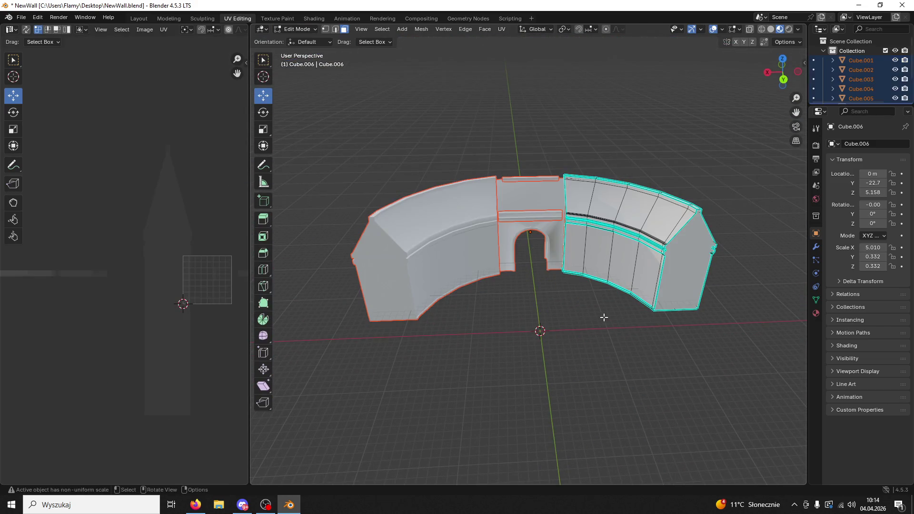
left_click(296, 29)
left_click(296, 37)
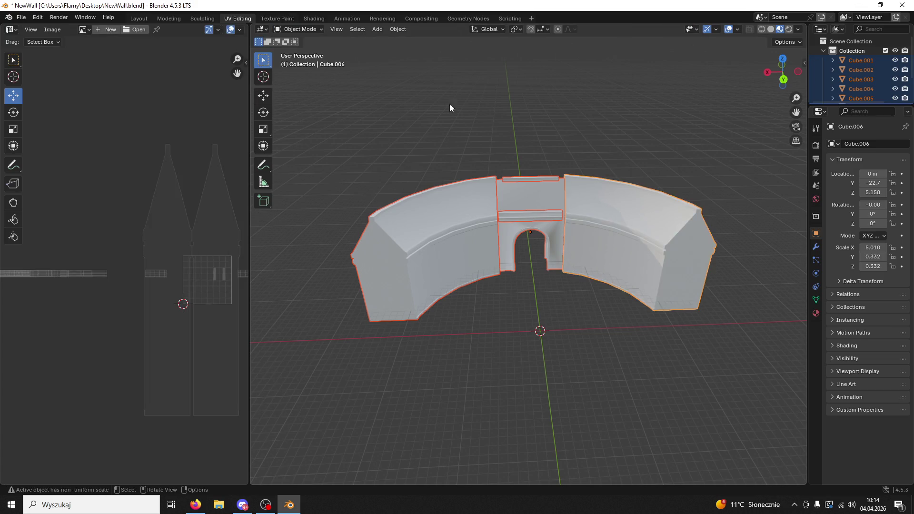
Delete the central doorway piece and the three leftover bridge pieces, keeping the side walls.
left_click(593, 230)
left_click(533, 204)
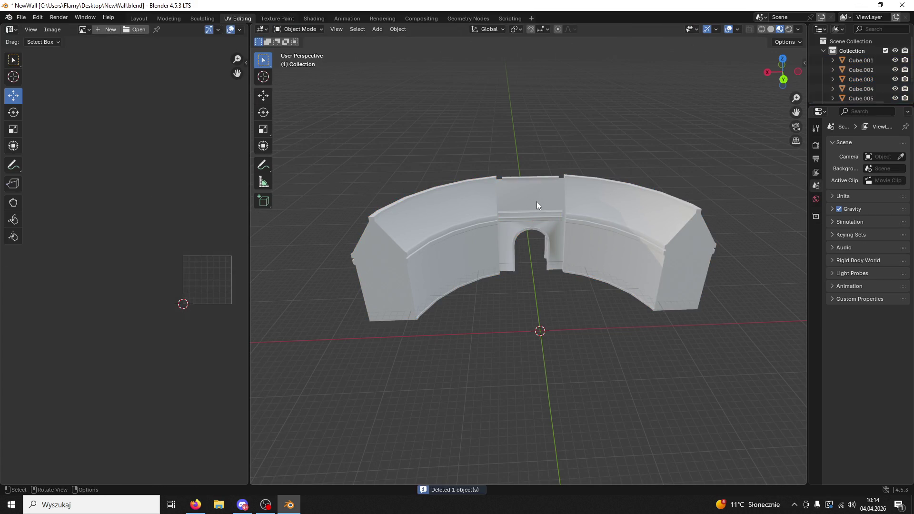
key("Delete")
left_click(538, 208)
key("Delete")
left_click(537, 214)
key("Delete")
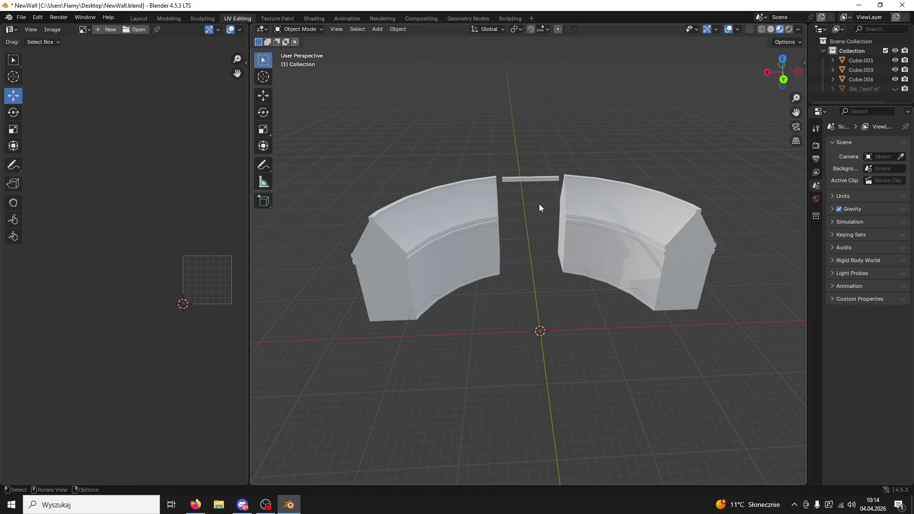
left_click(539, 181)
key("Delete")
scroll(551, 224, "up", 3)
scroll(518, 233, "up", 5)
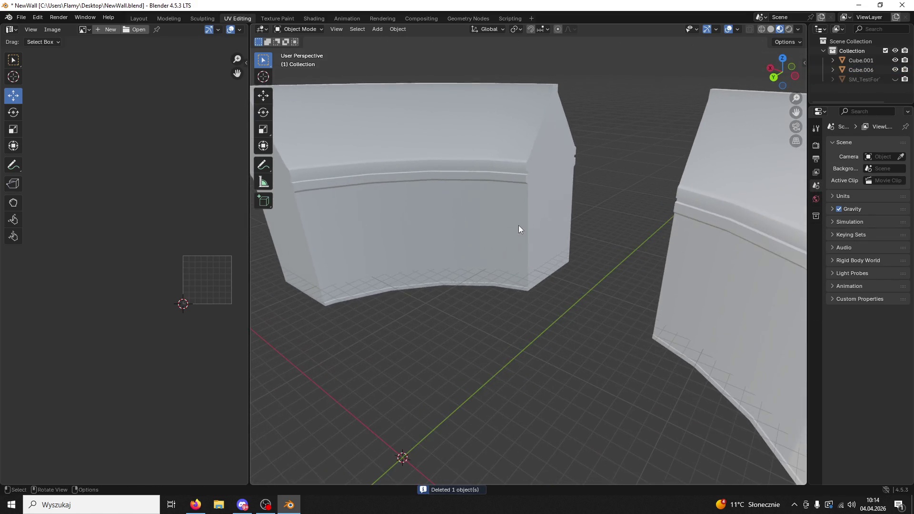
left_click(520, 226)
left_click(310, 19)
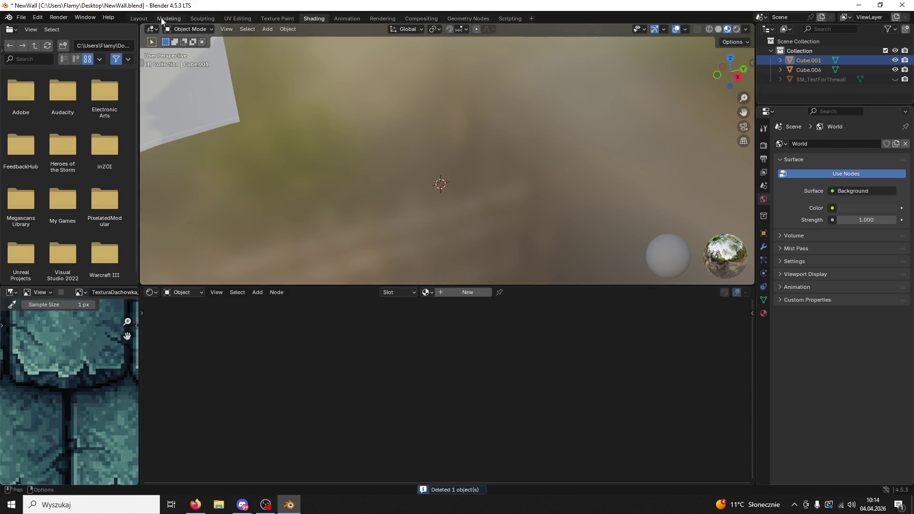
In the Layout workspace, briefly enter Edit Mode on Cube.001, then return to Object Mode.
left_click(161, 20)
left_click(140, 18)
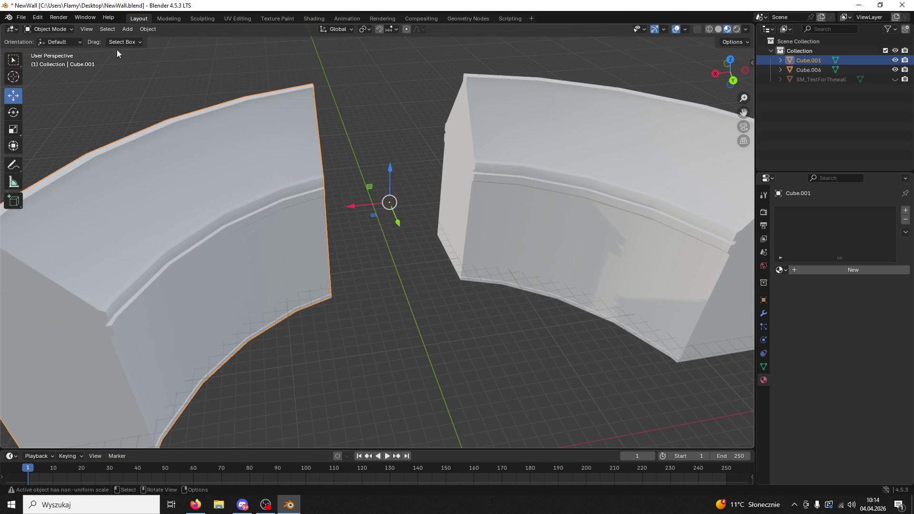
left_click(48, 29)
left_click(45, 43)
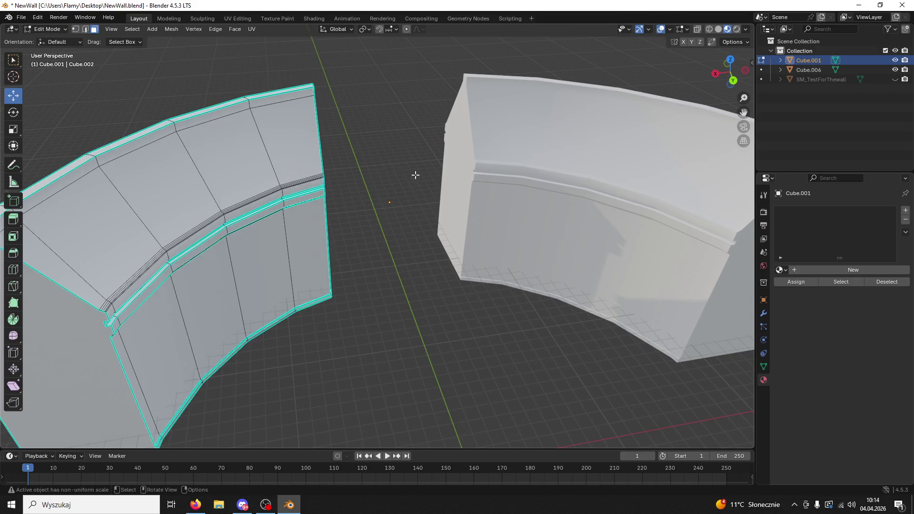
scroll(415, 175, "down", 4)
mouse_move(415, 176)
left_mouse_down()
mouse_move(396, 171)
mouse_move(398, 179)
left_mouse_up()
scroll(401, 189, "up", 5)
scroll(173, 56, "down", 4)
mouse_move(172, 56)
left_mouse_down()
mouse_move(98, 147)
mouse_move(490, 127)
mouse_move(122, 119)
mouse_move(29, 4)
left_mouse_up()
left_click(38, 30)
left_click(45, 38)
Select the wall Cube.006, enter Edit Mode, and save the file.
left_click(566, 200)
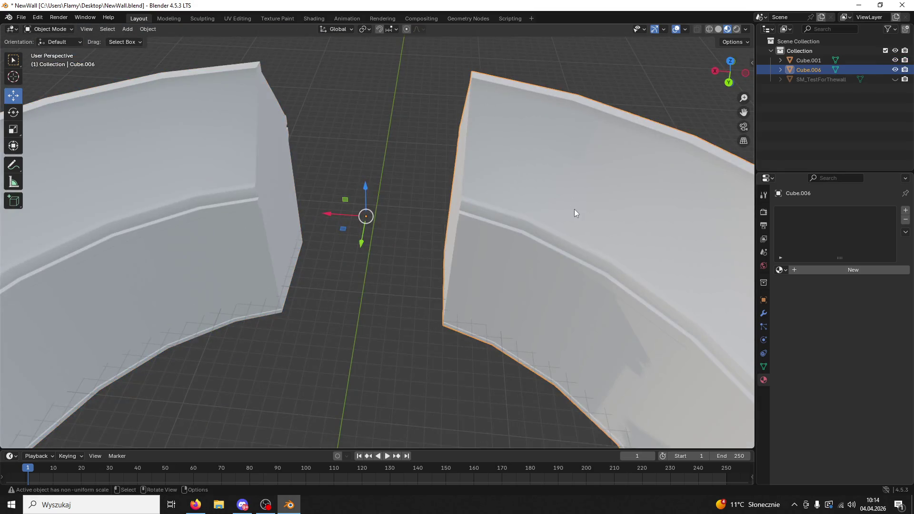
scroll(575, 210, "down", 5)
left_click(407, 338)
mouse_move(407, 338)
left_mouse_down()
mouse_move(475, 337)
mouse_move(515, 212)
left_mouse_up()
left_click(515, 213)
left_click(47, 29)
left_click(45, 49)
scroll(500, 244, "up", 3)
scroll(500, 244, "up", 3)
key("ctrl+s")
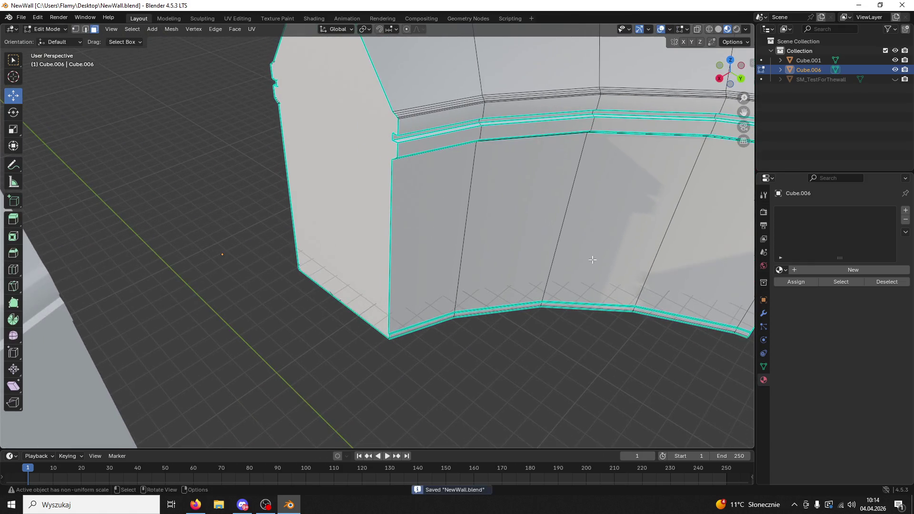
scroll(521, 247, "down", 1)
left_click_drag(521, 247, 310, 275)
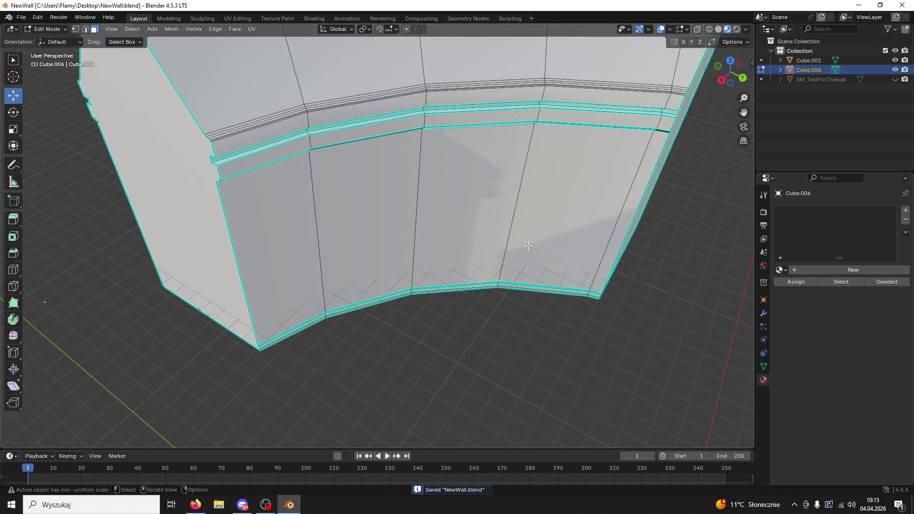
Duplicate two faces of the side wall and offset the copy 0.71431 m along Y.
left_click(525, 204)
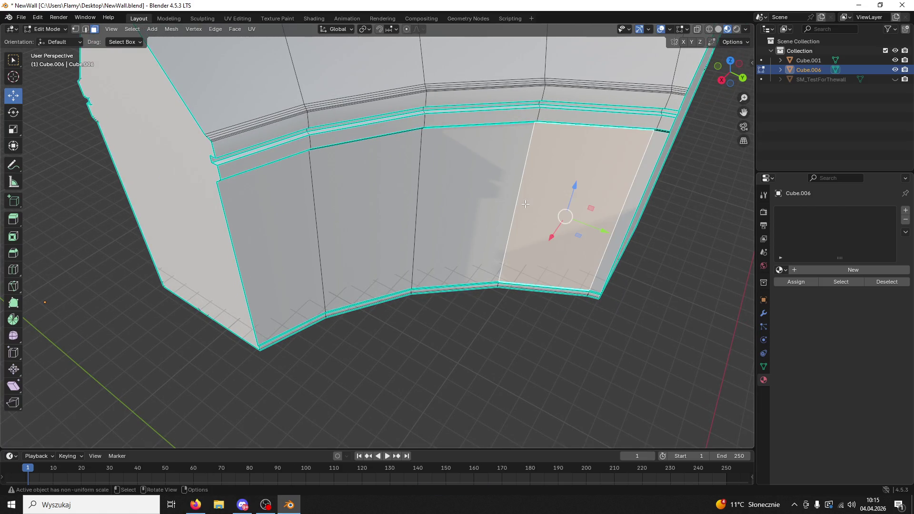
left_click(496, 185, "shift")
mouse_move(496, 186)
left_mouse_down()
mouse_move(528, 200)
mouse_move(523, 251)
left_mouse_up()
key("shift+d")
key("Escape")
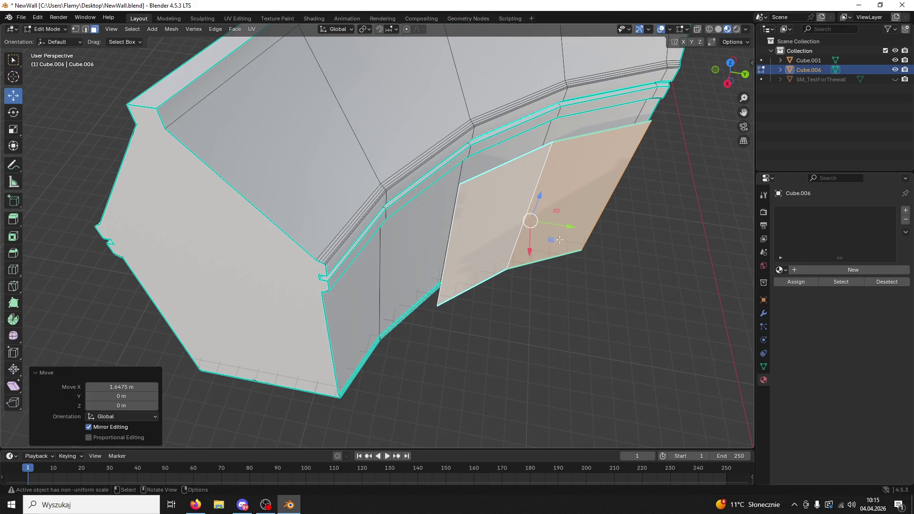
mouse_move(569, 225)
left_mouse_down()
mouse_move(582, 227)
mouse_move(571, 187)
mouse_move(578, 195)
left_mouse_up()
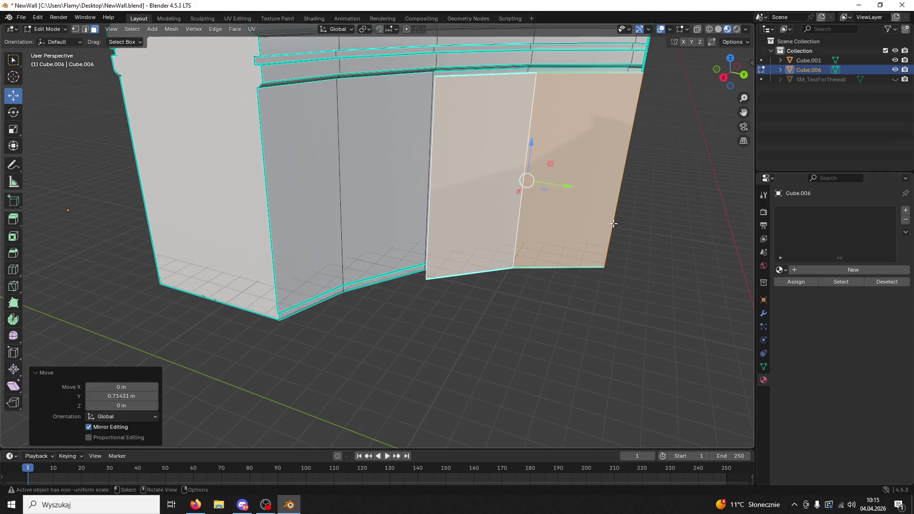
Separate the duplicated faces into a new object, Cube.002.
left_click(809, 69)
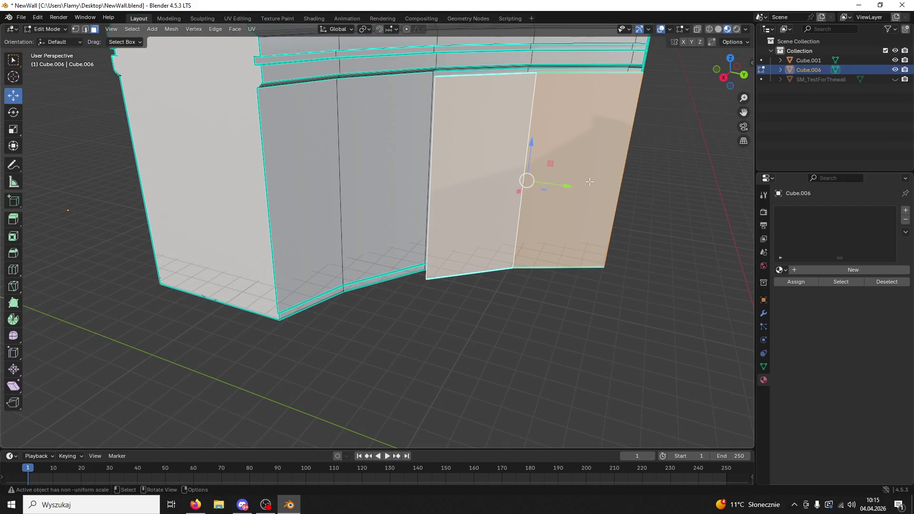
key("o")
key("p")
left_click(576, 158)
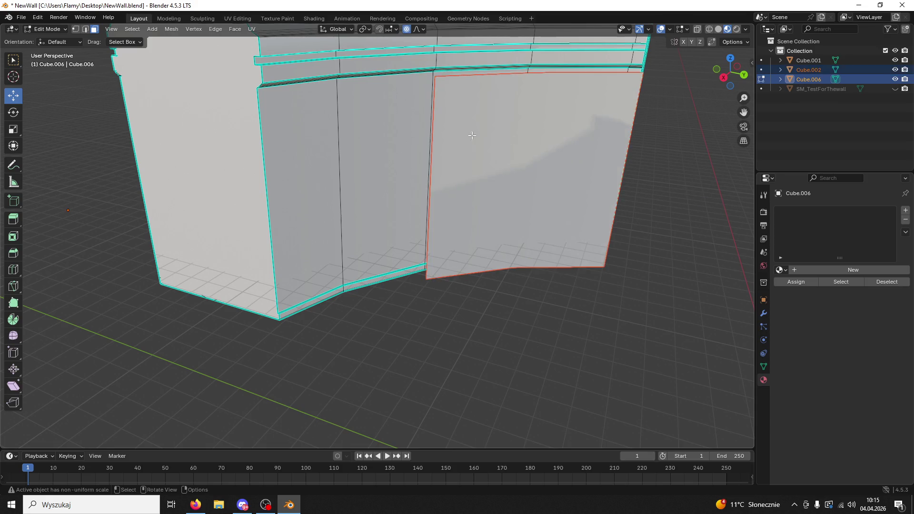
In Edit Mode on panel Cube.002, select its left and right faces and scale them to 0.846.
left_click(47, 30)
left_click(48, 38)
left_click(511, 222)
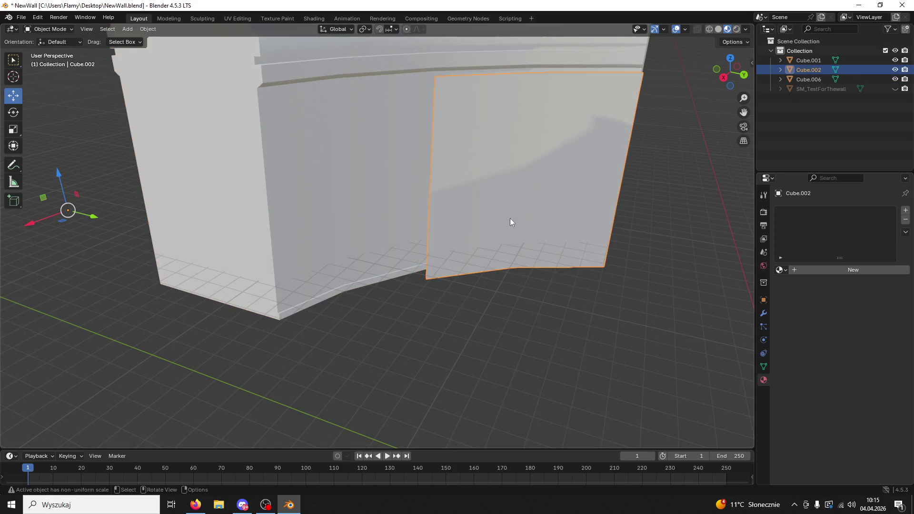
left_click(61, 29)
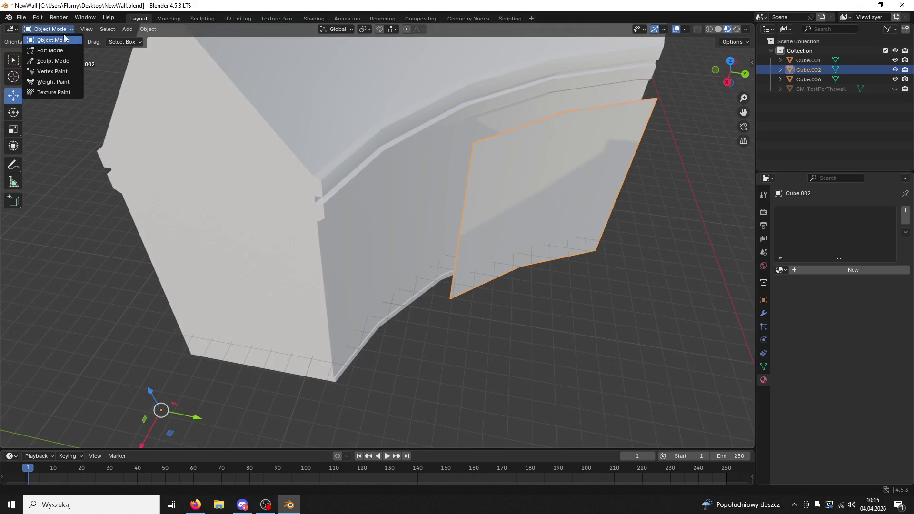
left_click(74, 49)
key("KP_Decimal")
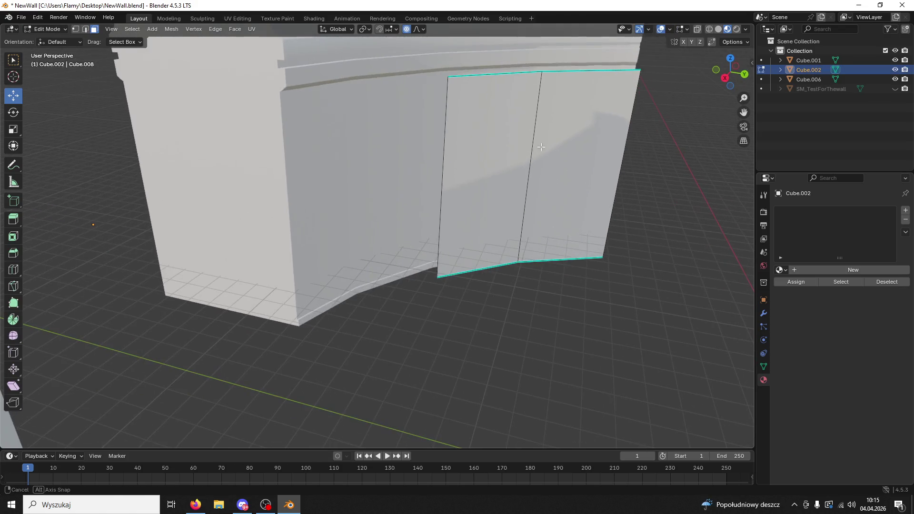
left_click(554, 167)
left_click(485, 166, "shift")
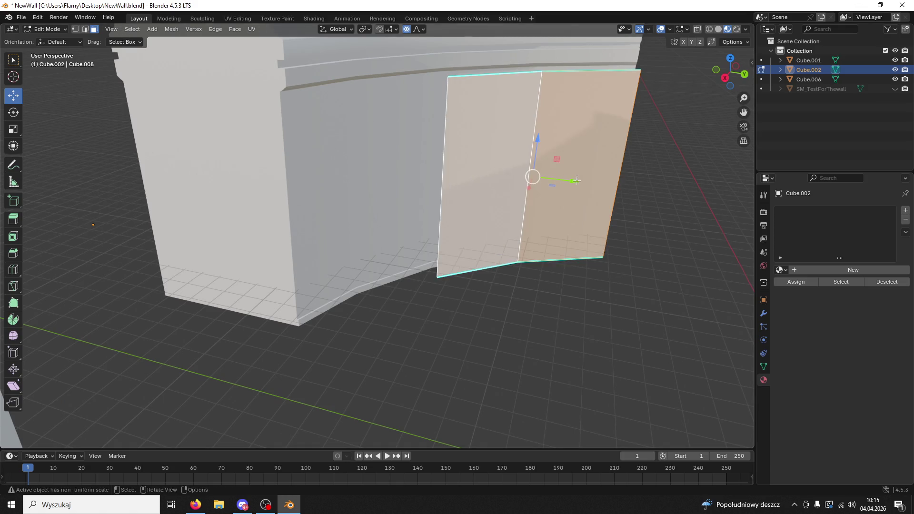
key("KP_Decimal")
key("s")
left_click(612, 222)
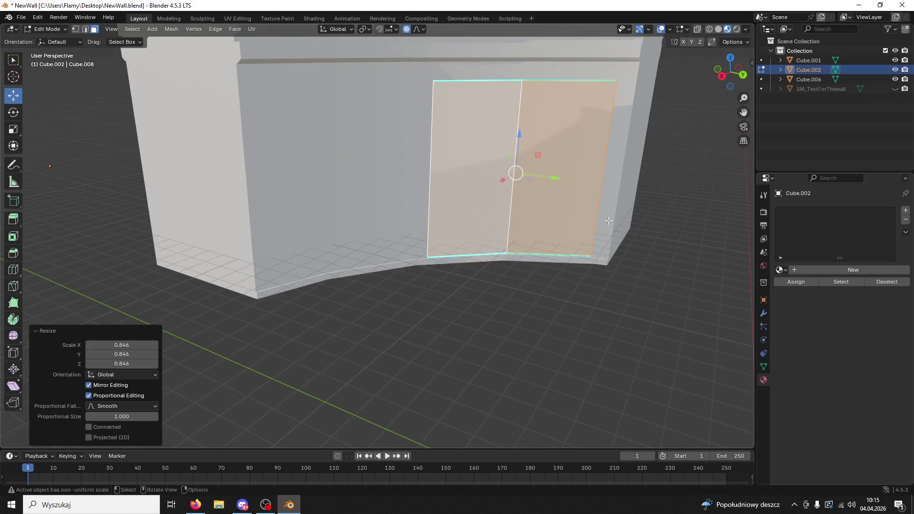
In the side views, lower, enlarge and raise the door faces to reshape the door block.
left_click(720, 74)
left_click(746, 72)
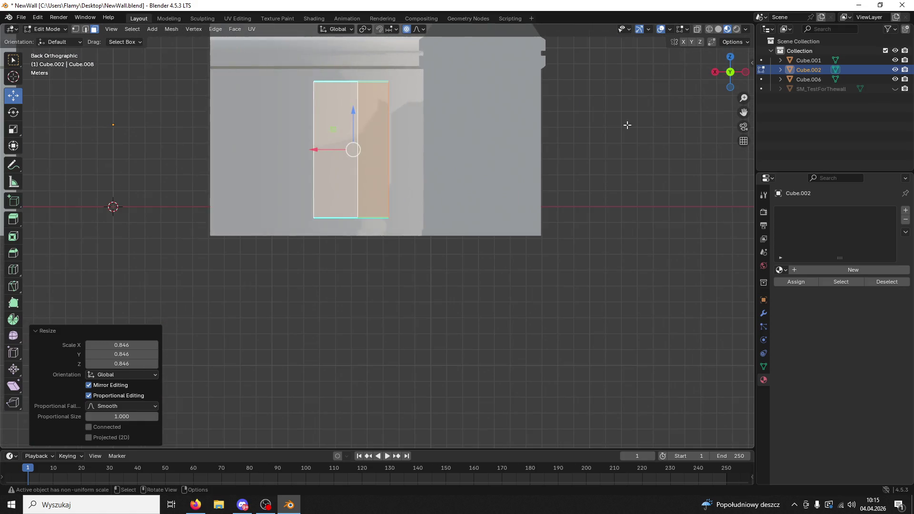
mouse_move(344, 77)
left_mouse_down()
mouse_move(329, 101)
mouse_move(477, 142)
mouse_move(464, 147)
left_mouse_up()
key("s")
left_click(462, 141)
left_click(720, 75)
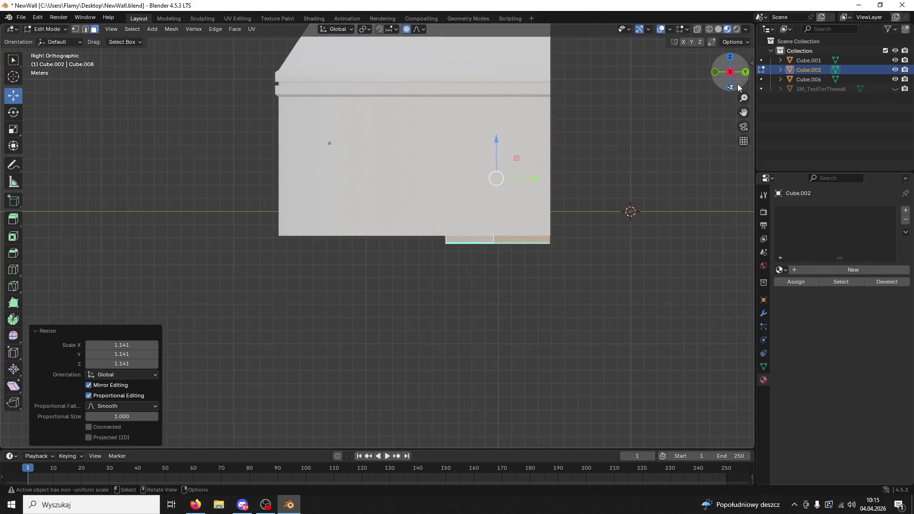
left_click(746, 73)
scroll(388, 134, "up", 2)
left_click_drag(344, 111, 339, 97)
Select the door block's side face, extrude it along its normals, then extrude it outward with E.
mouse_move(493, 129)
left_mouse_down()
mouse_move(513, 137)
mouse_move(508, 208)
left_mouse_up()
left_click_drag(502, 219, 333, 270)
left_click(269, 270)
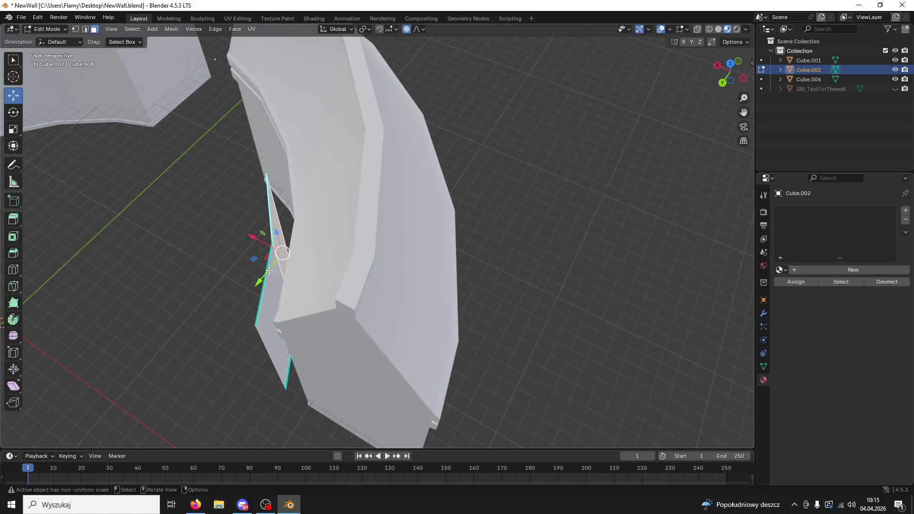
right_click(280, 285)
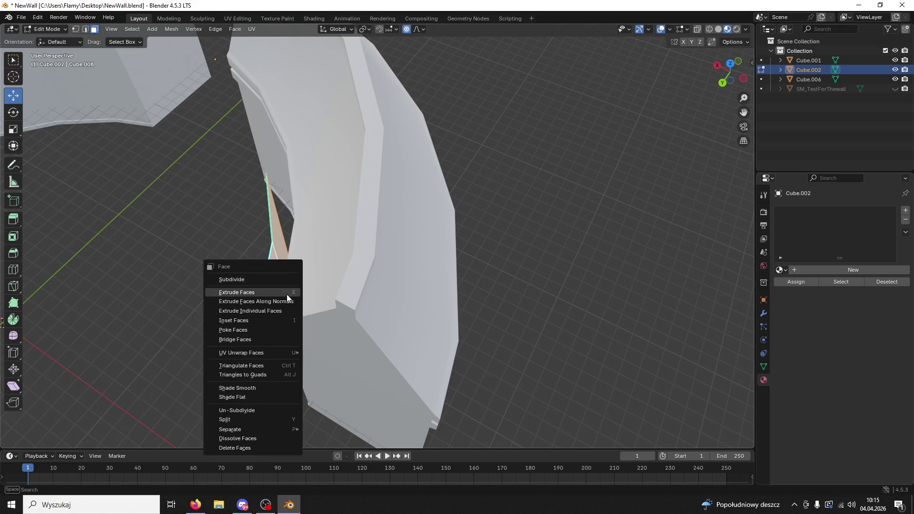
left_click(282, 290)
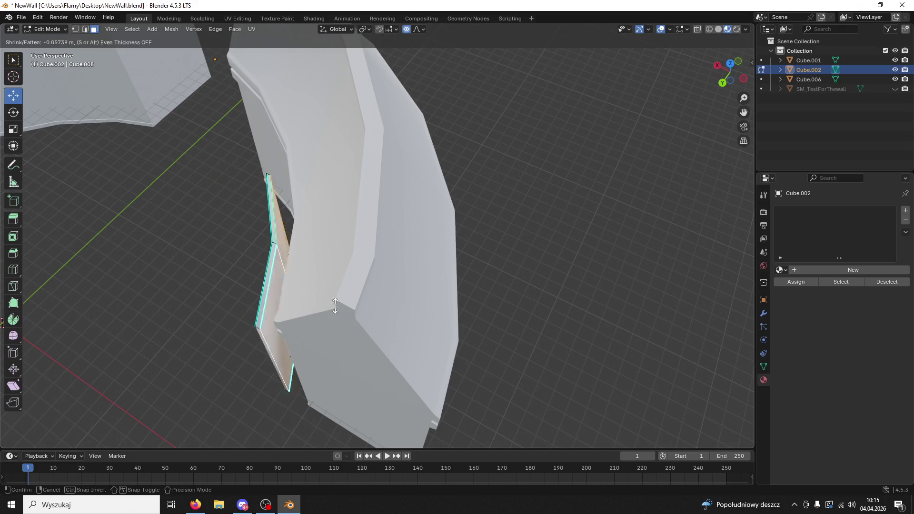
left_click(396, 309)
left_click_drag(396, 309, 433, 283)
key("e")
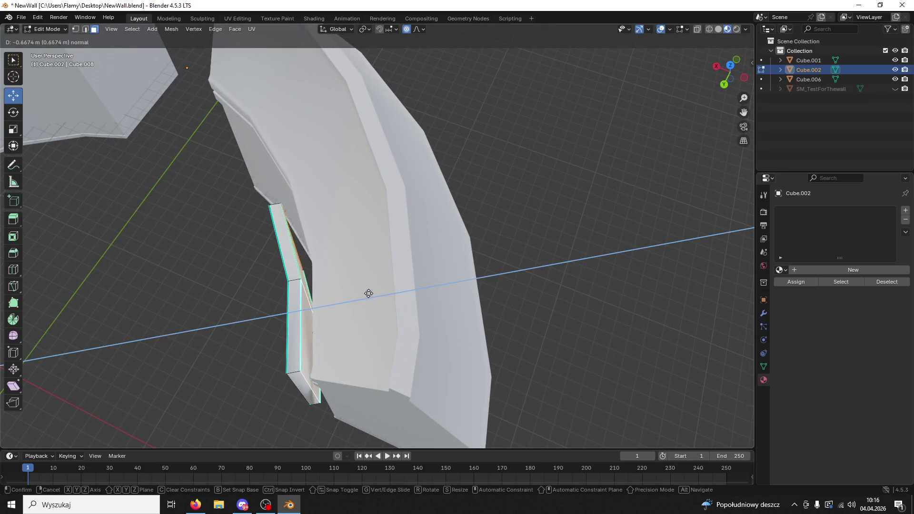
left_click(424, 293)
Extrude the door faces 3.55 m deeper through the wall and return to Object Mode.
mouse_move(423, 293)
left_mouse_down()
mouse_move(522, 225)
mouse_move(502, 224)
mouse_move(490, 231)
mouse_move(498, 249)
mouse_move(626, 239)
mouse_move(637, 251)
mouse_move(534, 253)
mouse_move(547, 266)
left_mouse_up()
key("e")
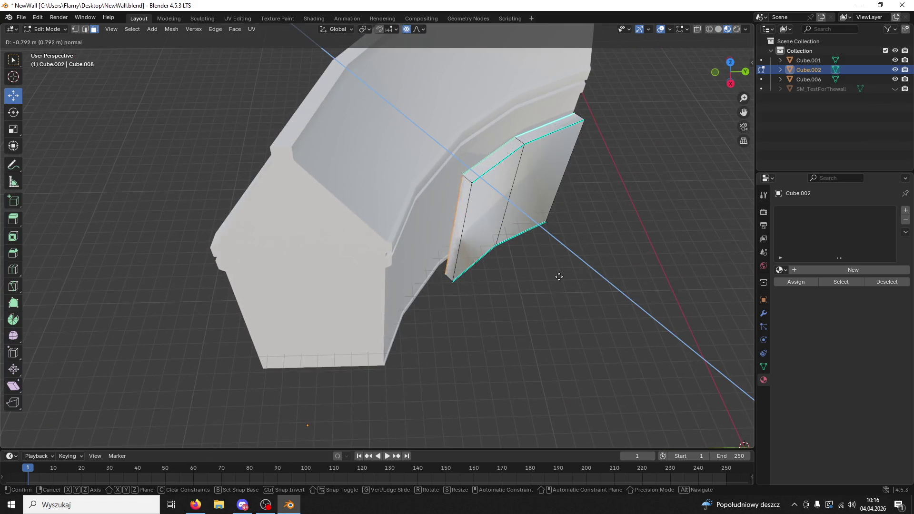
left_click(527, 258)
left_click(56, 31)
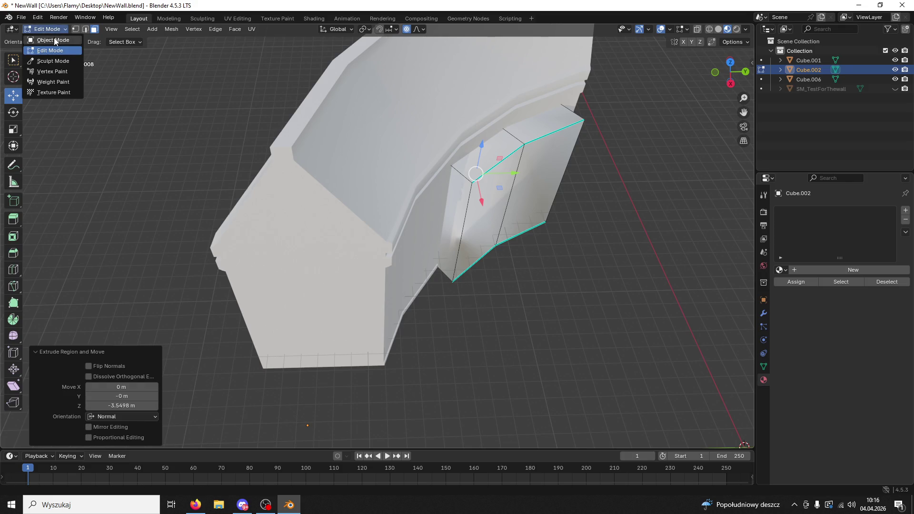
left_click(53, 40)
mouse_move(572, 230)
left_mouse_down()
mouse_move(525, 173)
mouse_move(459, 239)
left_mouse_up()
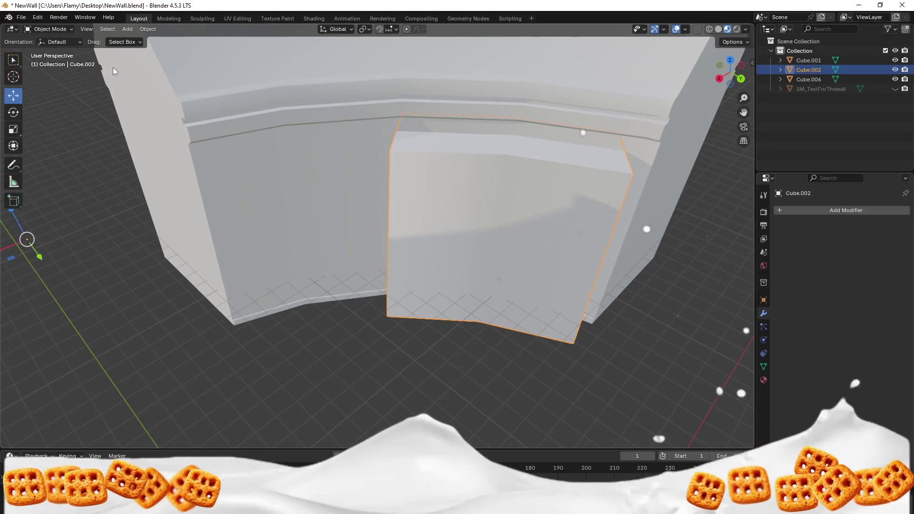
Select only the door block Cube.002 and scale it down to 0.690.
left_click(53, 30)
left_click(53, 51)
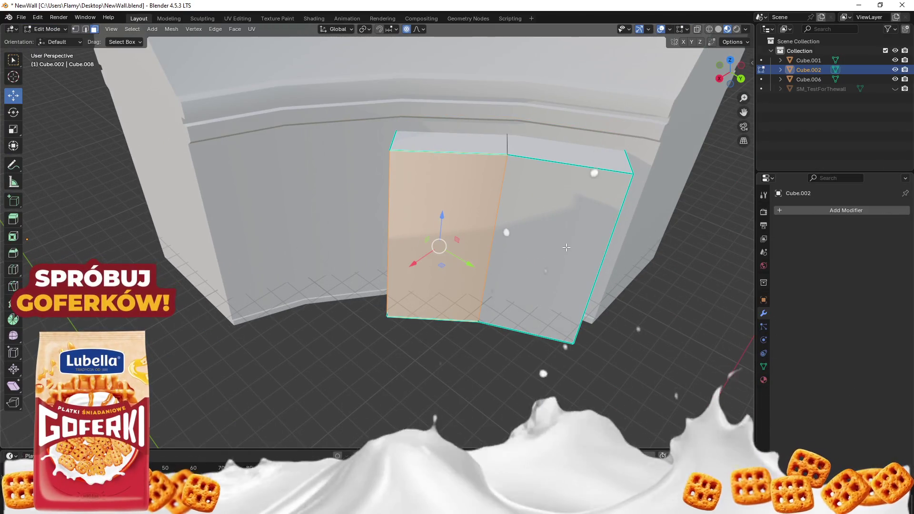
left_click(51, 30)
left_click(55, 42)
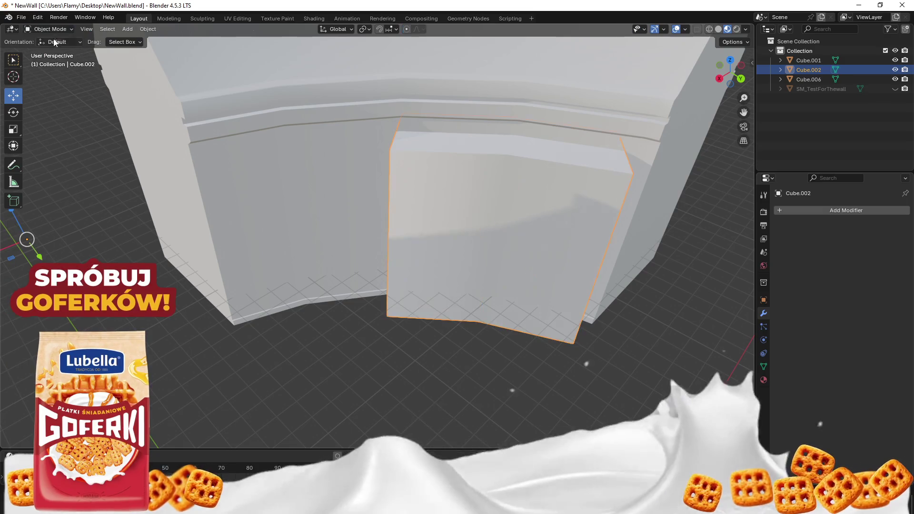
key("a")
key("s")
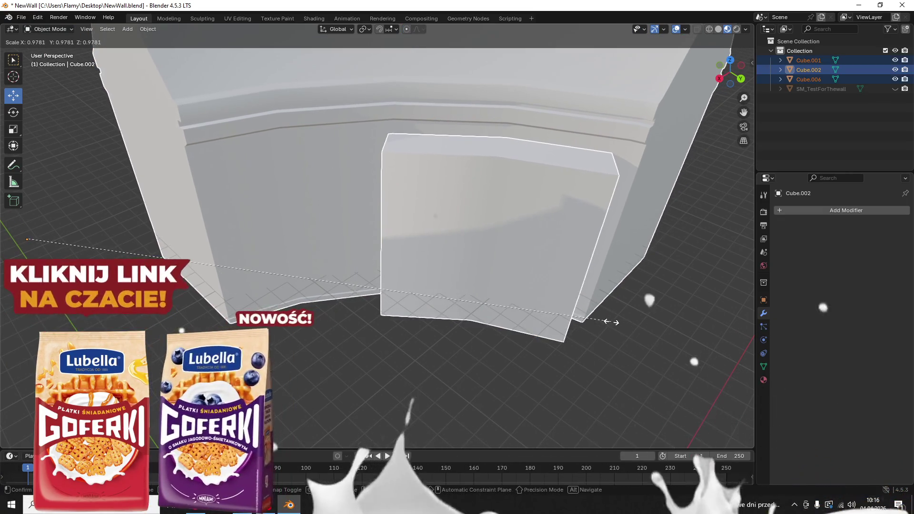
key("Escape")
key("alt+a")
left_click(559, 285)
key("s")
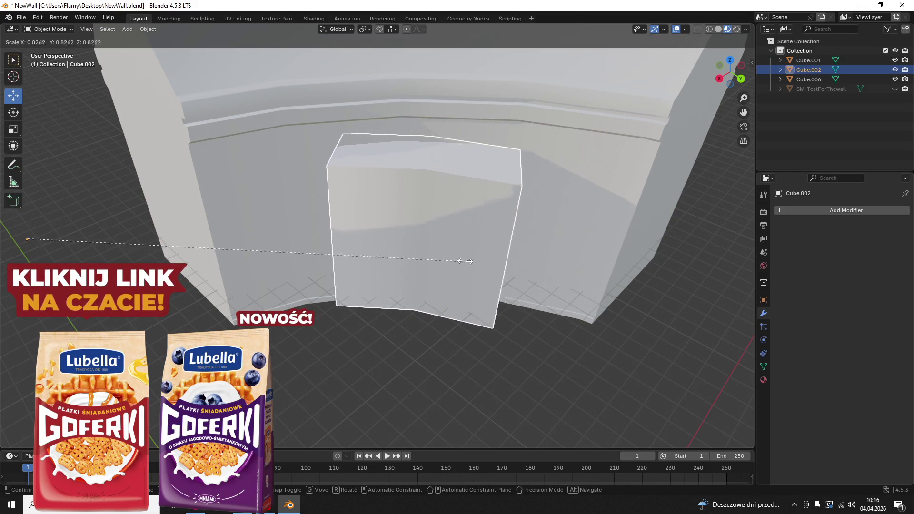
left_click(392, 257)
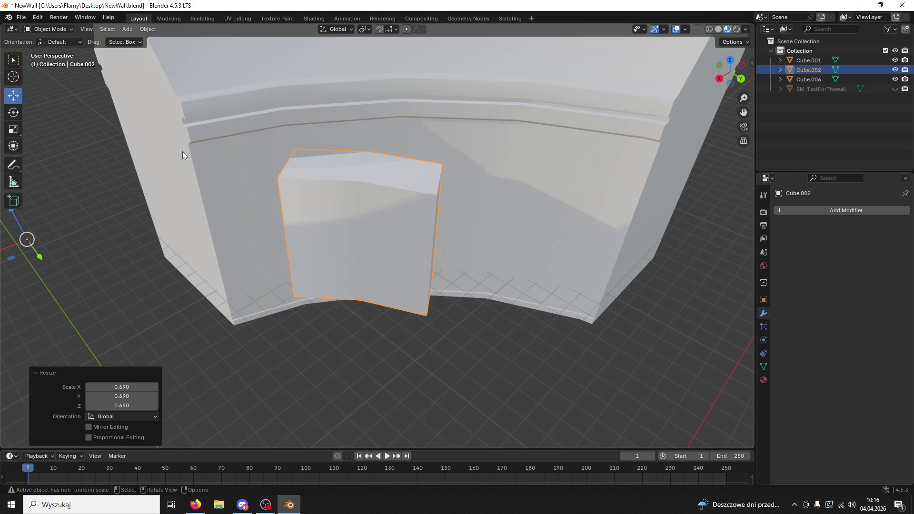
Set Cube.002's origin to Center of Mass (Surface) and shift it −2.5034 m along Y.
scroll(408, 319, "down", 7)
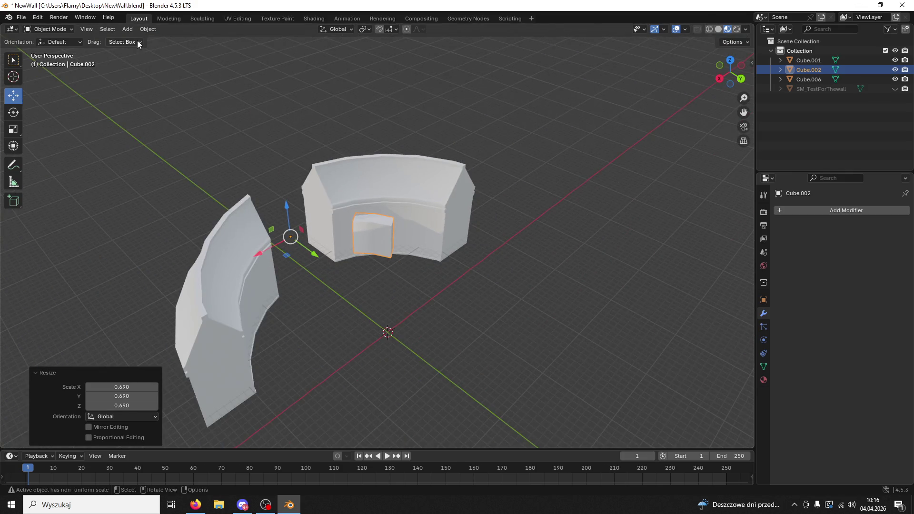
left_click(151, 29)
mouse_move(162, 51)
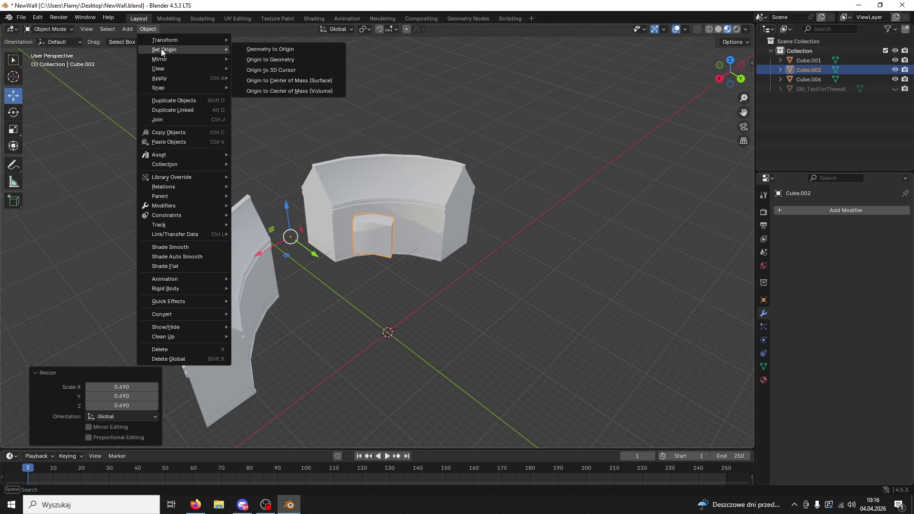
left_click(300, 81)
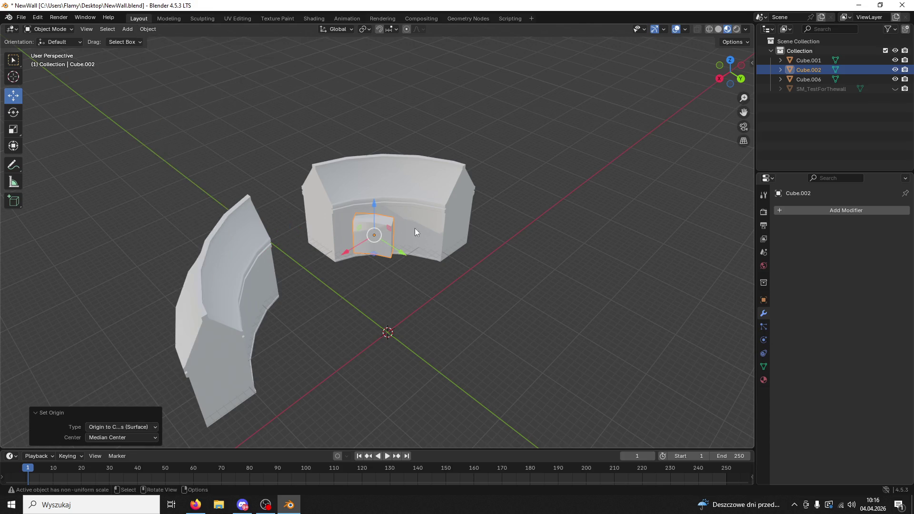
mouse_move(401, 249)
left_mouse_down()
mouse_move(418, 257)
mouse_move(465, 250)
mouse_move(449, 248)
left_mouse_up()
In wireframe view, slide the door block Cube.002 along Y into the curved wall.
left_click(709, 29)
right_click(601, 167)
left_click(449, 229)
scroll(487, 253, "up", 6)
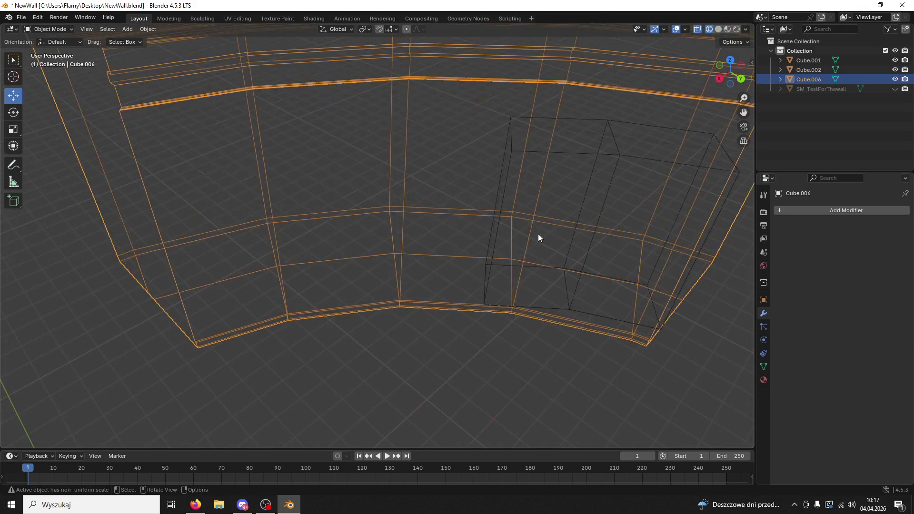
left_click(644, 237)
left_click(635, 172)
scroll(594, 190, "down", 3)
mouse_move(537, 256)
left_mouse_down()
mouse_move(512, 241)
mouse_move(449, 249)
mouse_move(511, 251)
left_mouse_up()
Nudge the door block along Y and X to centre it in the wall.
left_click(471, 245)
left_click(500, 236)
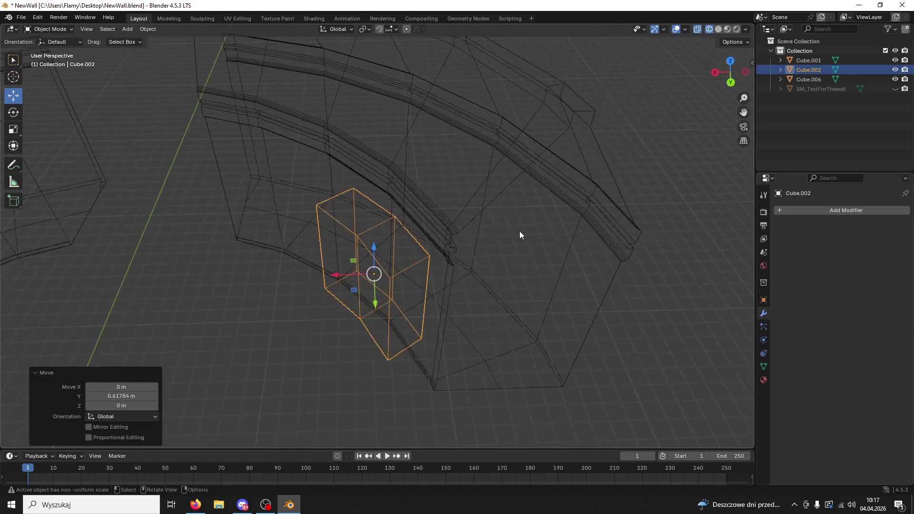
scroll(538, 255, "up", 2)
left_click_drag(485, 376, 473, 372)
scroll(513, 357, "down", 3)
mouse_move(589, 260)
left_mouse_down()
mouse_move(644, 263)
mouse_move(610, 283)
left_mouse_up()
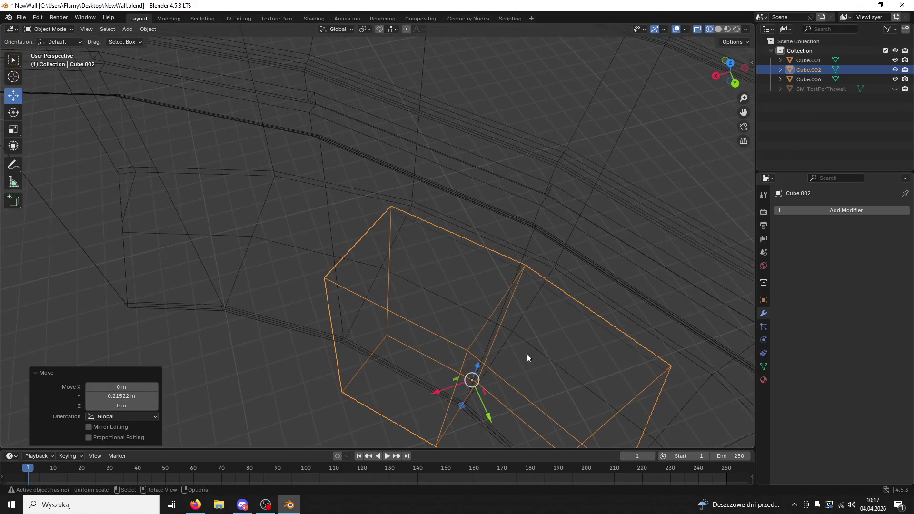
mouse_move(444, 387)
left_mouse_down()
mouse_move(479, 357)
mouse_move(612, 320)
mouse_move(636, 205)
mouse_move(605, 181)
mouse_move(611, 161)
mouse_move(554, 272)
mouse_move(576, 318)
mouse_move(513, 327)
mouse_move(404, 295)
mouse_move(421, 283)
mouse_move(496, 270)
mouse_move(566, 272)
mouse_move(566, 292)
left_mouse_up()
Scale the door block 1.384 along Z, lower it, and return to solid shading.
key("s")
key("z")
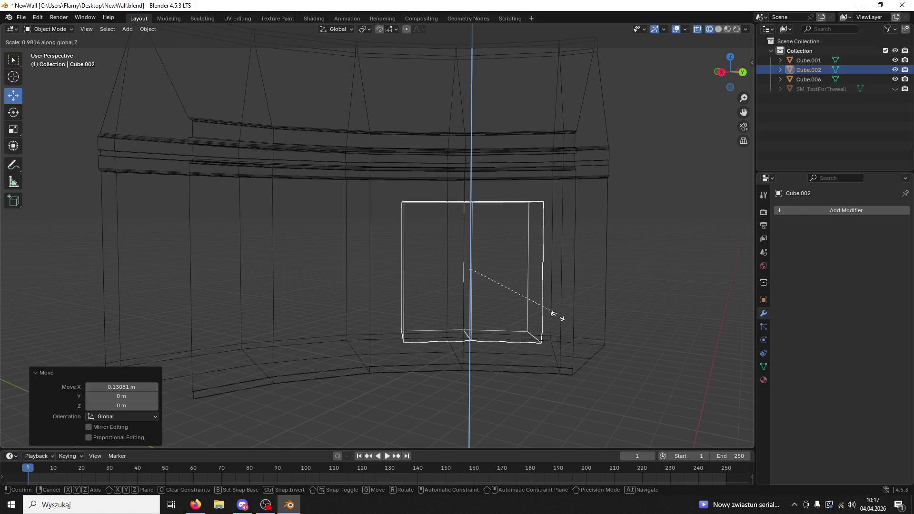
left_click(556, 373)
left_click_drag(470, 232, 476, 242)
left_click(719, 29)
Rescale the block's height once more and lower it 2.4855 m toward the ground.
mouse_move(666, 143)
left_mouse_down()
mouse_move(650, 168)
mouse_move(677, 193)
mouse_move(522, 285)
mouse_move(496, 198)
mouse_move(493, 245)
left_mouse_up()
key("s")
key("z")
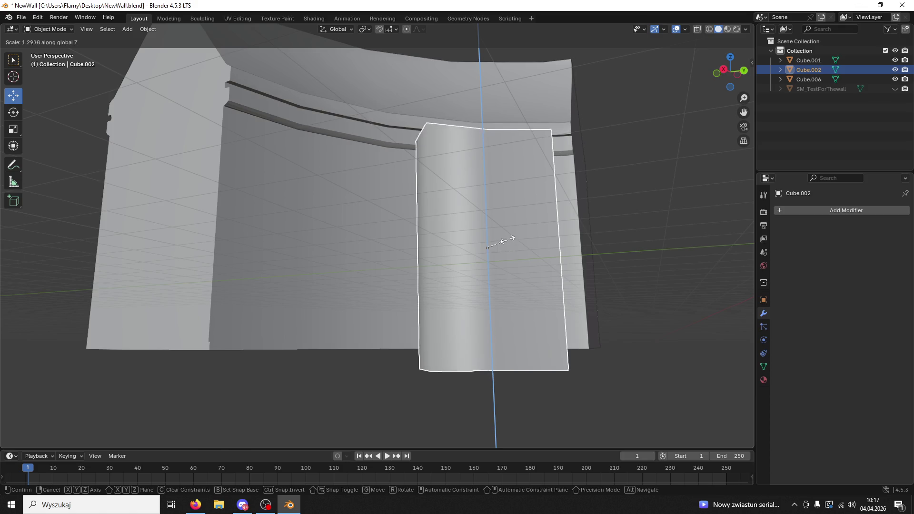
left_click(509, 255)
mouse_move(487, 210)
left_mouse_down()
mouse_move(490, 255)
mouse_move(507, 258)
left_mouse_up()
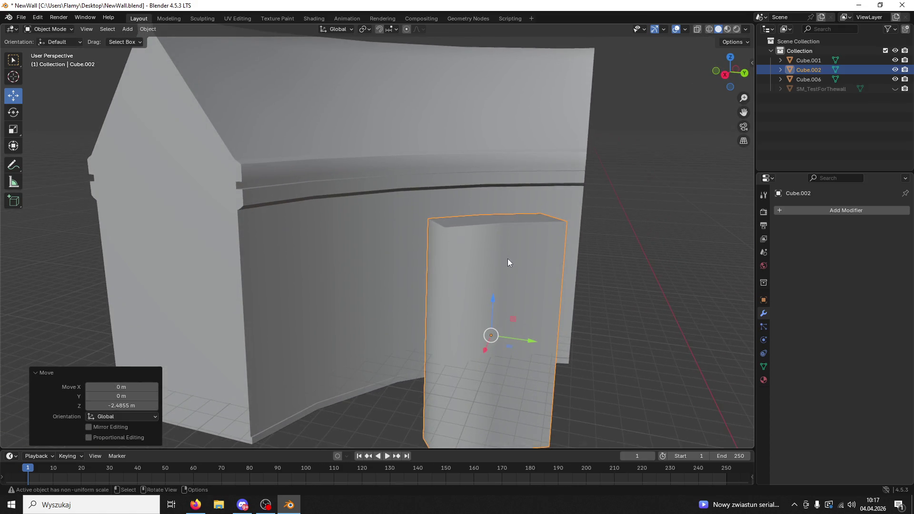
left_click_drag(504, 310, 492, 306)
left_click(654, 289)
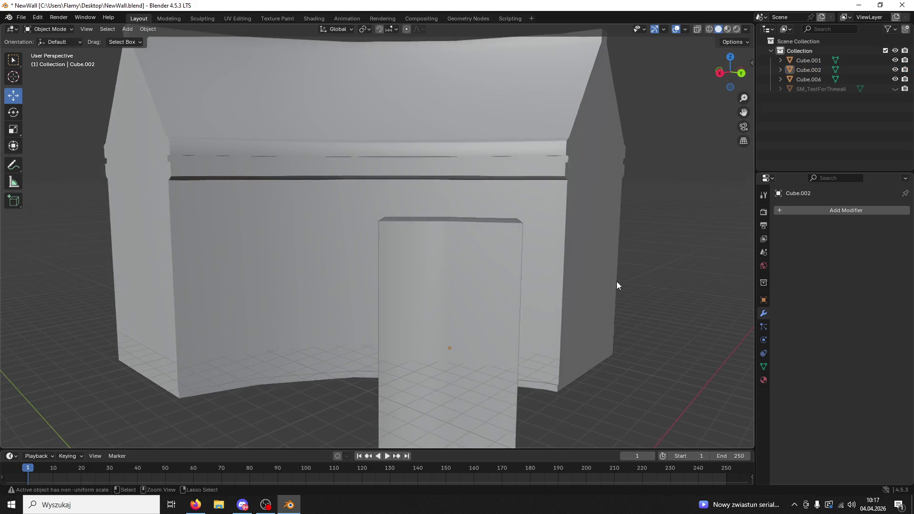
Save the file and add a Boolean modifier to the curved wall Cube.006.
key("ctrl+s")
left_click(490, 264)
left_click(589, 225)
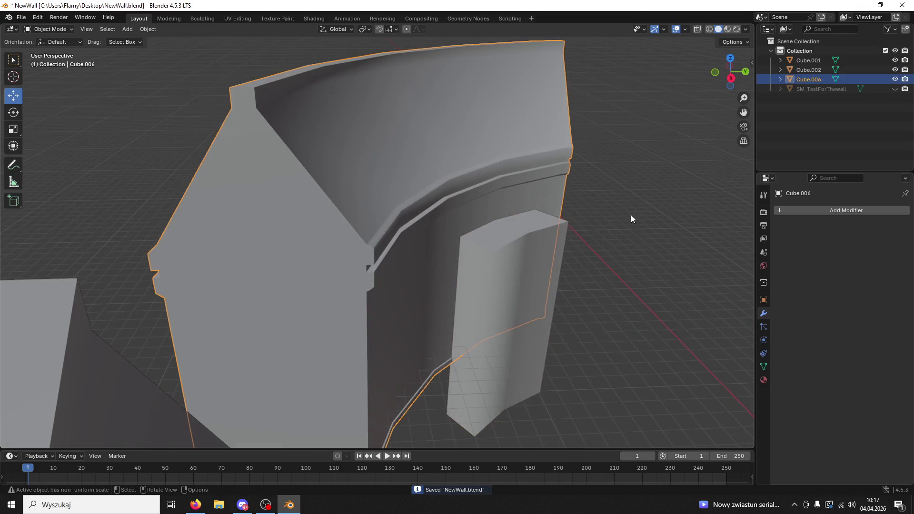
left_click(765, 302)
left_click(762, 314)
left_click(783, 210)
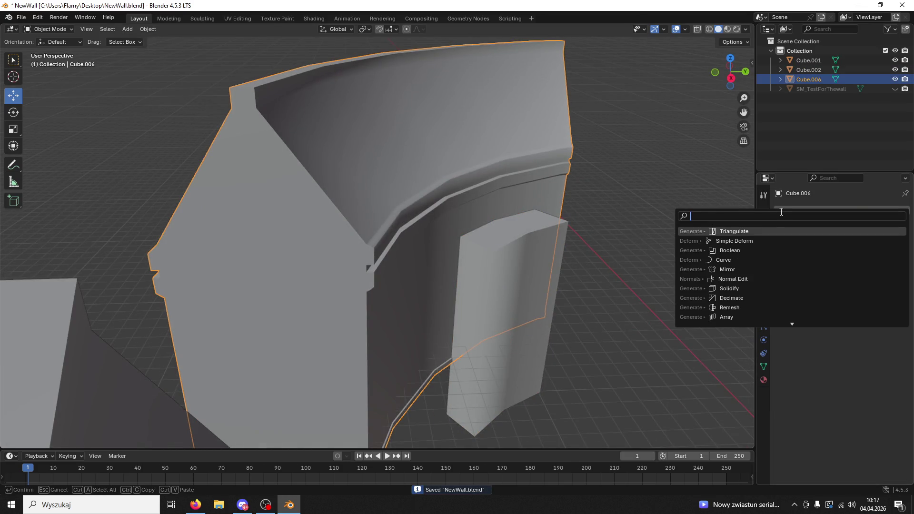
left_click(735, 250)
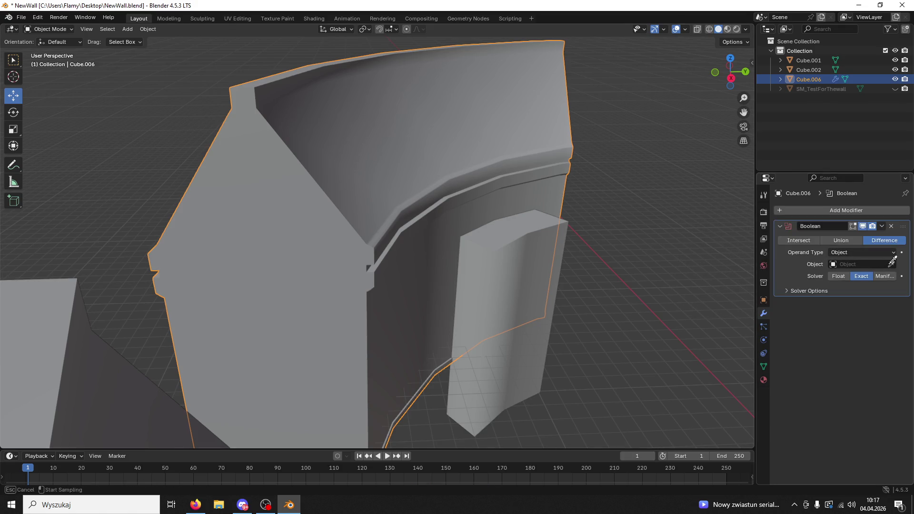
Try the door block as the Boolean cutter and apply it, then delete Cube.002.
left_click(541, 263)
left_click_drag(541, 264, 586, 261)
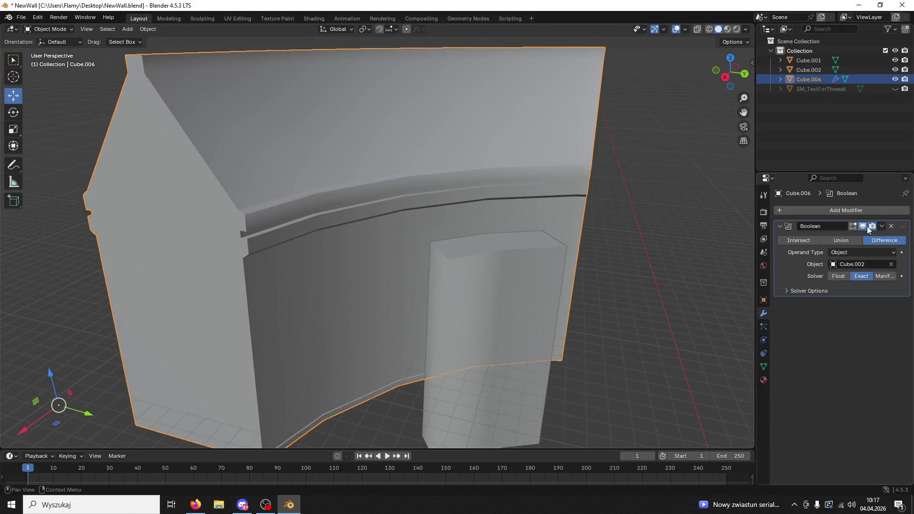
left_click(882, 227)
left_click(860, 238)
left_click(635, 305)
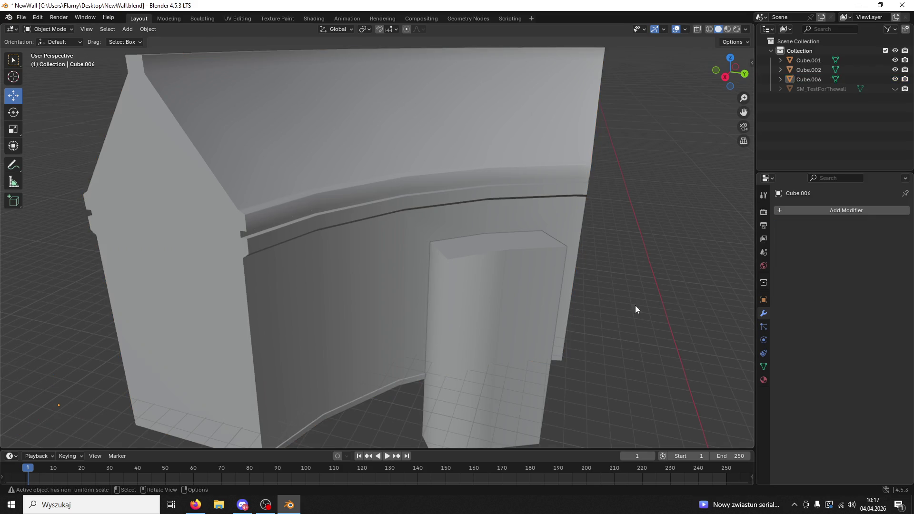
key("Delete")
key("ctrl+z")
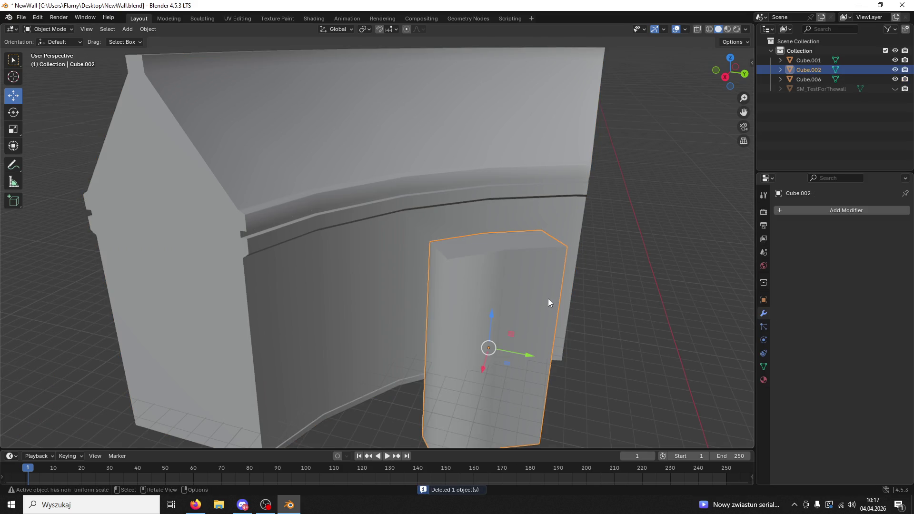
key("Delete")
Delete the left and right doorway faces in Edit Mode, then undo back to Object Mode.
left_click(161, 62)
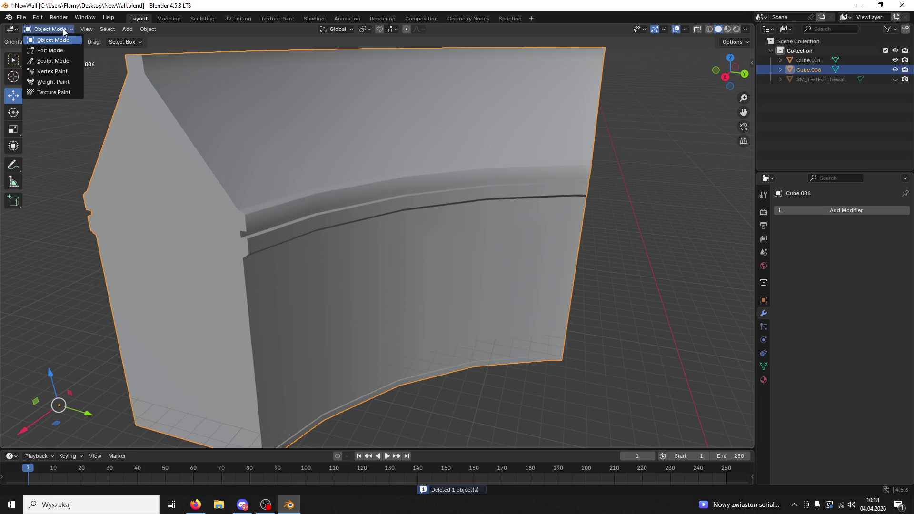
left_click(49, 50)
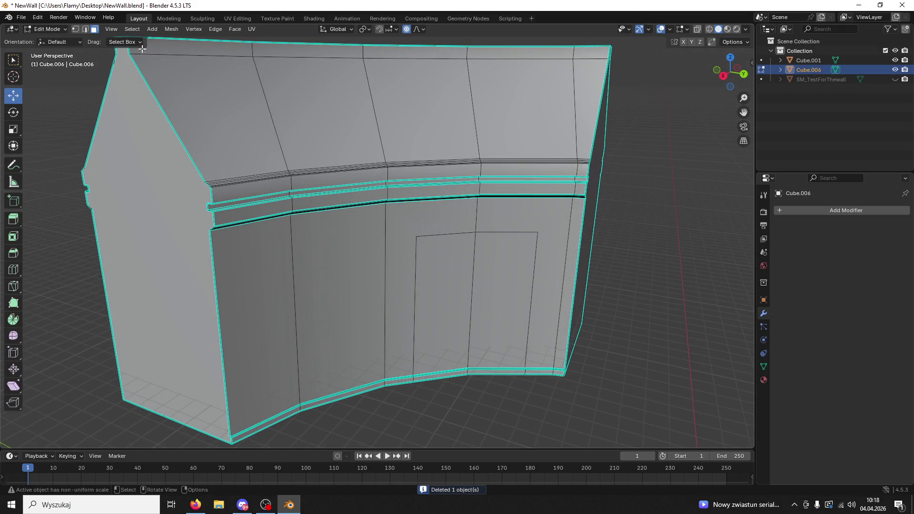
left_click(468, 259)
key("x")
left_click(490, 264)
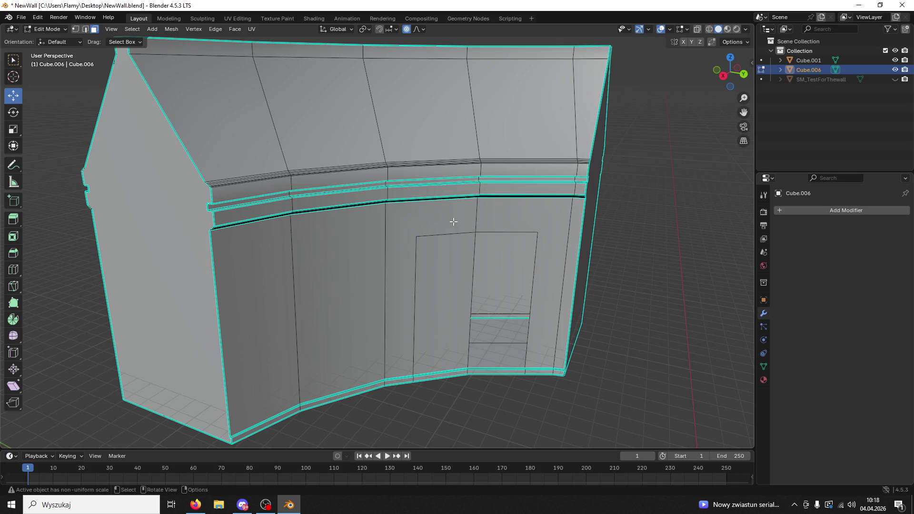
left_click(452, 252)
key("x")
left_click(451, 253)
mouse_move(451, 253)
left_mouse_down()
mouse_move(415, 239)
mouse_move(443, 234)
left_mouse_up()
key("ctrl+z")
key("ctrl+z")
key("ctrl+z")
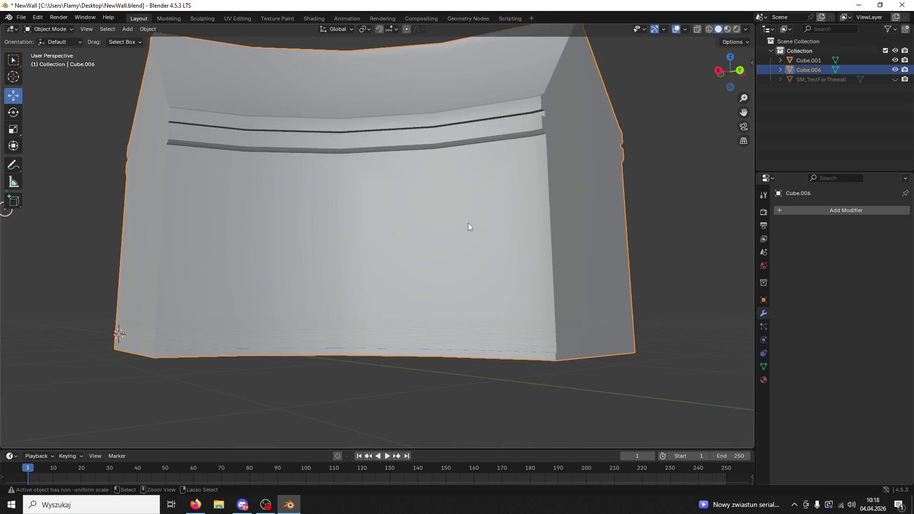
key("ctrl+z")
key("ctrl+z")
left_click_drag(474, 220, 822, 245)
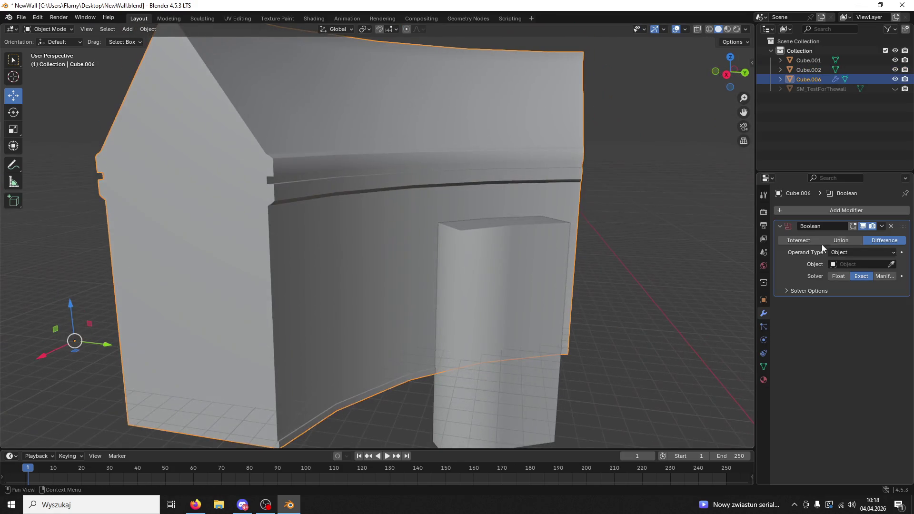
Remove the wall's Boolean modifier and flip the door block Cube.002's normals in Edit Mode.
left_click(891, 227)
left_click(511, 274)
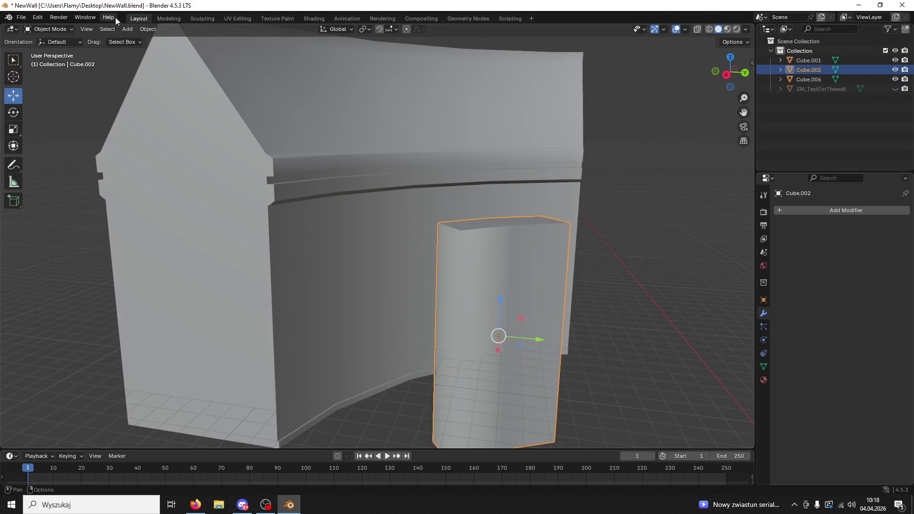
left_click(50, 50)
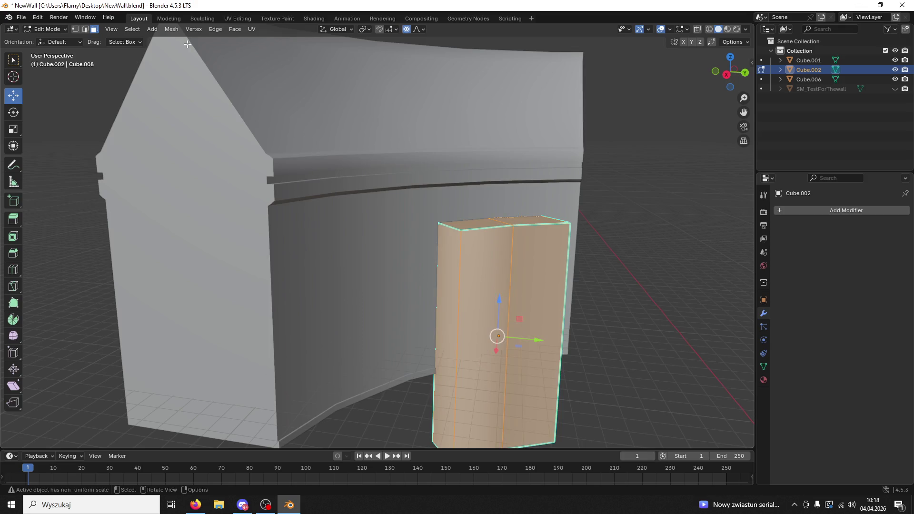
left_click(172, 30)
mouse_move(198, 190)
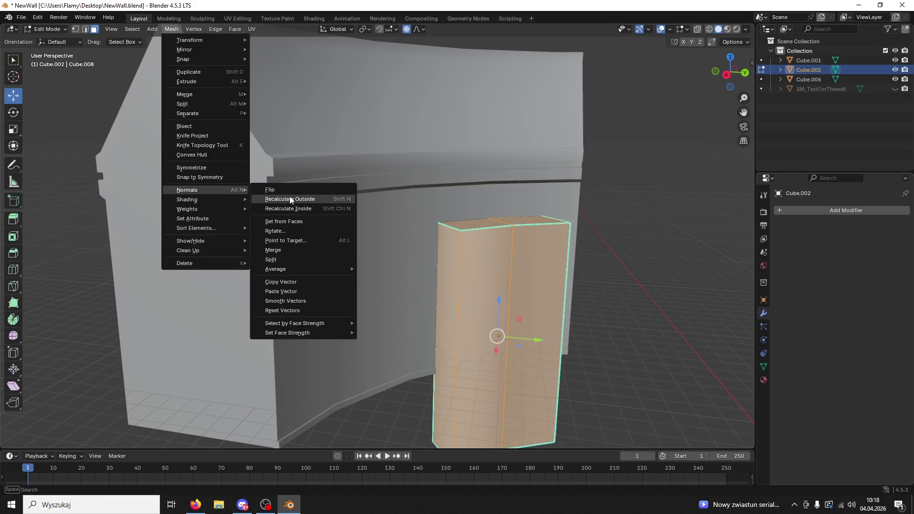
left_click(285, 192)
Back in Object Mode, shade the door block Auto Smooth and apply Smooth by Angle.
left_click(49, 29)
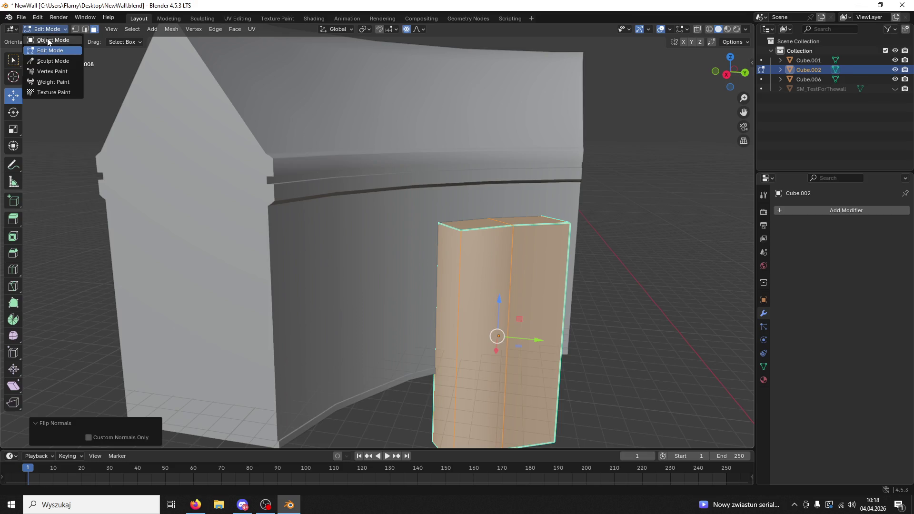
left_click(48, 40)
right_click(507, 290)
left_click(506, 290)
left_click(882, 227)
left_click(869, 238)
left_click(525, 202)
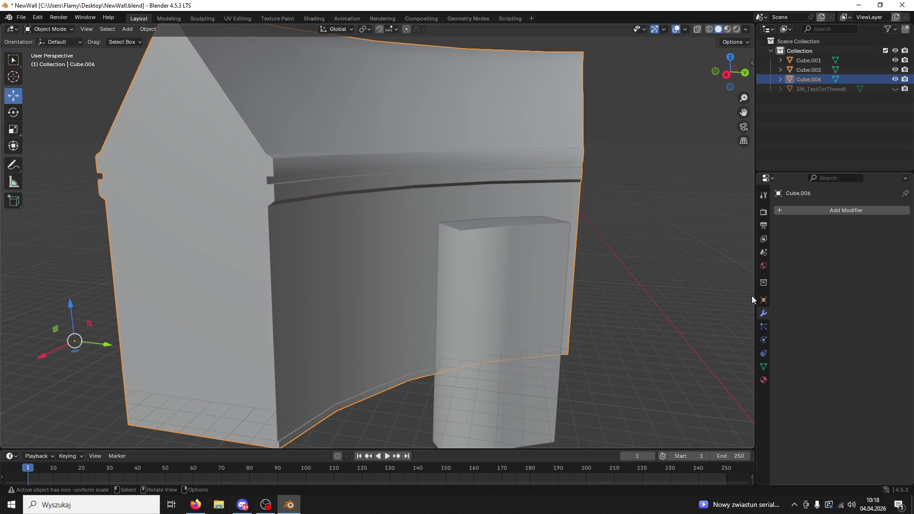
Add a Boolean modifier to the wall Cube.006, then remove it again.
left_click(763, 300)
left_click(764, 313)
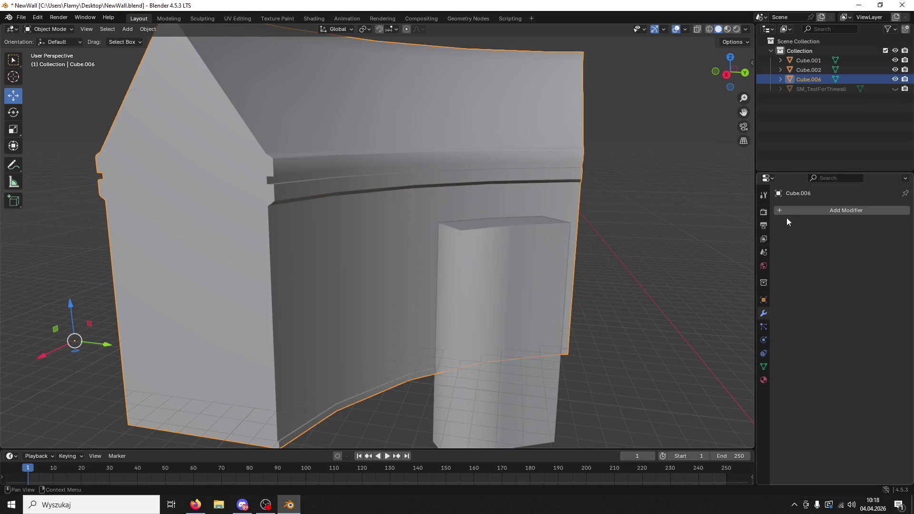
left_click(780, 211)
type("bool")
key("Return")
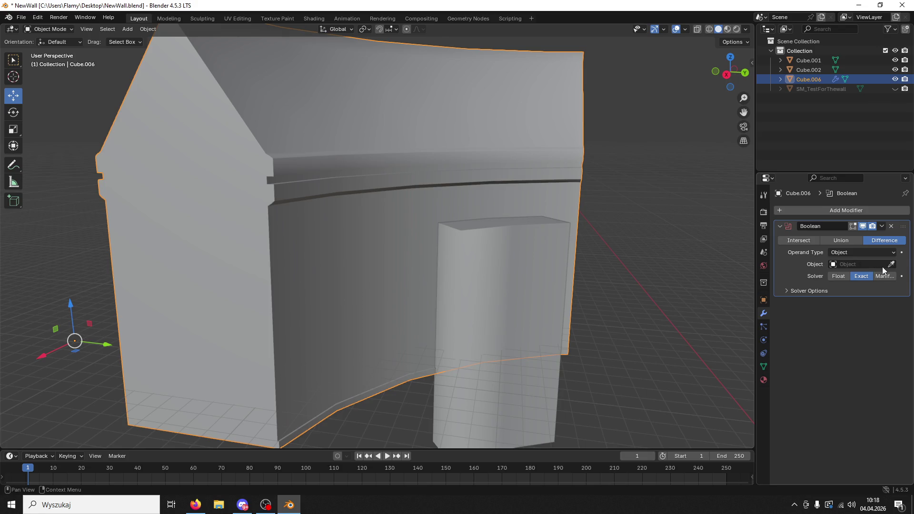
left_click_drag(520, 173, 546, 203)
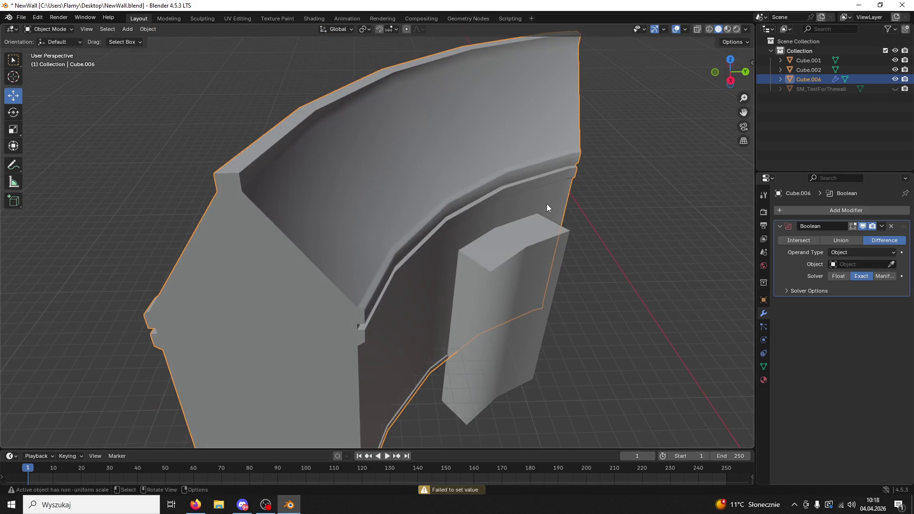
left_click(891, 227)
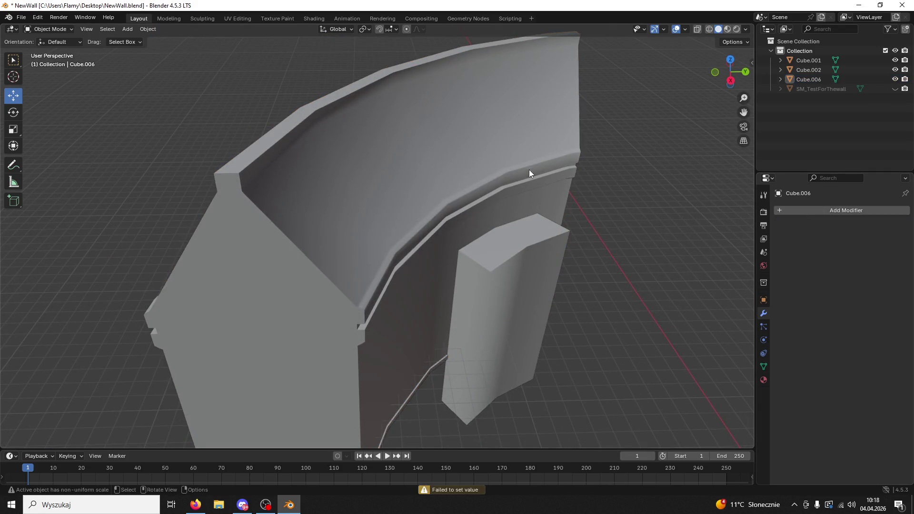
Add a Boolean modifier to Cube.006 with door block Cube.002 as the cutter and apply it.
left_click(763, 299)
left_click(763, 313)
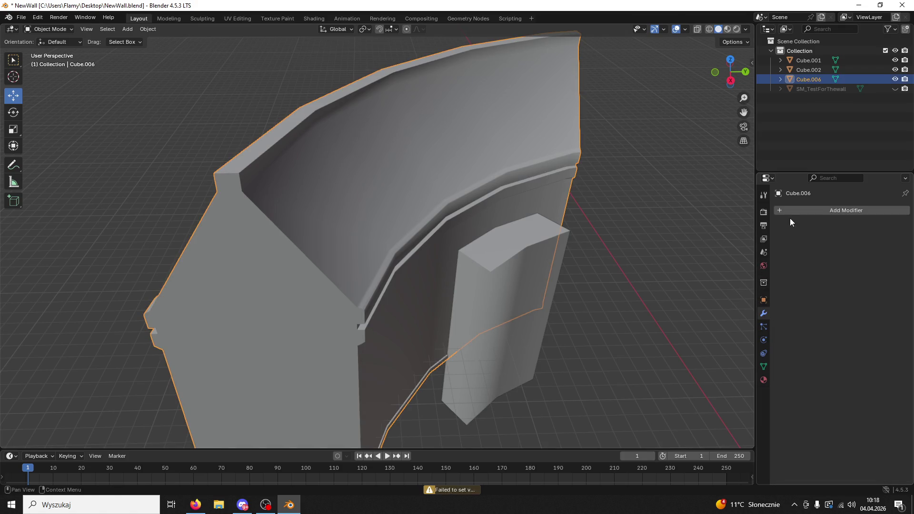
left_click(789, 212)
left_click(789, 212)
key("Return")
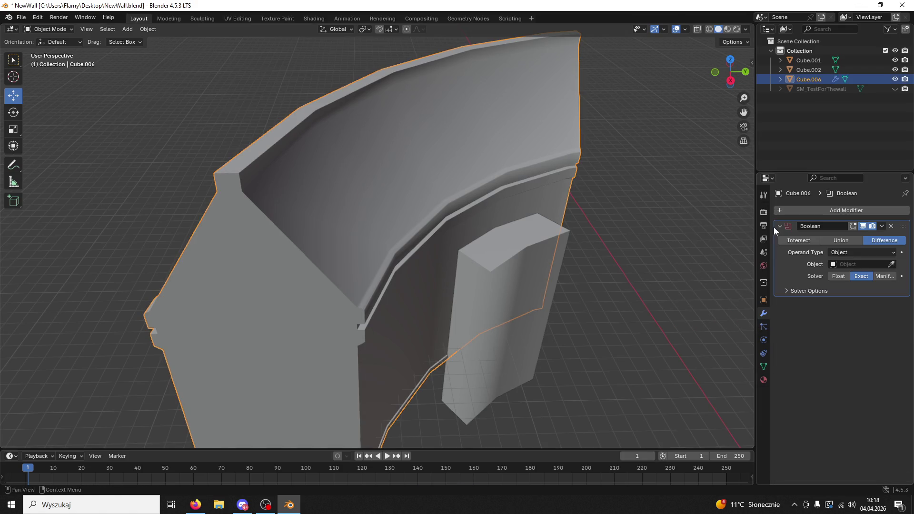
left_click(543, 325)
mouse_move(578, 324)
left_mouse_down()
mouse_move(452, 292)
mouse_move(574, 285)
mouse_move(470, 287)
mouse_move(500, 278)
left_mouse_up()
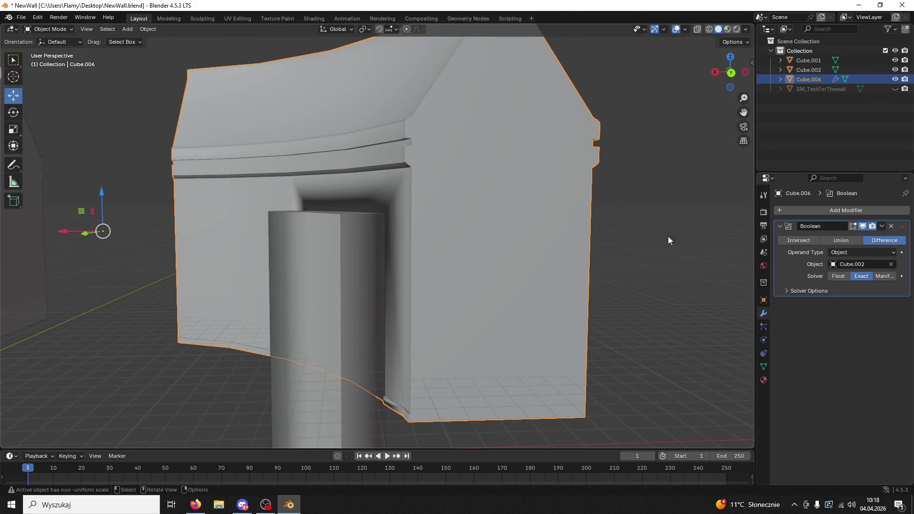
left_click(881, 226)
left_click(855, 241)
Delete the door block Cube.002, inspect the cut wall in Edit Mode, then back out.
left_click(370, 297)
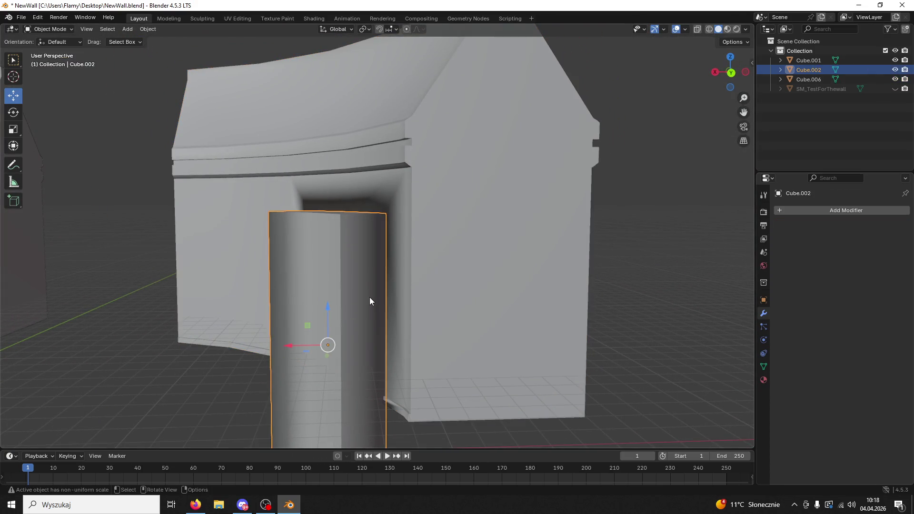
key("Delete")
mouse_move(377, 301)
left_mouse_down()
mouse_move(515, 289)
mouse_move(496, 333)
mouse_move(444, 328)
mouse_move(424, 280)
mouse_move(112, 40)
left_mouse_up()
left_click(515, 290)
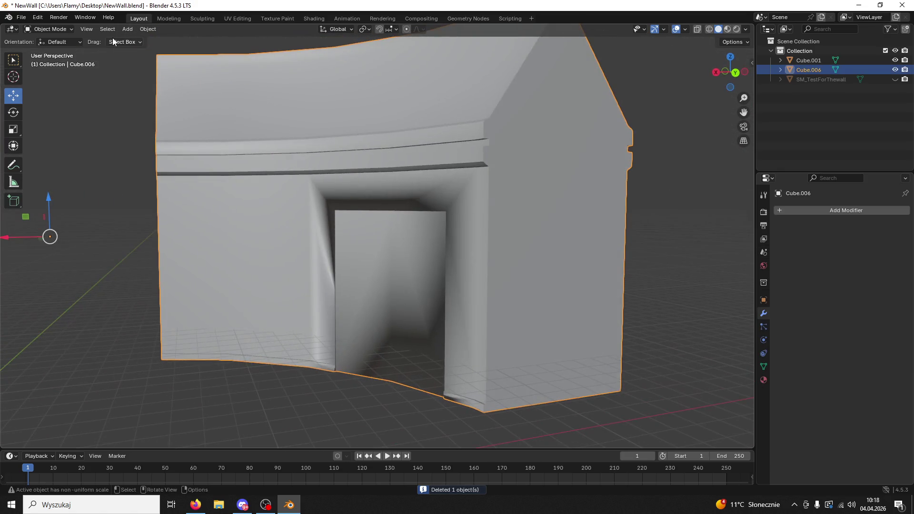
left_click(60, 45)
left_click_drag(238, 118, 427, 176)
key("p")
key("Tab")
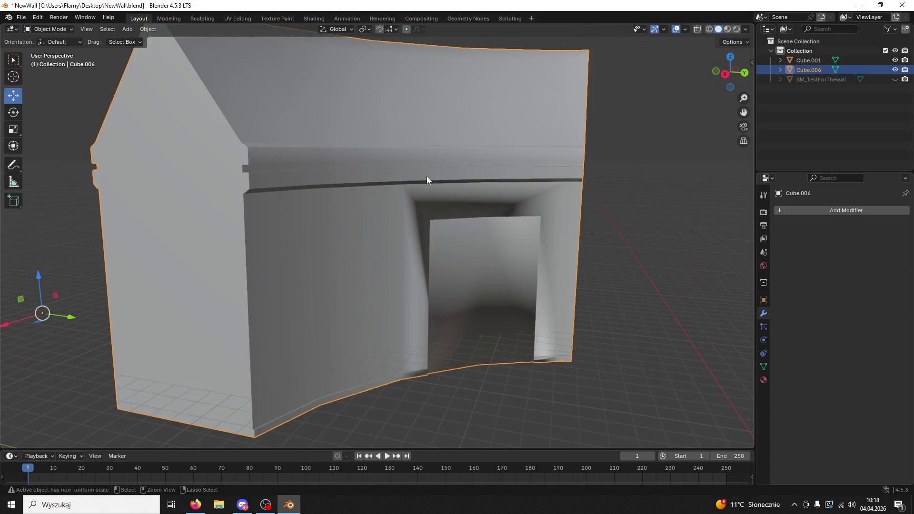
Undo back to the uncut wall with the door block Cube.002 restored.
key("ctrl+minus")
key("ctrl+z")
key("ctrl+shift+z")
key("ctrl+z")
left_click(482, 251)
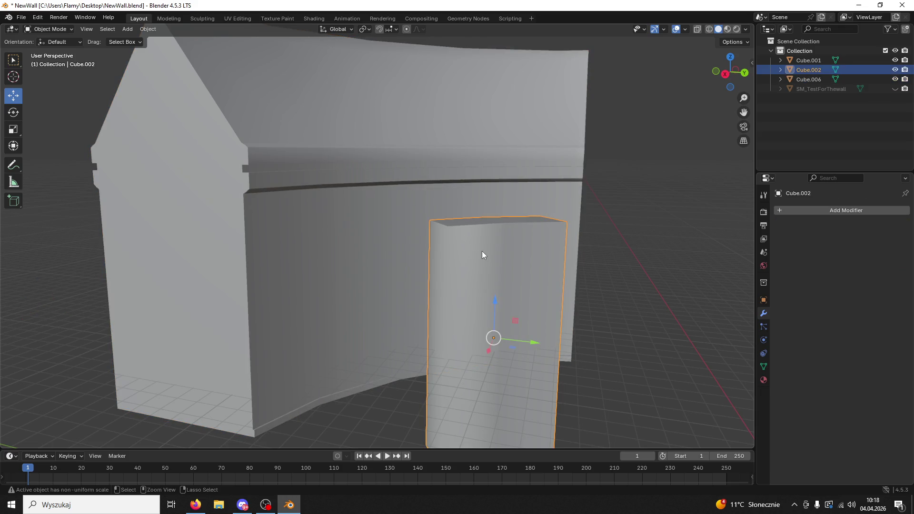
key("Tab")
left_click(481, 251)
left_click(48, 29)
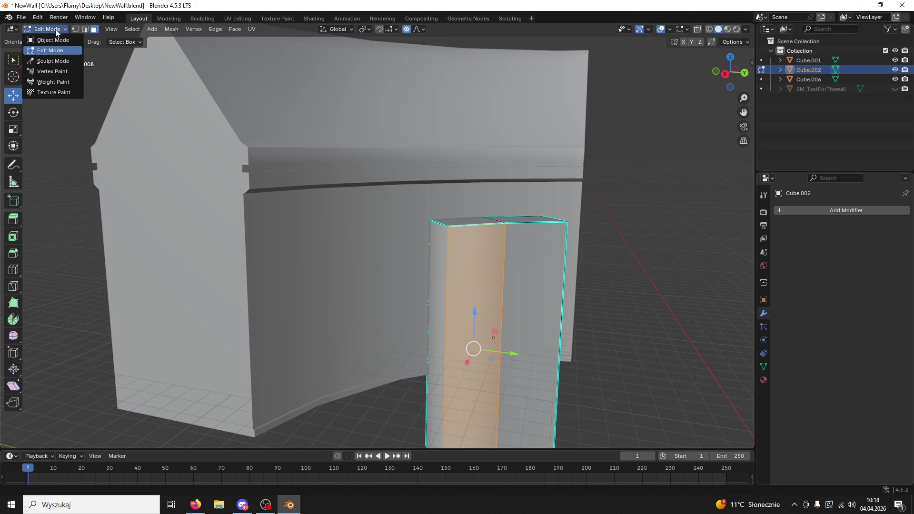
left_click(53, 38)
In Edit Mode on Cube.002, select the block face facing the wall.
left_click(539, 236)
left_click(512, 268)
mouse_move(512, 267)
left_mouse_down()
mouse_move(551, 309)
mouse_move(581, 284)
mouse_move(553, 279)
mouse_move(537, 305)
mouse_move(485, 333)
mouse_move(376, 303)
left_mouse_up()
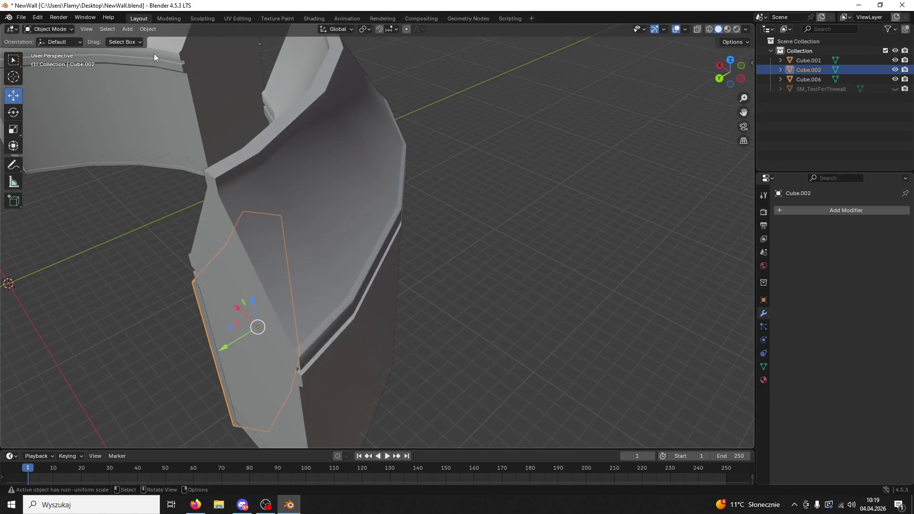
left_click(50, 51)
mouse_move(142, 95)
left_mouse_down()
mouse_move(240, 159)
mouse_move(247, 246)
mouse_move(412, 141)
left_mouse_up()
left_click(130, 330)
mouse_move(149, 308)
left_mouse_down()
mouse_move(379, 209)
mouse_move(229, 299)
mouse_move(449, 322)
mouse_move(573, 283)
mouse_move(526, 282)
left_mouse_up()
Extrude that face about 2.2 m through the wall, then return to Object Mode on the wall.
key("e")
left_click(444, 319)
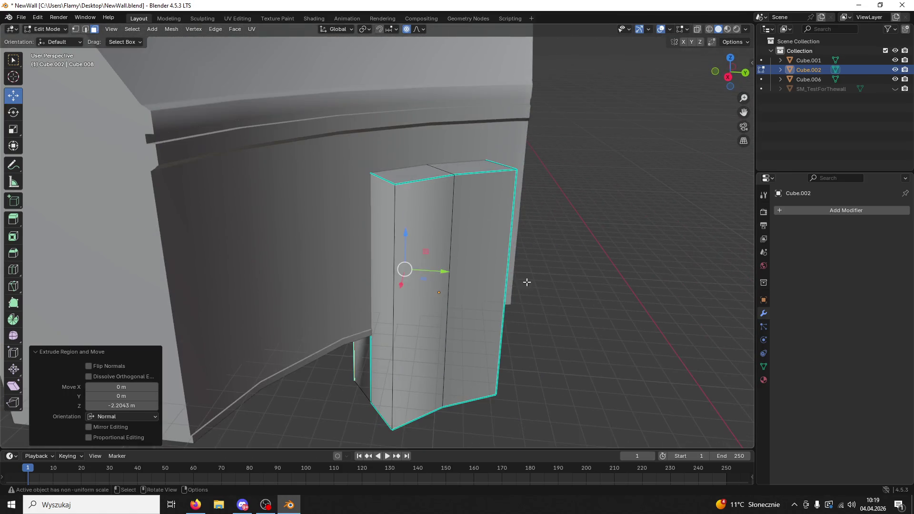
mouse_move(281, 138)
left_mouse_down()
mouse_move(481, 214)
mouse_move(98, 65)
left_mouse_up()
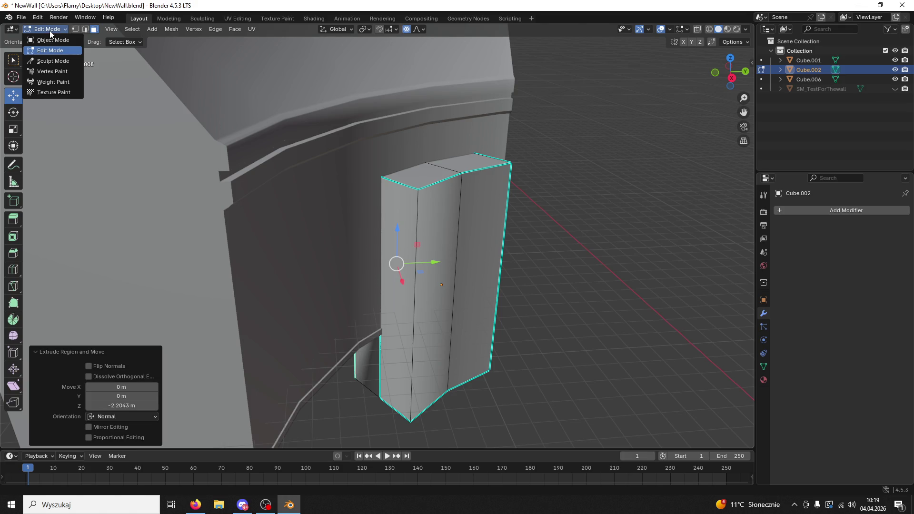
left_click(50, 40)
left_click(338, 158)
mouse_move(397, 184)
left_mouse_down()
mouse_move(481, 212)
mouse_move(511, 168)
mouse_move(464, 222)
left_mouse_up()
left_click(763, 304)
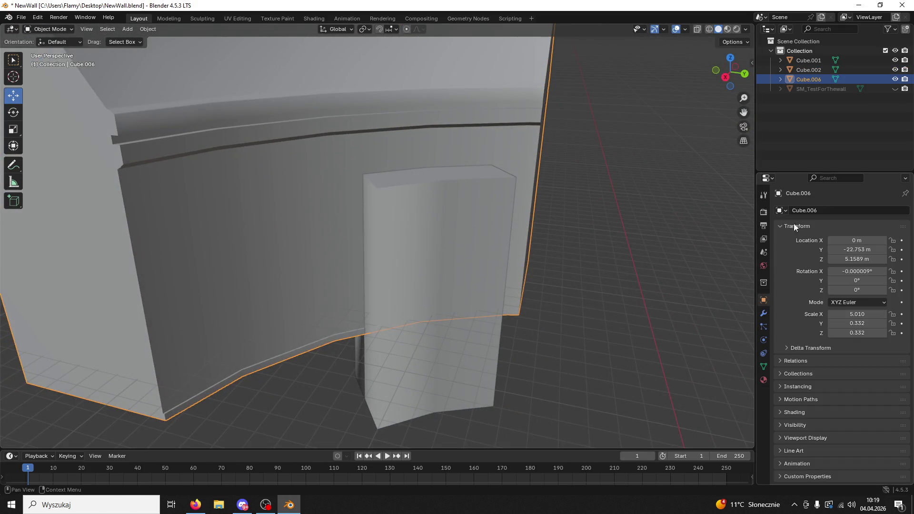
Apply a Float-solver Boolean on Cube.006 using Cube.002 as the cutter object.
left_click(764, 313)
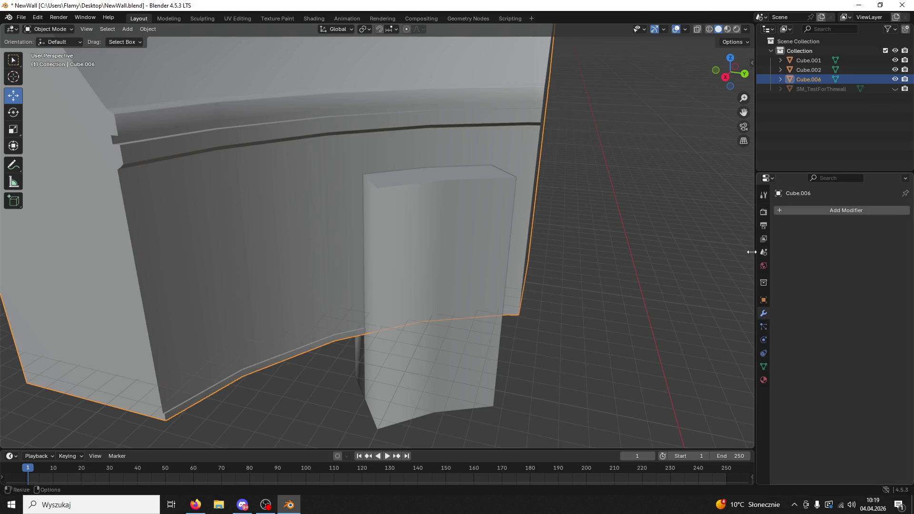
left_click(792, 212)
type("b")
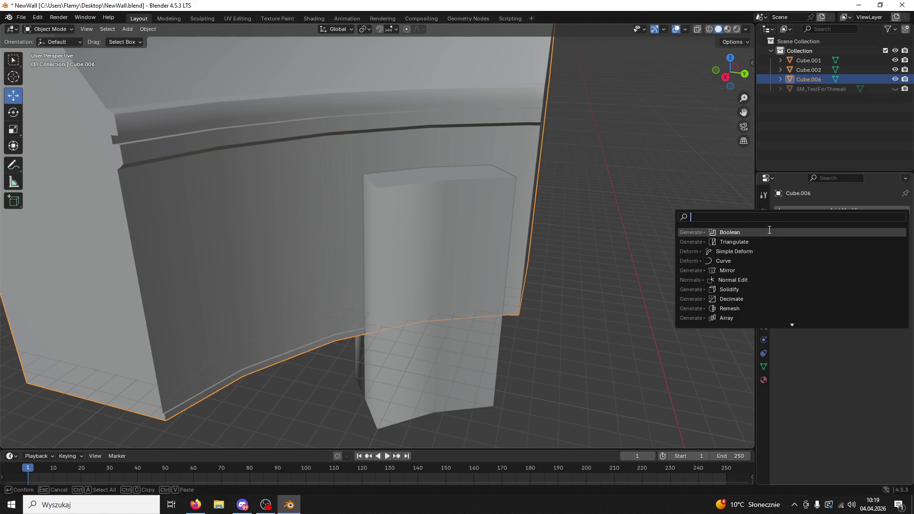
key("Return")
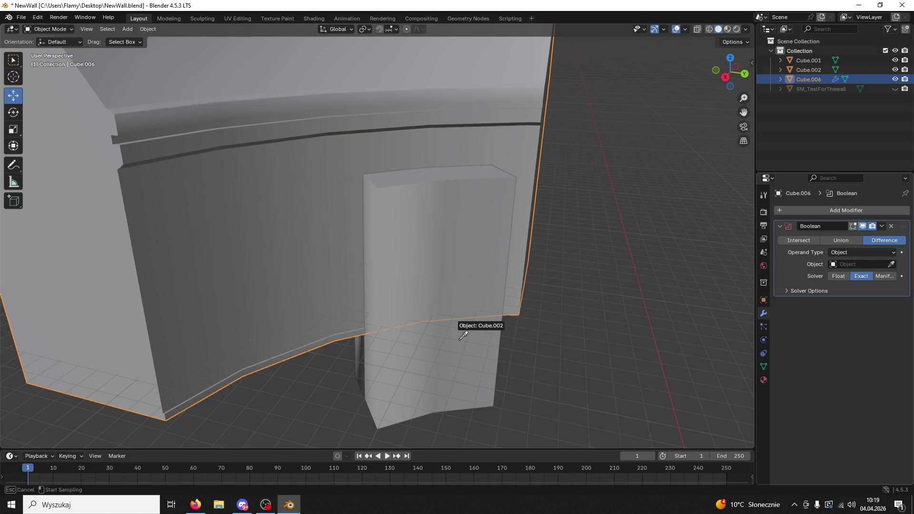
mouse_move(460, 339)
left_mouse_down()
mouse_move(572, 267)
mouse_move(550, 232)
mouse_move(558, 198)
mouse_move(528, 238)
left_mouse_up()
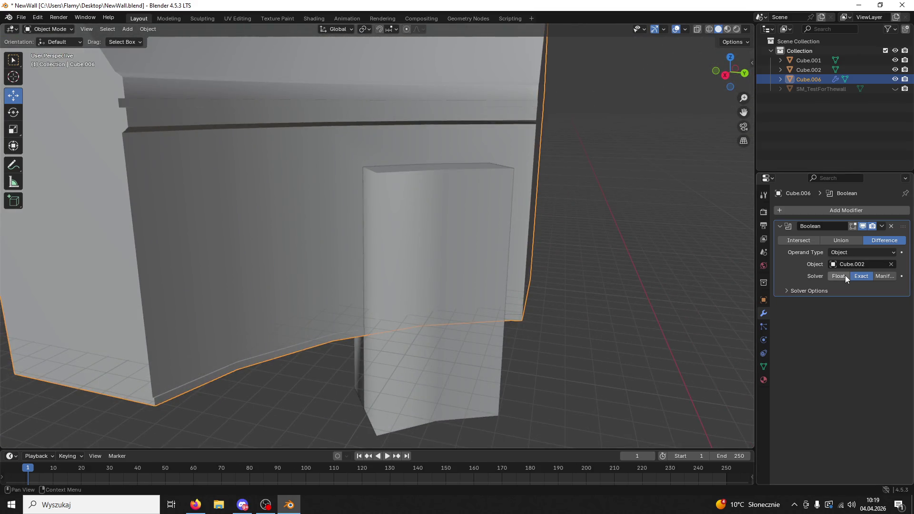
mouse_move(691, 296)
left_mouse_down()
mouse_move(587, 300)
mouse_move(619, 286)
left_mouse_up()
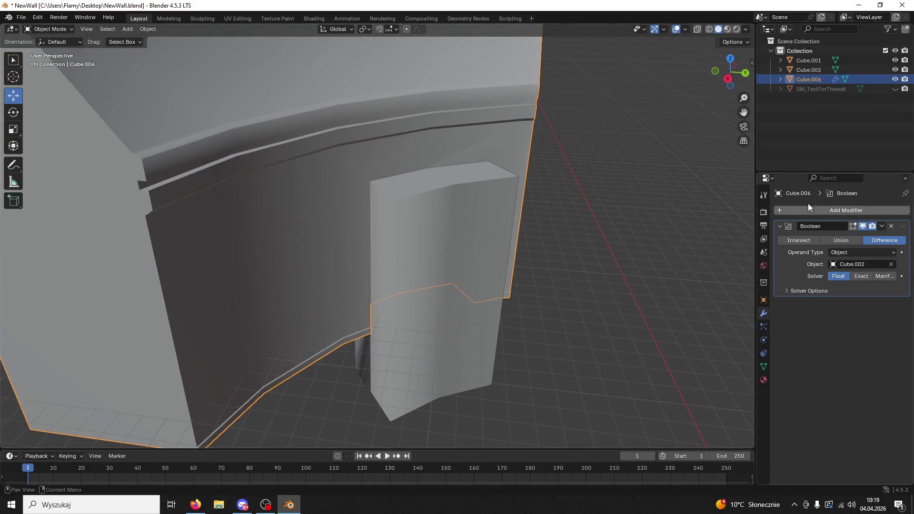
left_click(882, 226)
left_click(852, 239)
Delete the door block Cube.002 and reselect the wall.
left_click(440, 334)
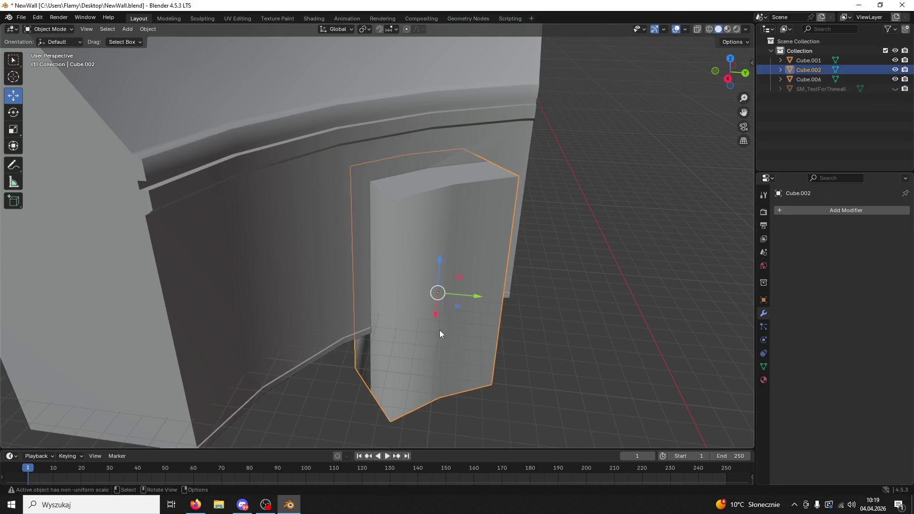
key("Delete")
mouse_move(444, 310)
left_mouse_down()
mouse_move(385, 288)
mouse_move(436, 265)
left_mouse_up()
left_click(436, 265)
right_click(435, 264)
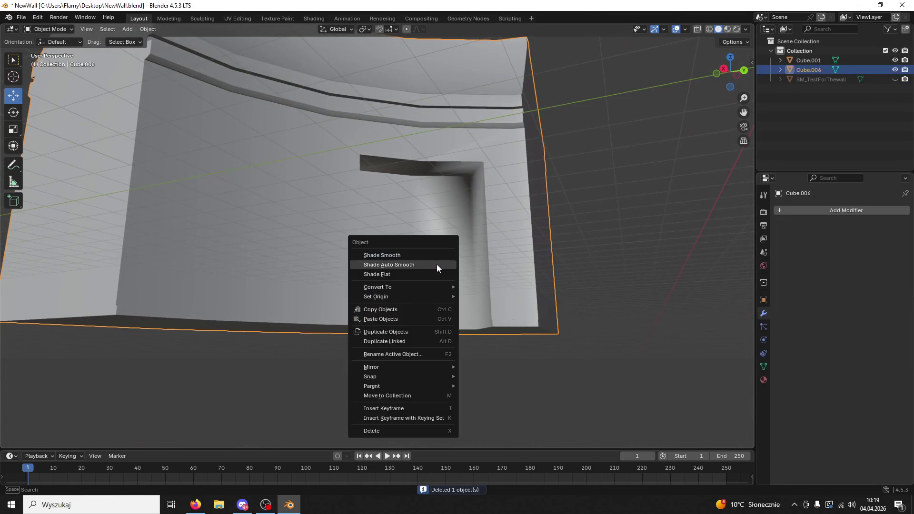
Shade the wall Auto Smooth and apply its Smooth by Angle modifier into the mesh.
left_click(436, 264)
left_click(883, 224)
left_click(855, 236)
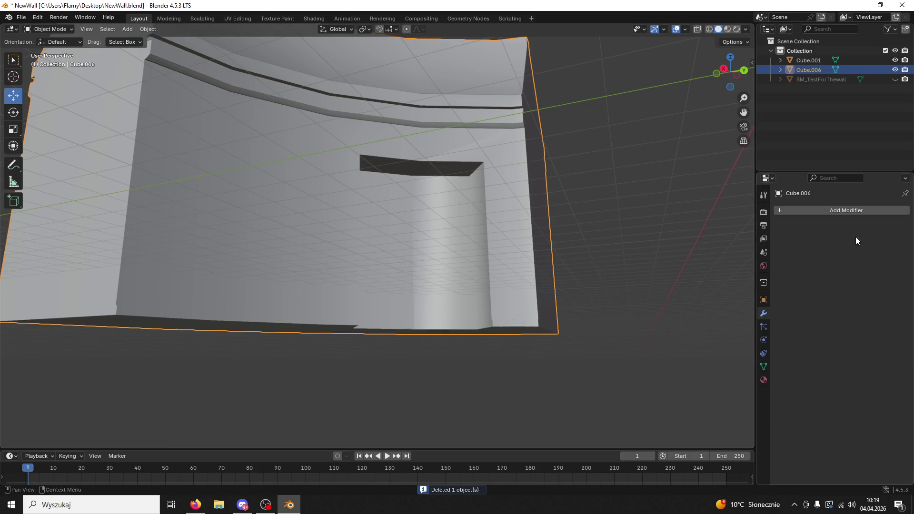
mouse_move(554, 269)
left_mouse_down()
mouse_move(587, 312)
mouse_move(488, 333)
mouse_move(504, 365)
mouse_move(531, 369)
mouse_move(571, 352)
mouse_move(581, 291)
mouse_move(494, 313)
mouse_move(572, 298)
mouse_move(581, 309)
mouse_move(526, 287)
mouse_move(461, 327)
mouse_move(506, 314)
mouse_move(475, 167)
mouse_move(384, 164)
mouse_move(408, 159)
mouse_move(399, 168)
left_mouse_up()
Enter Edit Mode on the wall, clear the face selection and face the doorway.
left_click(36, 30)
left_click(50, 58)
left_click(48, 30)
left_click(48, 49)
scroll(349, 180, "down", 2)
left_click(342, 368)
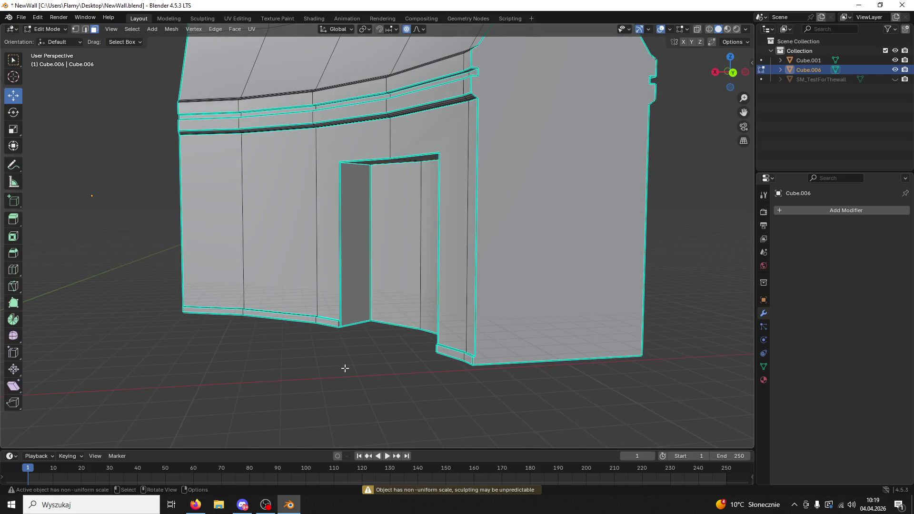
scroll(347, 368, "up", 4)
mouse_move(363, 345)
left_mouse_down()
mouse_move(428, 341)
mouse_move(421, 347)
mouse_move(400, 313)
left_mouse_up()
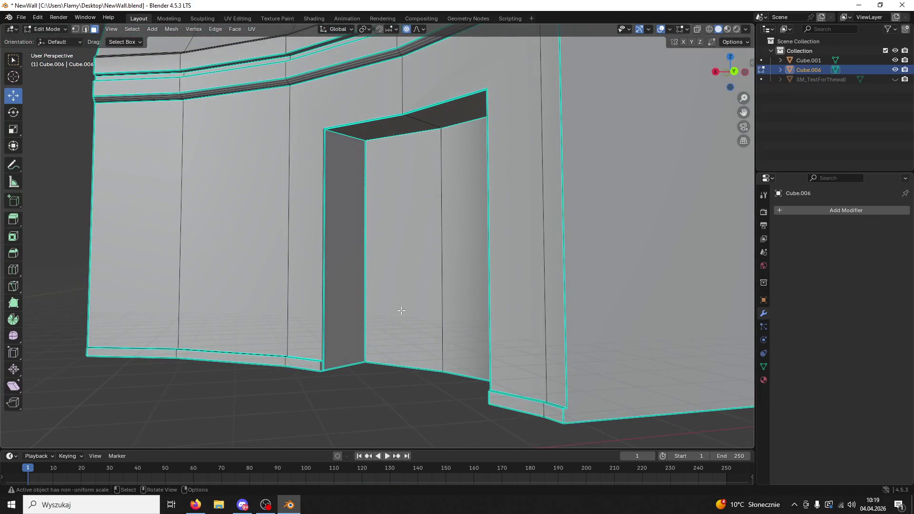
Select the left and right inner doorway faces and view the wall's material slots.
left_click(400, 312)
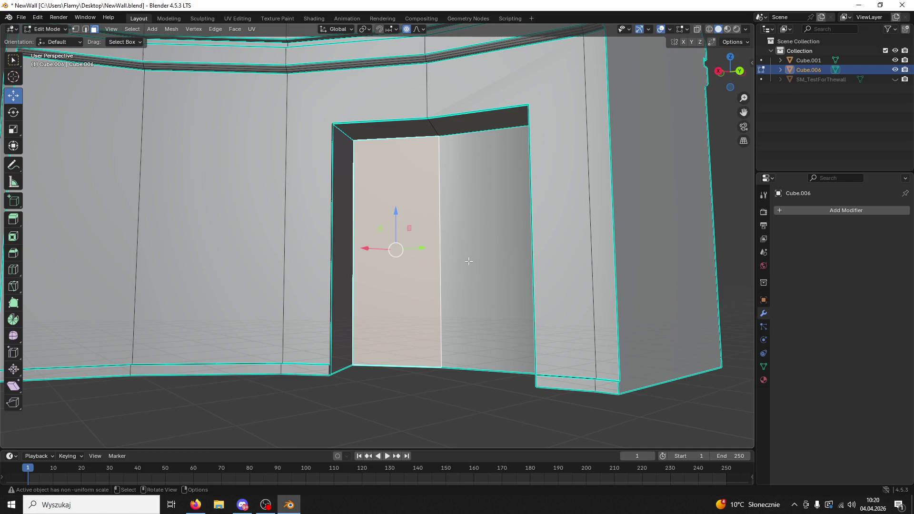
left_click(469, 262, "shift")
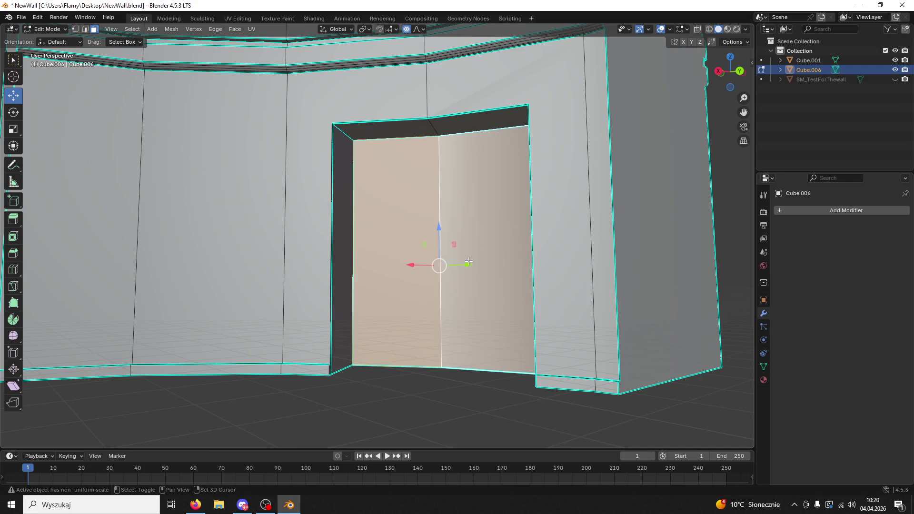
left_click(764, 380)
scroll(501, 227, "down", 6)
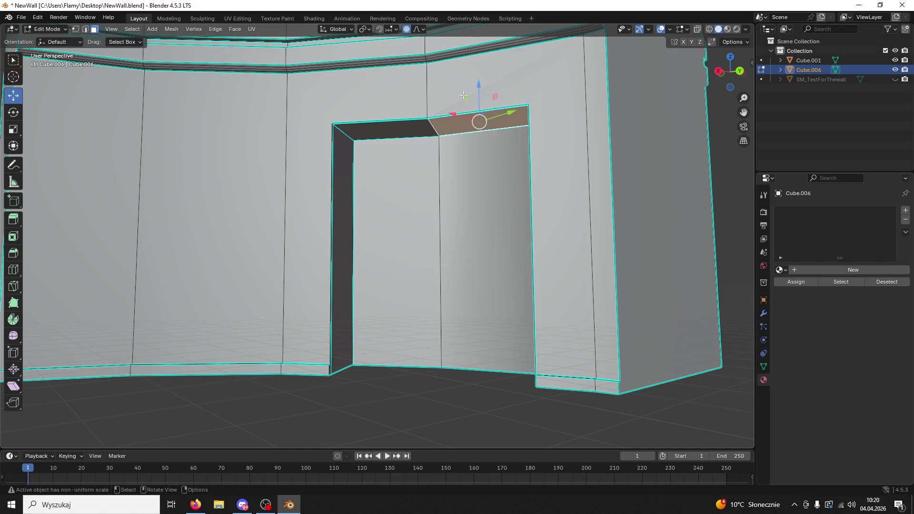
Return to Object Mode and select the other wall piece, Cube.001.
left_click(48, 29)
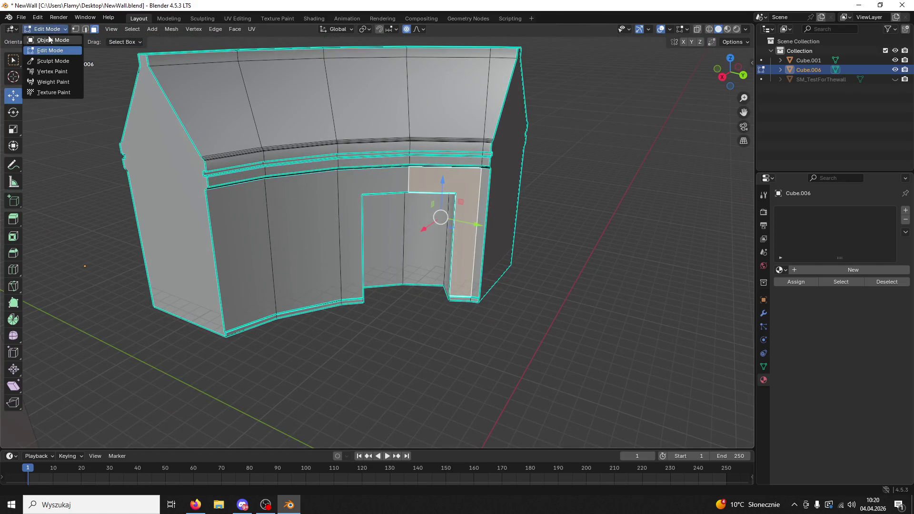
left_click(47, 40)
scroll(287, 151, "down", 3)
left_click(183, 235)
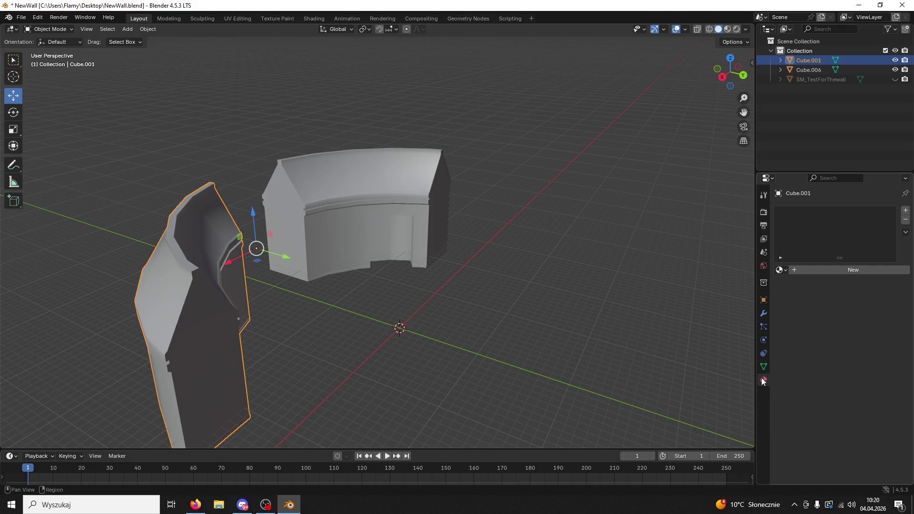
Join the doorway wall Cube.006 into Cube.001 and frame the joined wall.
left_click(387, 193, "shift")
left_click(157, 230, "shift")
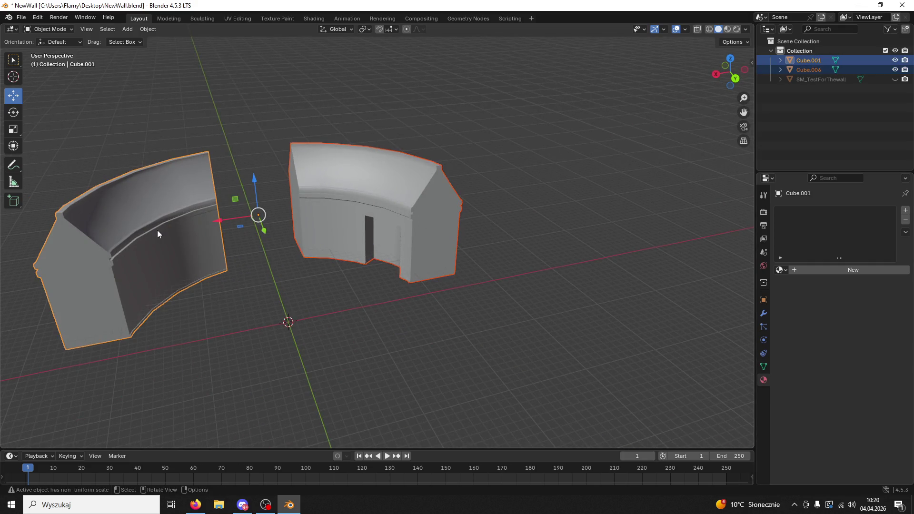
key("ctrl+j")
left_click(288, 297)
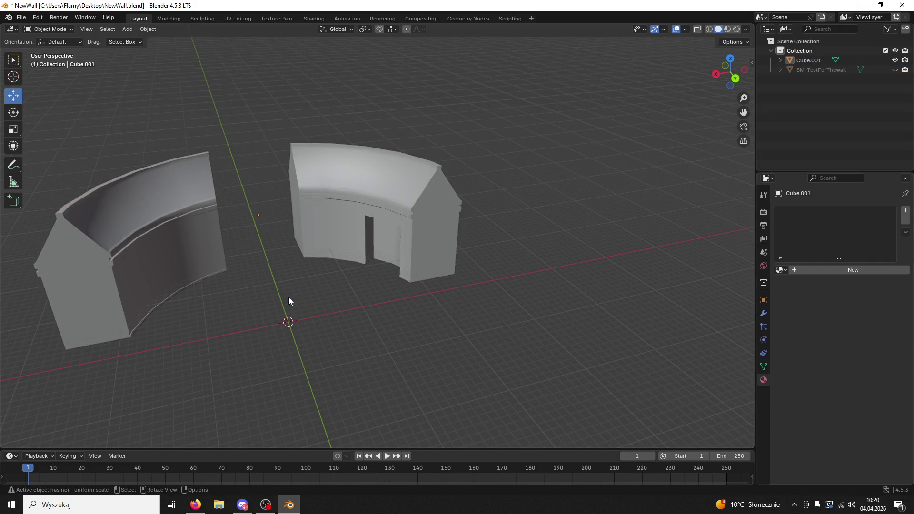
left_click(418, 231)
key("KP_Decimal")
mouse_move(401, 214)
left_mouse_down()
mouse_move(316, 216)
mouse_move(372, 208)
left_mouse_up()
scroll(316, 216, "down", 5)
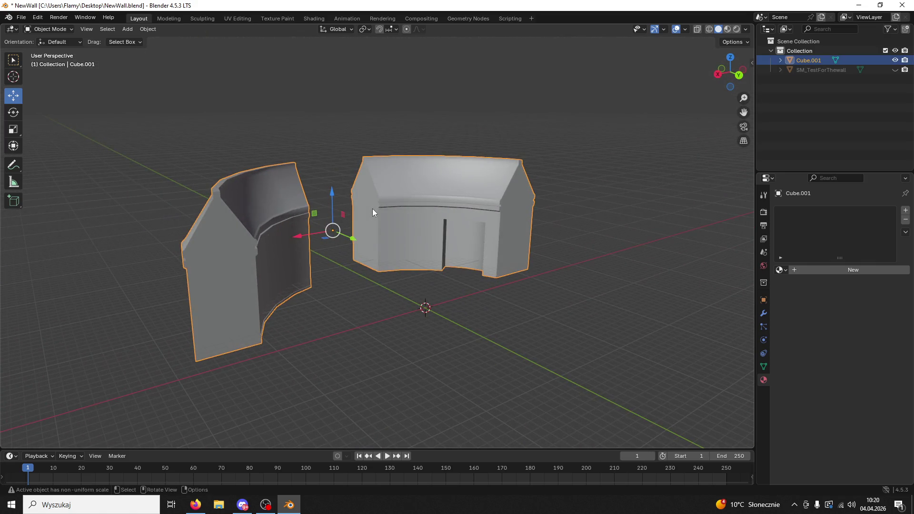
Toggle wall and spire tower visibility in the outliner, then save the file and show the desktop.
left_click(895, 60)
left_click(894, 60)
left_click(895, 69)
left_click(895, 69)
left_click(895, 60)
left_click(895, 60)
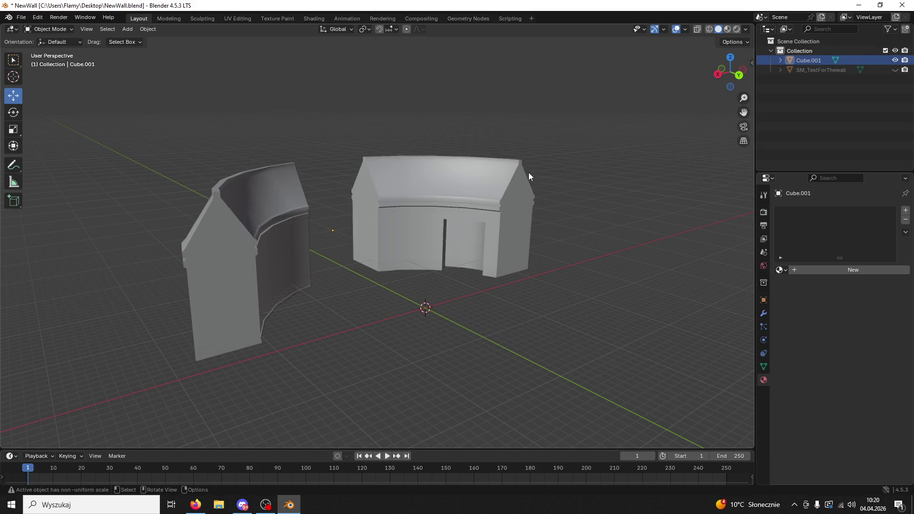
left_click(530, 174)
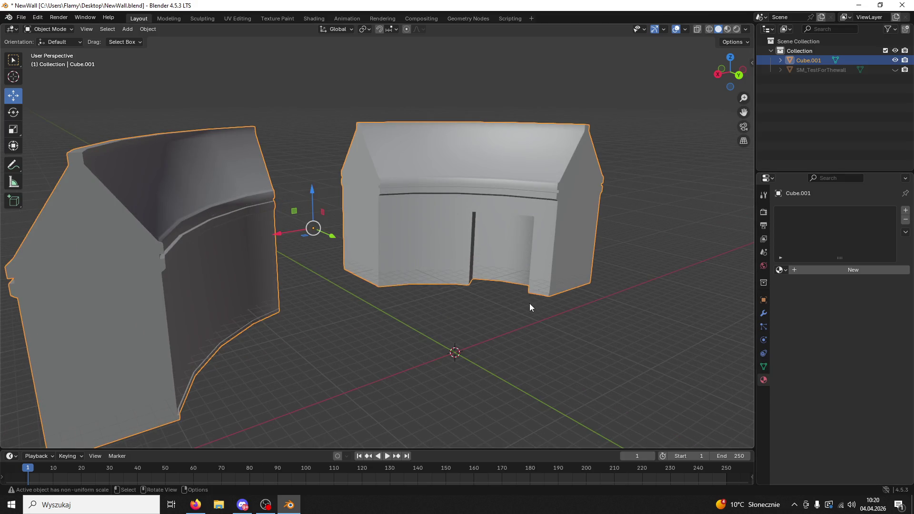
key("ctrl+s")
key("super+d")
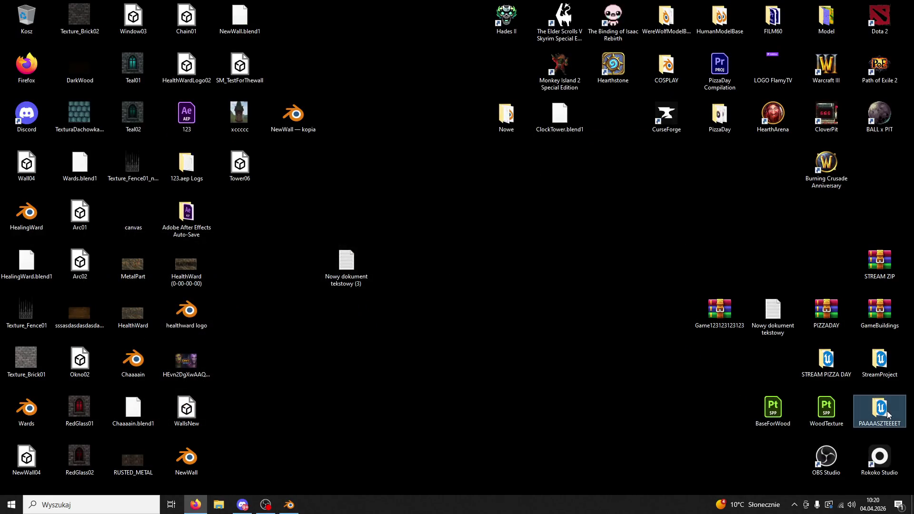
Launch the Game project from the PAAAASZTEEEET folder and zip it to drive D: with '55555555' in the file name.
double_click(887, 415)
double_click(272, 262)
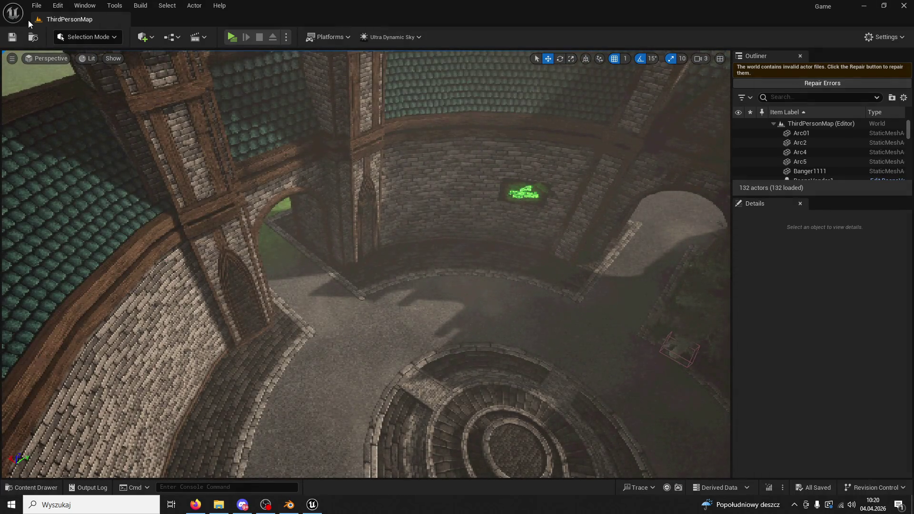
left_click(36, 6)
left_click(72, 233)
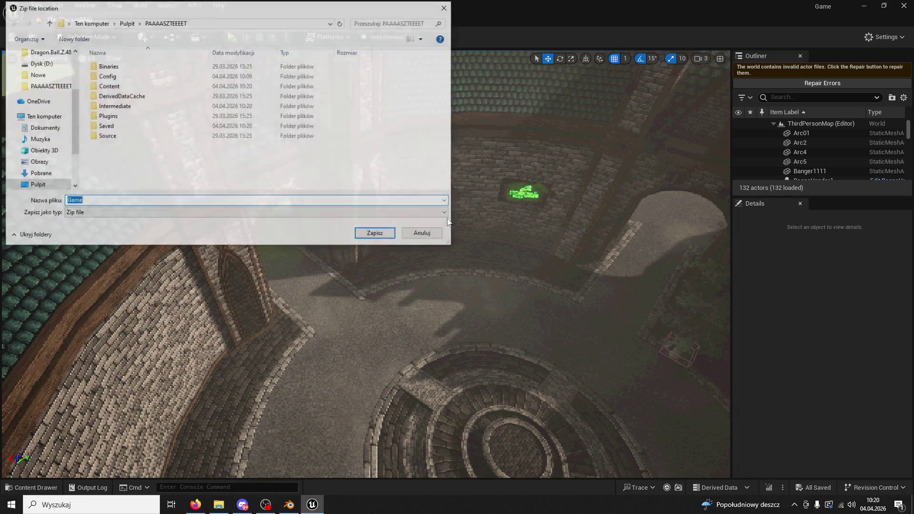
left_click(91, 22)
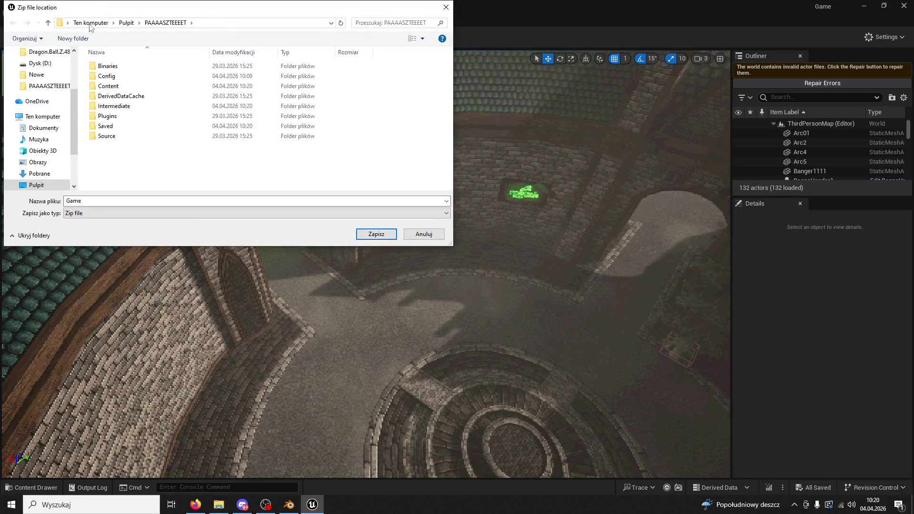
left_click(87, 148)
left_click(87, 148)
double_click(267, 167)
scroll(147, 176, "down", 3)
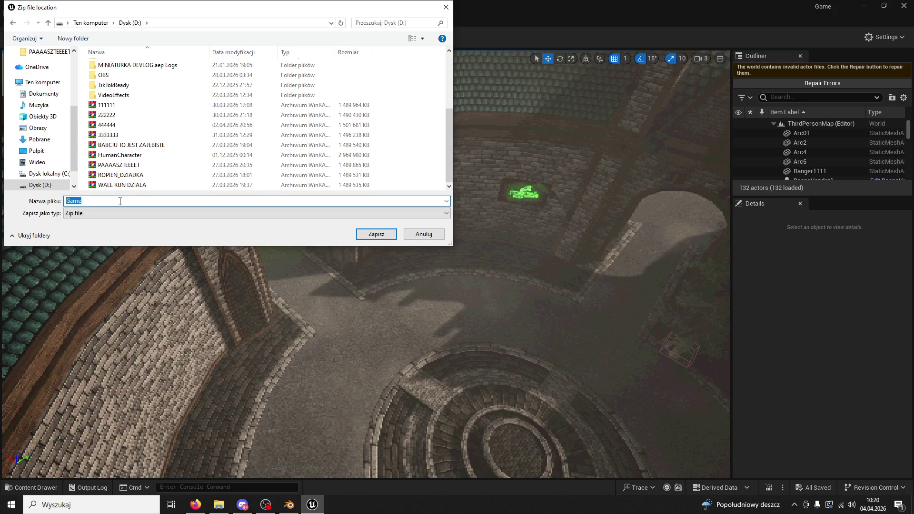
type("55555555")
left_click(376, 234)
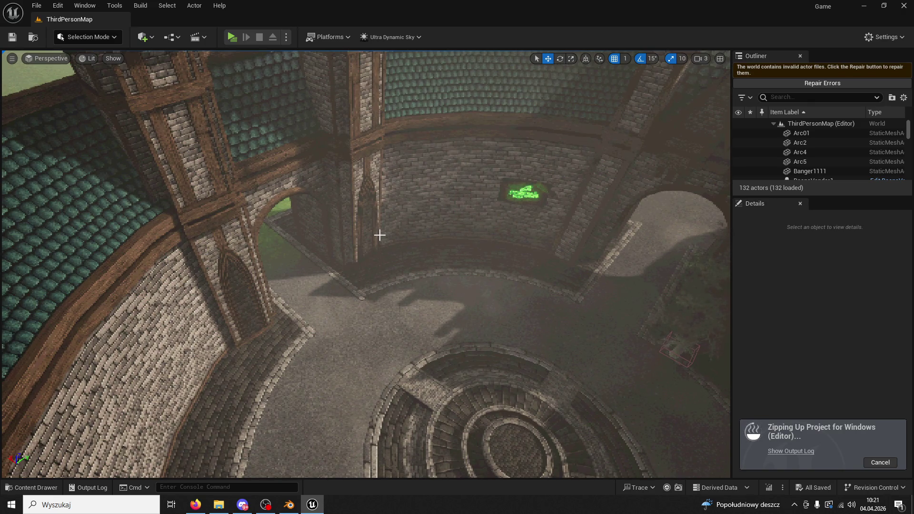
key("alt+Tab")
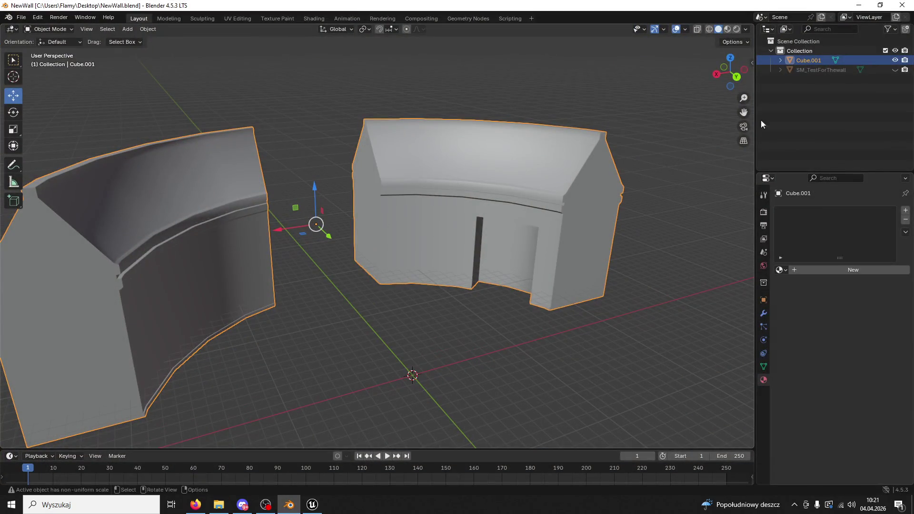
Unhide the spire tower SM_TestForThewall and join it into the wall Cube.001.
left_click(895, 70)
left_click(825, 69)
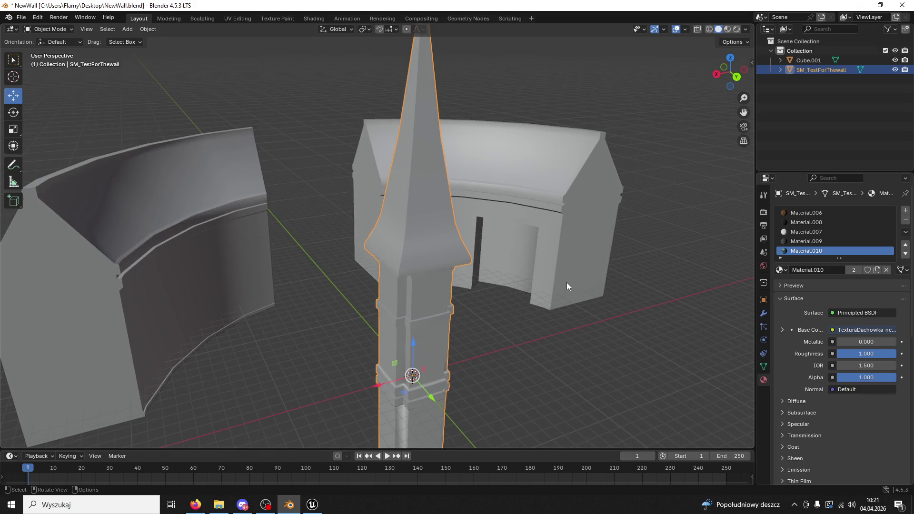
left_click(564, 281)
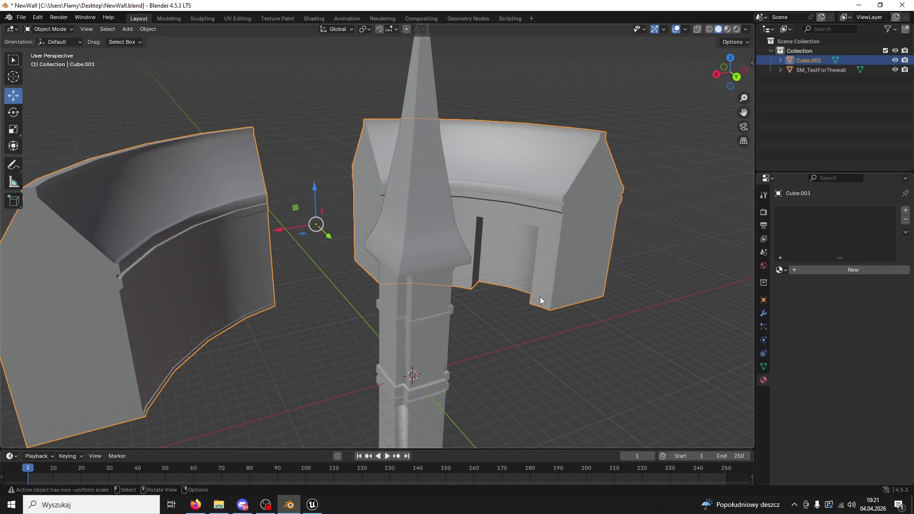
left_click(431, 353)
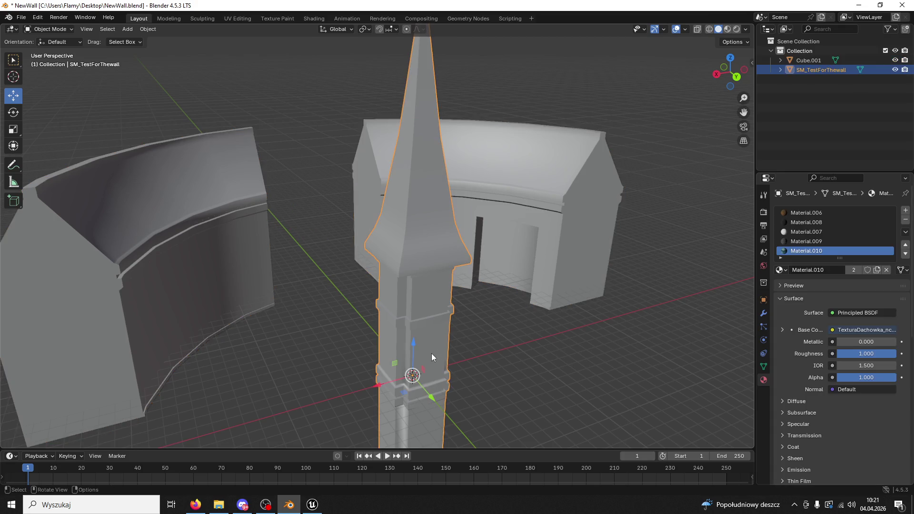
left_click(539, 267, "shift")
key("ctrl+j")
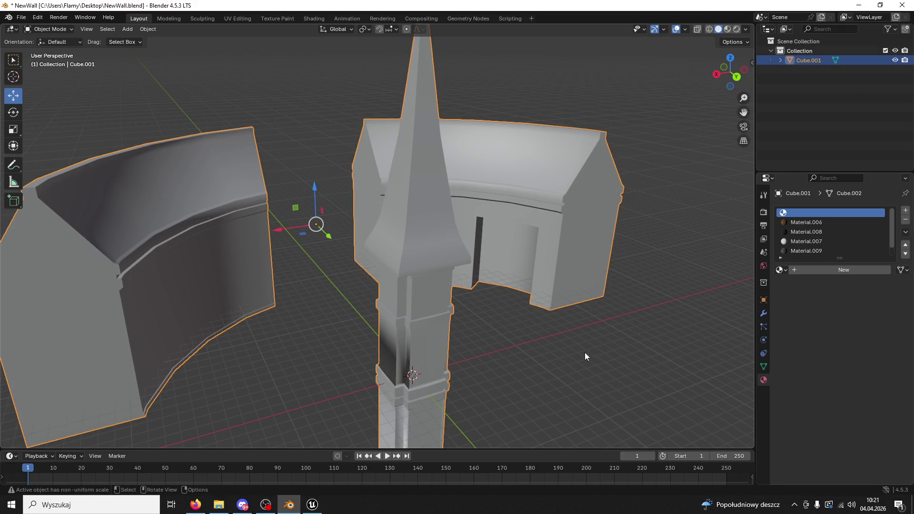
Give the merged wall object auto smooth and then Shade Smooth shading.
left_click(464, 356)
left_click(437, 352)
right_click(437, 353)
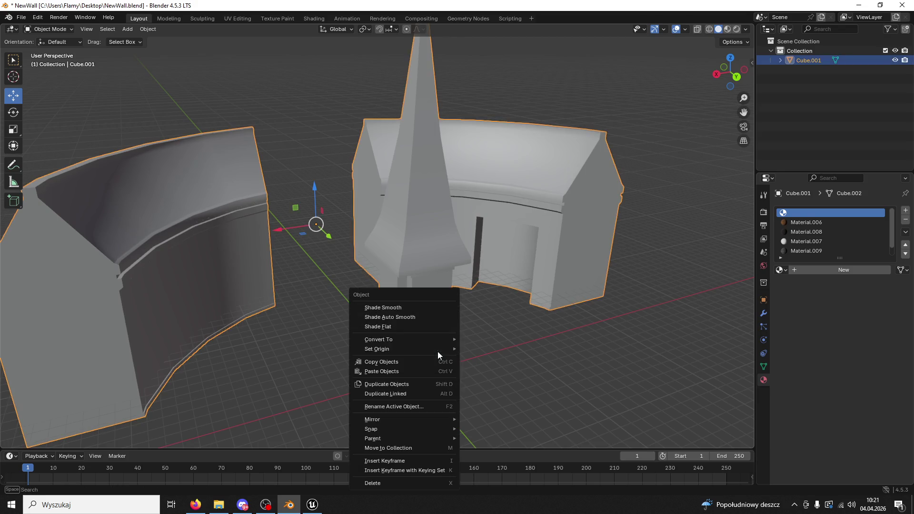
left_click(415, 318)
left_click(358, 368)
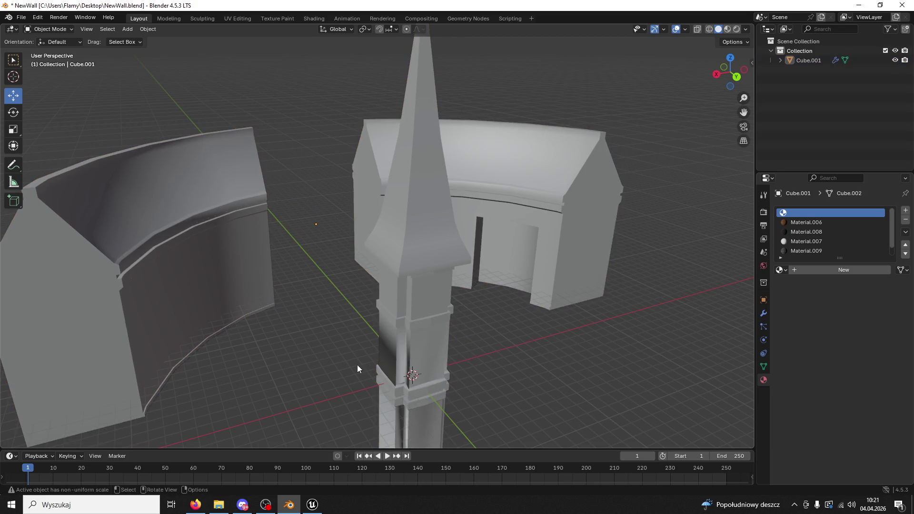
left_click(410, 333)
right_click(410, 332)
left_click(404, 307)
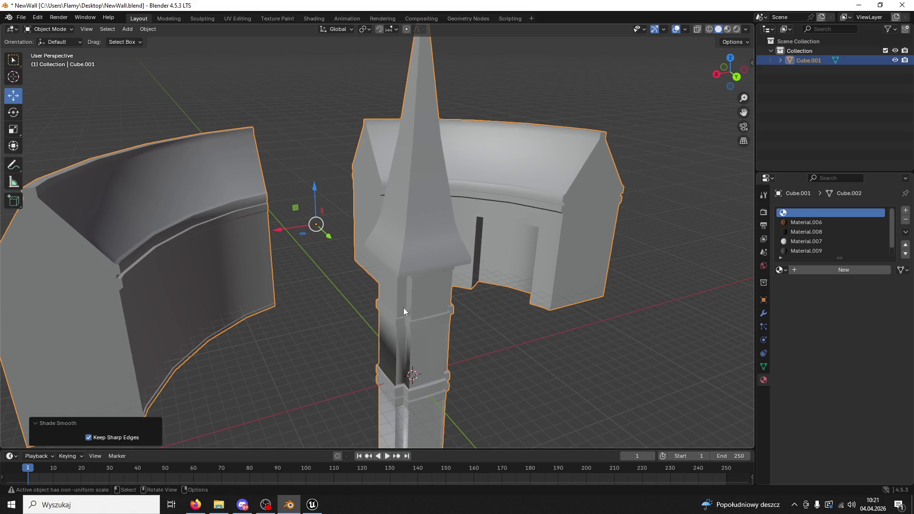
Check the object's modifiers and switch Cube.001 into Edit Mode.
left_click_drag(494, 315, 531, 318)
left_click(764, 314)
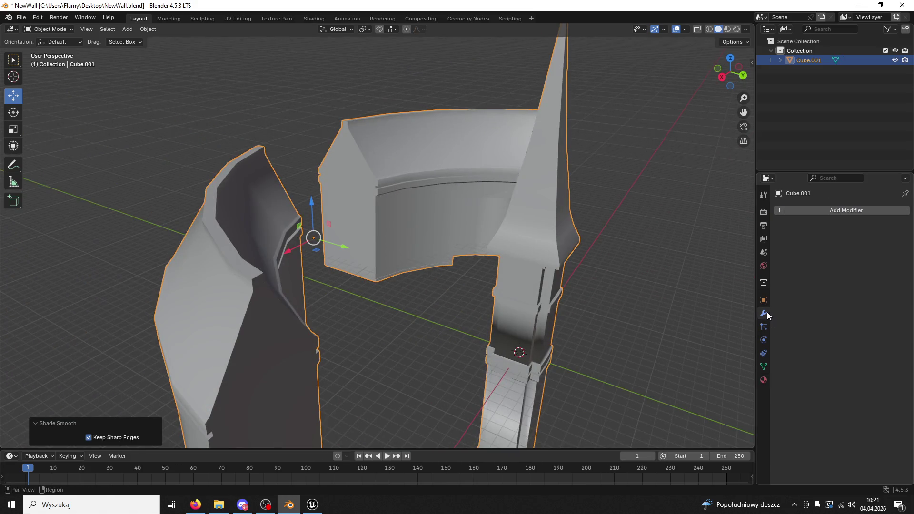
mouse_move(651, 260)
left_mouse_down()
mouse_move(576, 277)
mouse_move(565, 230)
mouse_move(543, 236)
left_mouse_up()
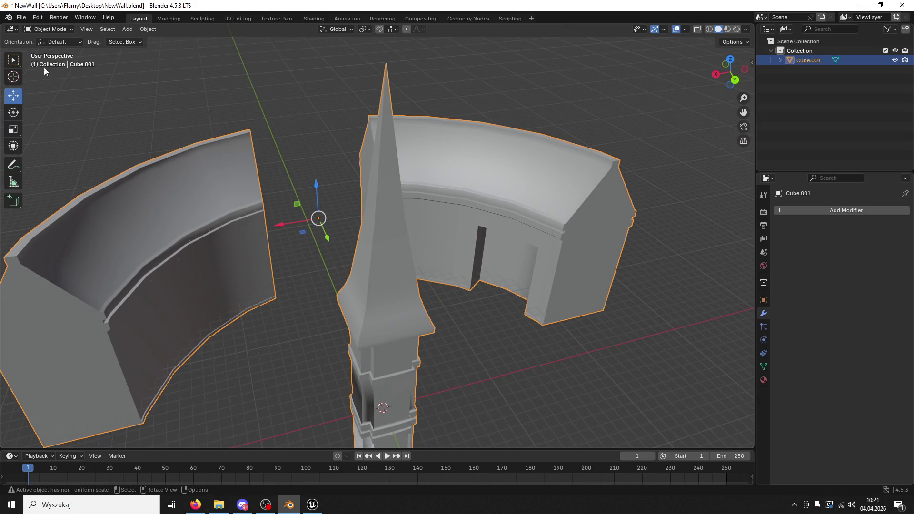
left_click(50, 30)
left_click(48, 51)
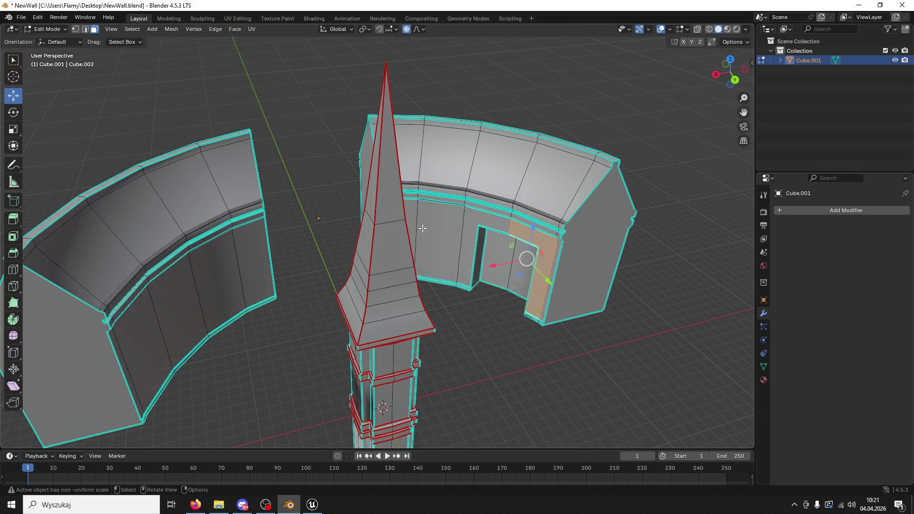
Separate the mesh by loose parts and return to Object Mode.
key("p")
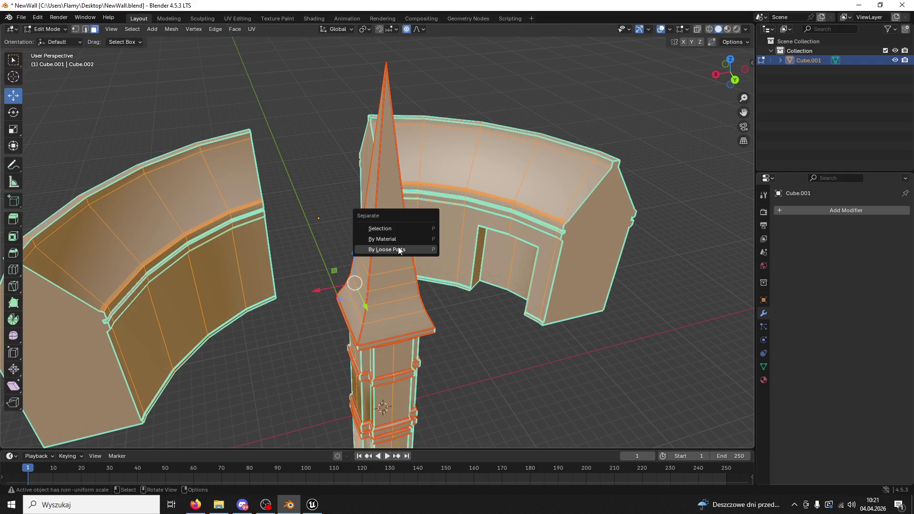
left_click(402, 248)
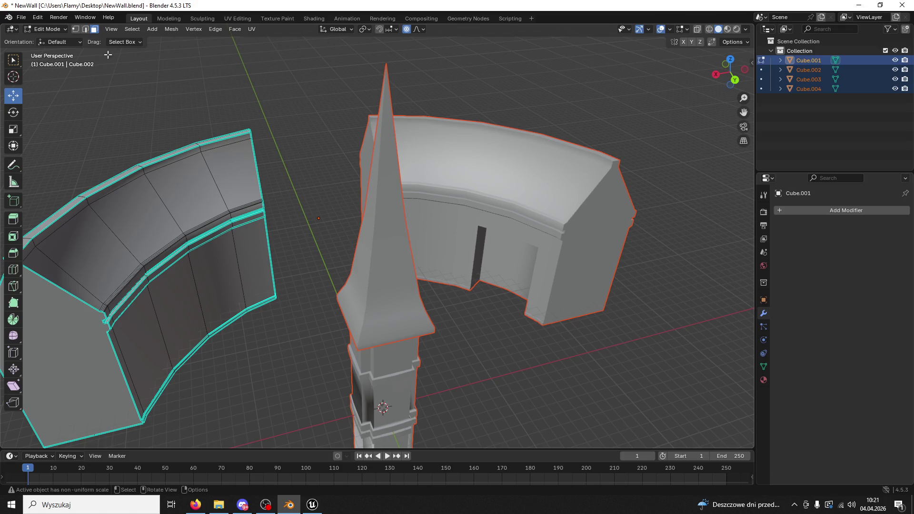
left_click(44, 32)
left_click(48, 39)
Select the doorway wall and check its Material.009 slot.
left_click(479, 196)
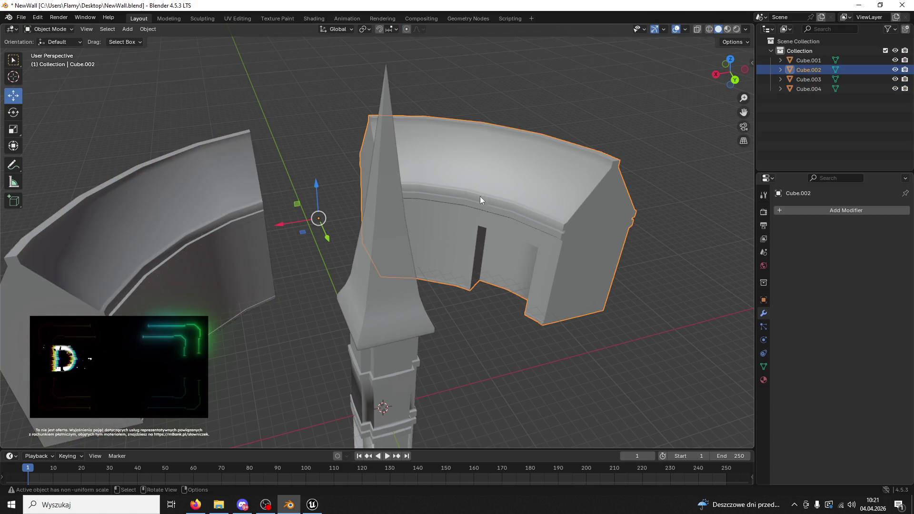
left_click(763, 380)
left_click(833, 242)
scroll(833, 242, "up", 1)
Join the left curved wall into Cube.002 with Ctrl+J, then reselect Cube.002 and zoom in.
left_click(218, 226, "shift")
left_click(509, 201, "shift")
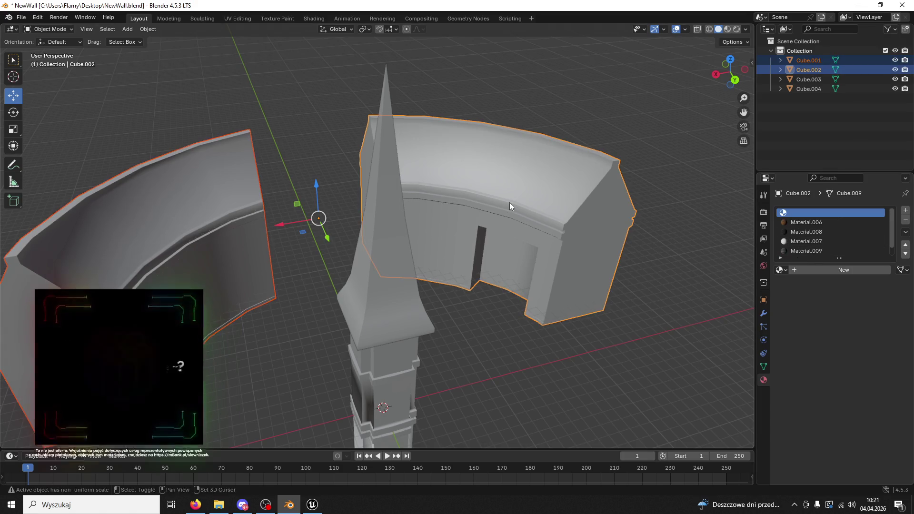
key("ctrl+j")
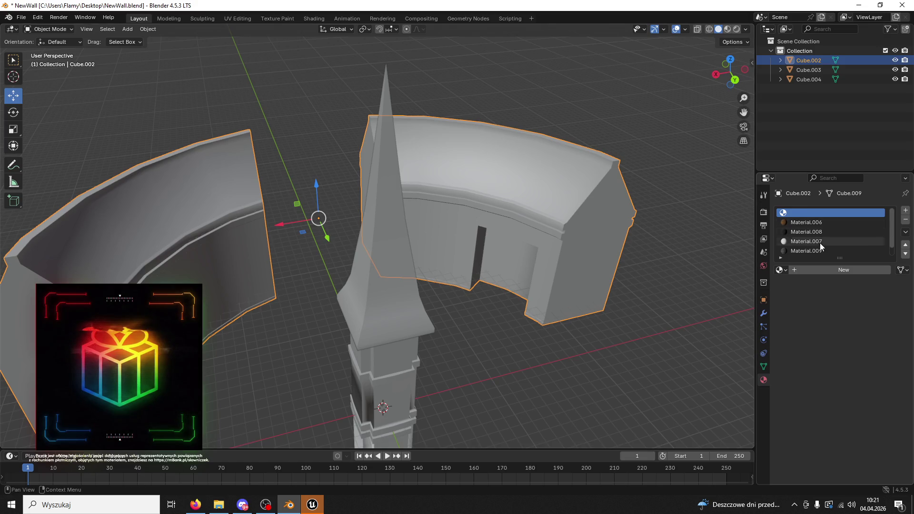
scroll(819, 243, "down", 1)
left_click(641, 345)
left_click(562, 267)
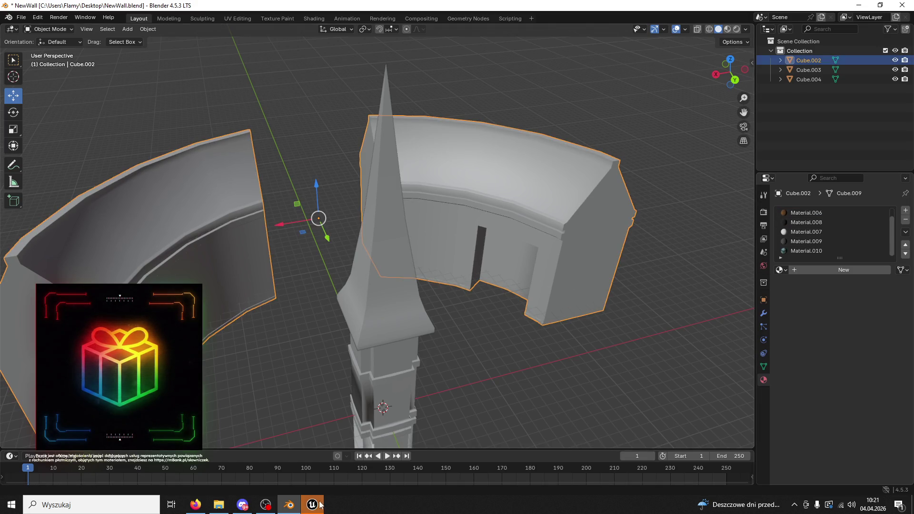
scroll(486, 309, "up", 8)
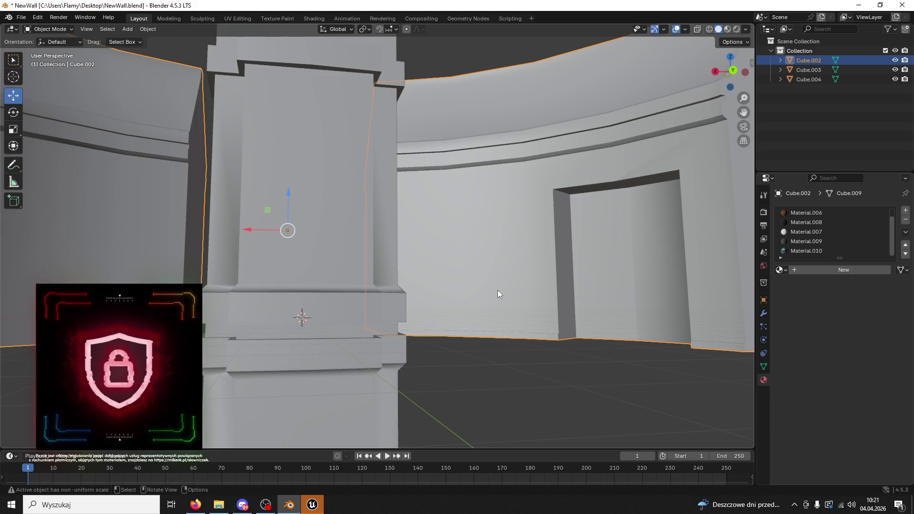
Check the archway in Unreal Engine, then view the Blender walls from above.
key("alt+Tab")
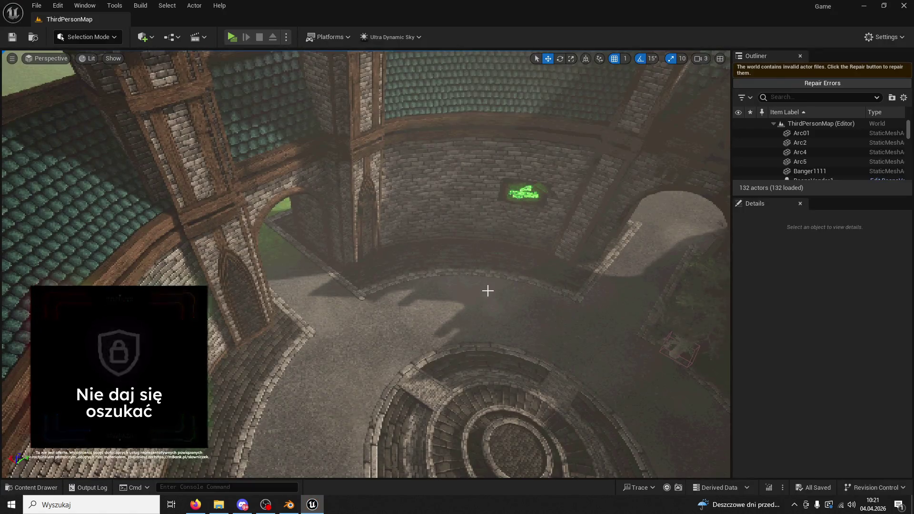
left_click_drag(488, 291, 488, 257)
key("alt+Tab")
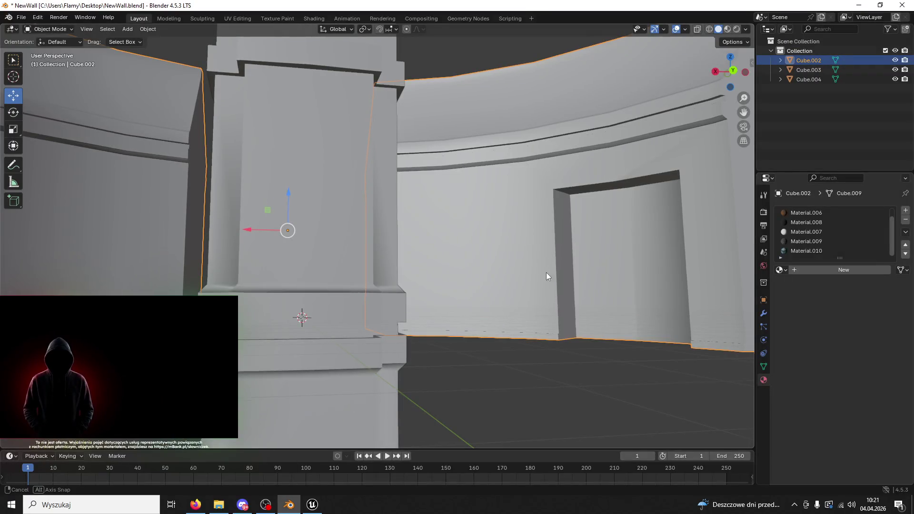
left_click_drag(546, 272, 556, 289)
scroll(556, 288, "down", 5)
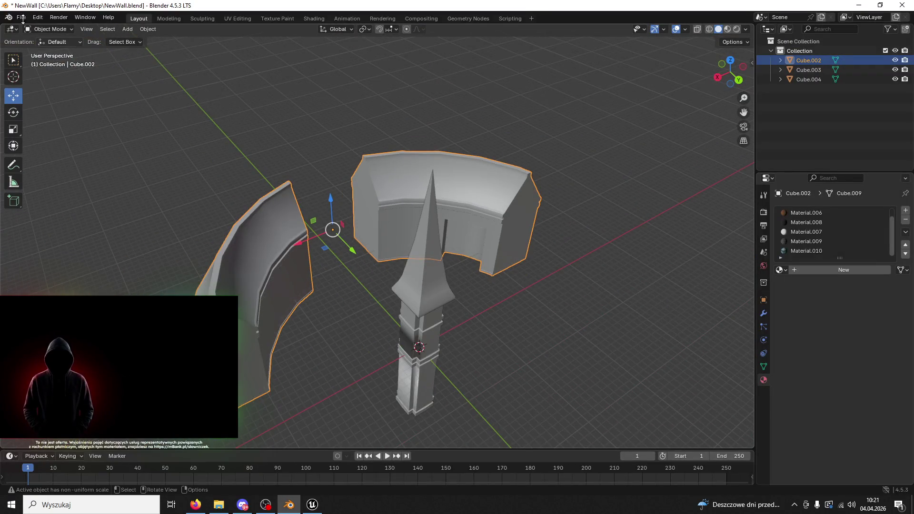
Export the walls as FBX, overwriting WallsNew.fbx on the Desktop.
left_click(22, 18)
mouse_move(57, 161)
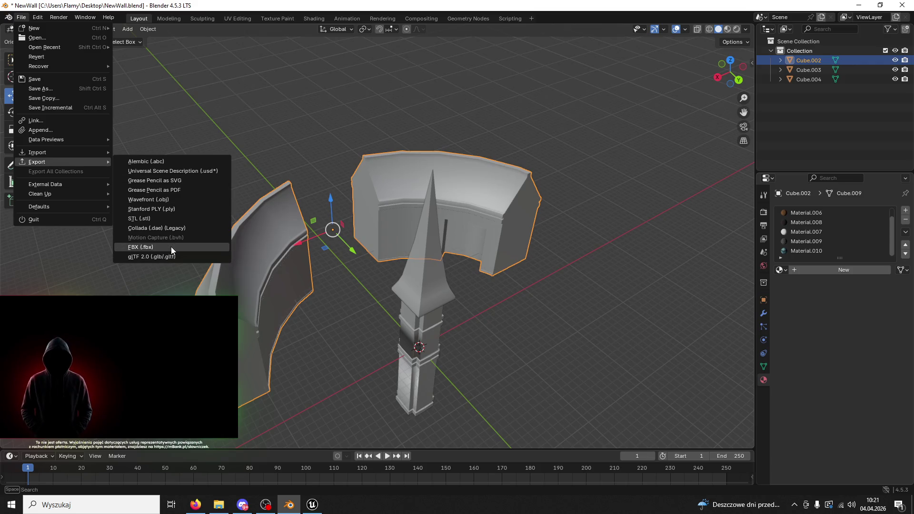
left_click(170, 247)
left_click(347, 279)
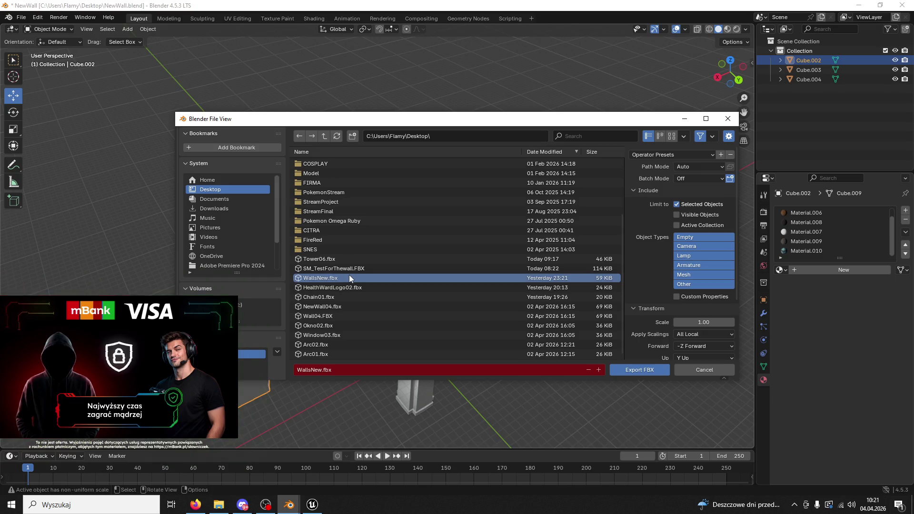
left_click(651, 371)
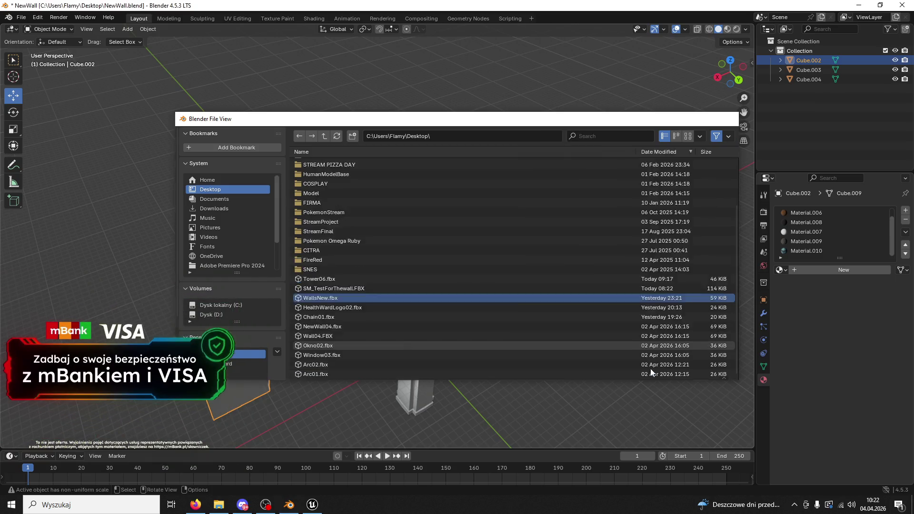
key("alt+Tab")
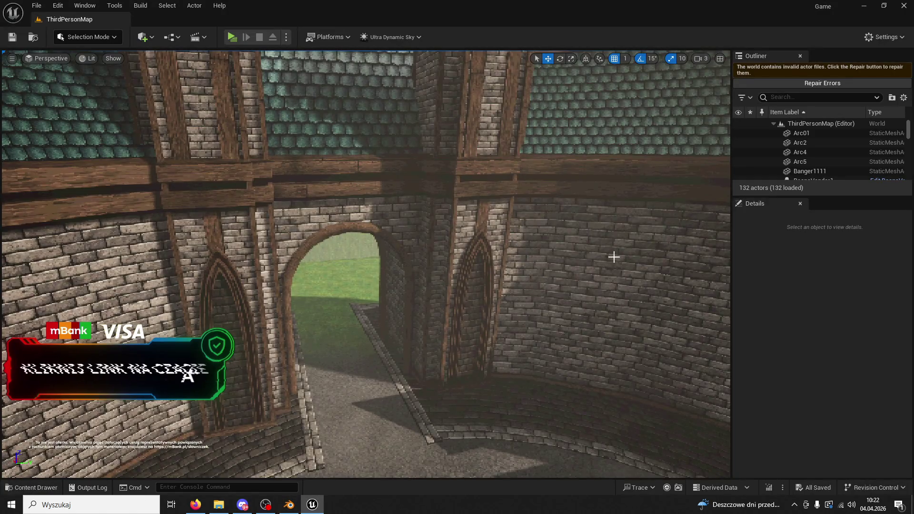
Select Wall03 in the level and locate its static mesh asset.
left_click(614, 257)
right_click(814, 165)
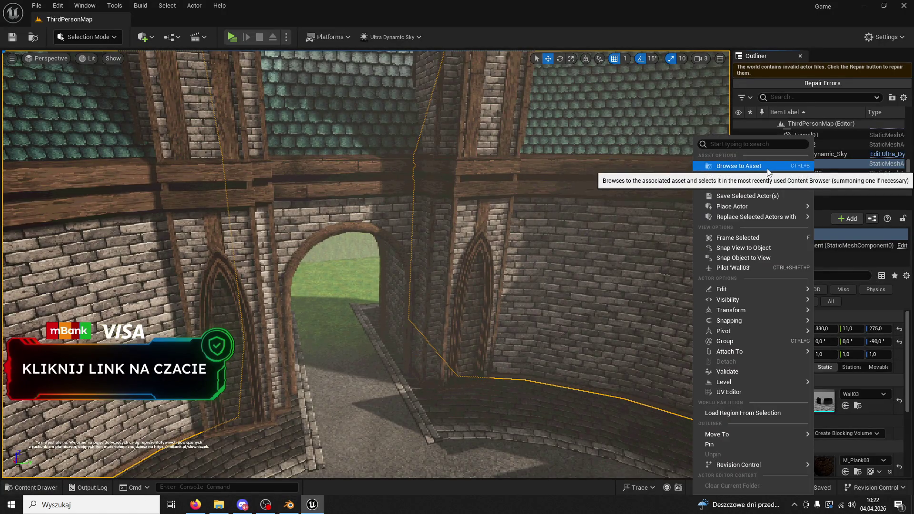
left_click(767, 168)
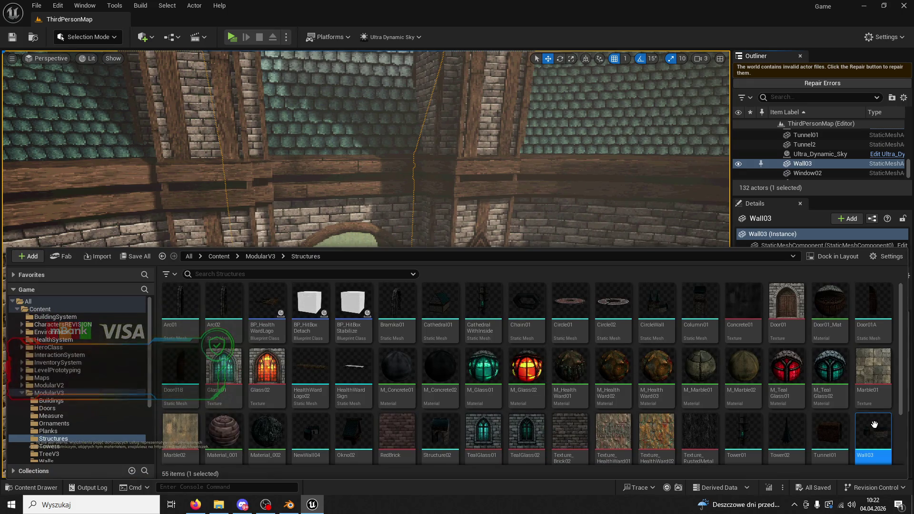
Reimport the Wall03 asset with WallsNew.fbx as its new source file.
right_click(874, 431)
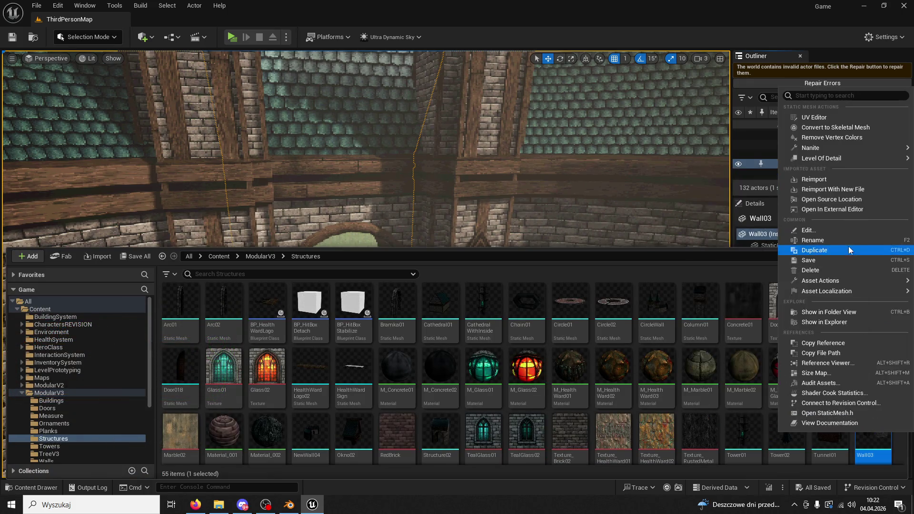
left_click(833, 192)
scroll(277, 198, "down", 5)
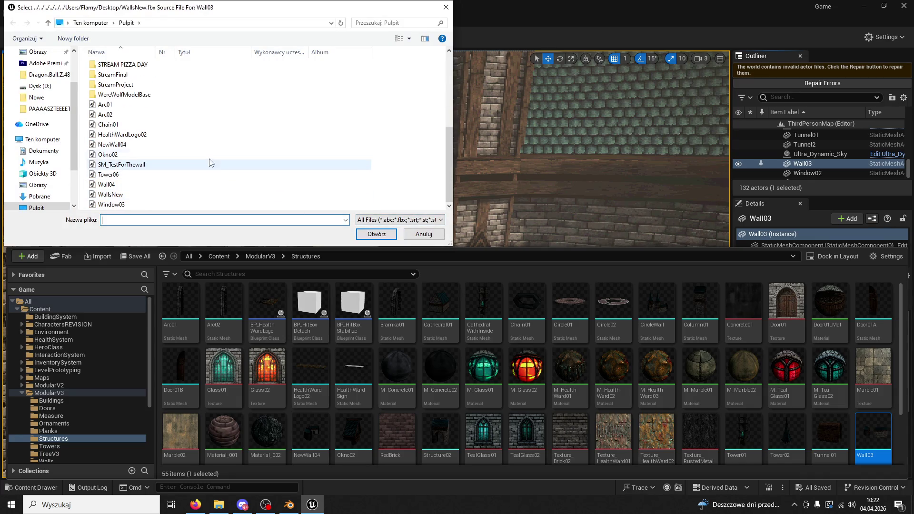
left_click(148, 198)
left_click(376, 234)
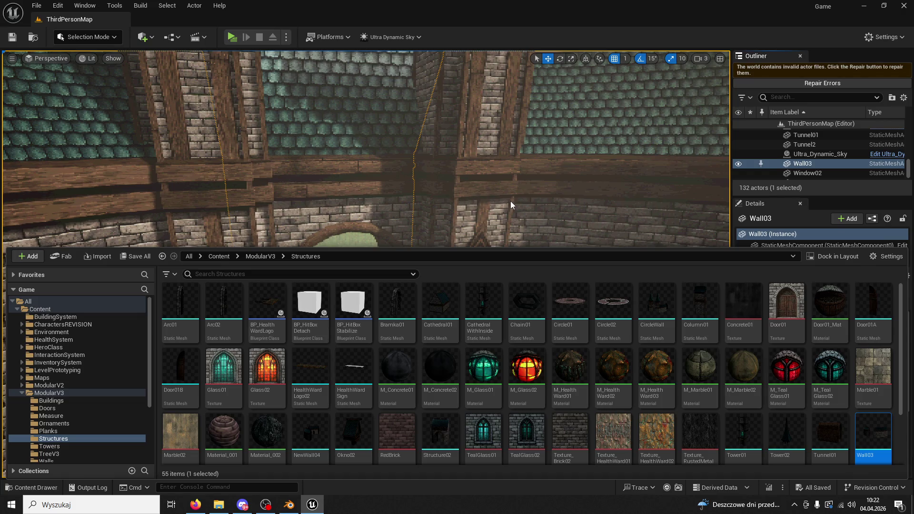
right_click(489, 192)
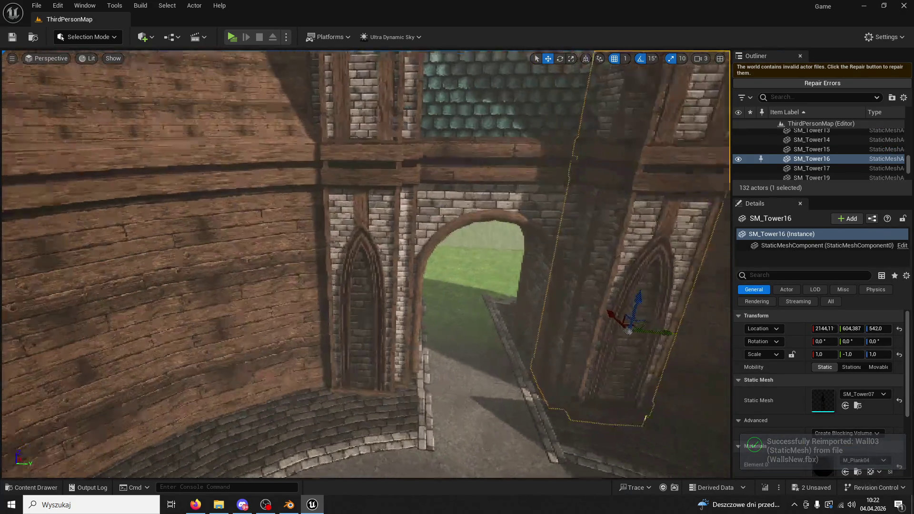
Fly through the arch and select Wall03 to inspect its material slots.
key("w")
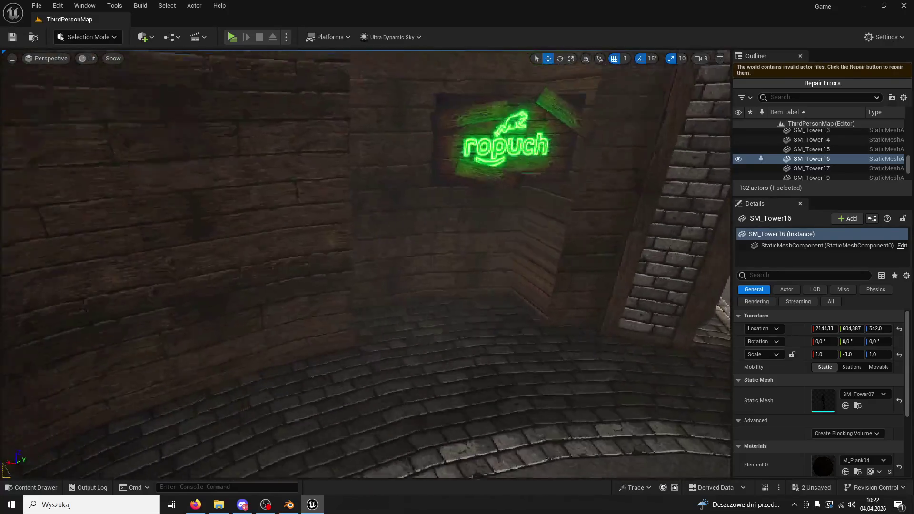
key("s")
left_click(392, 202)
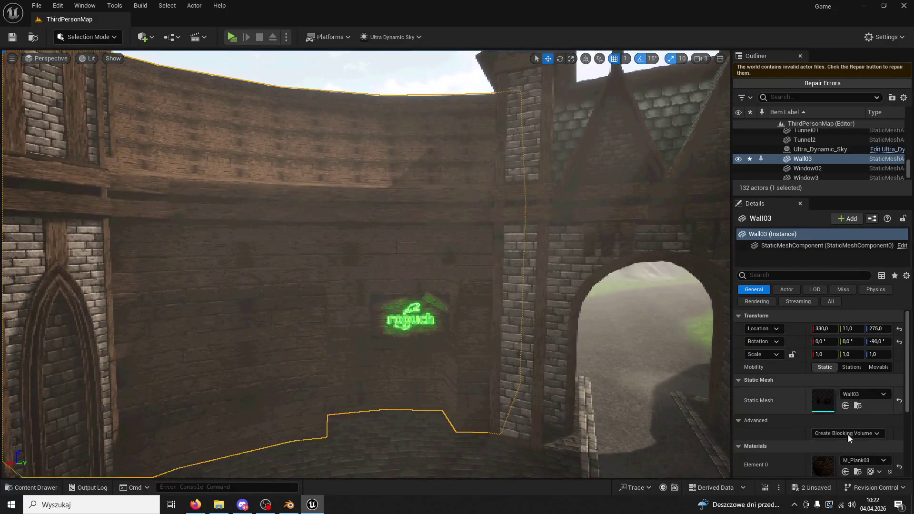
scroll(865, 437, "down", 5)
scroll(863, 438, "up", 2)
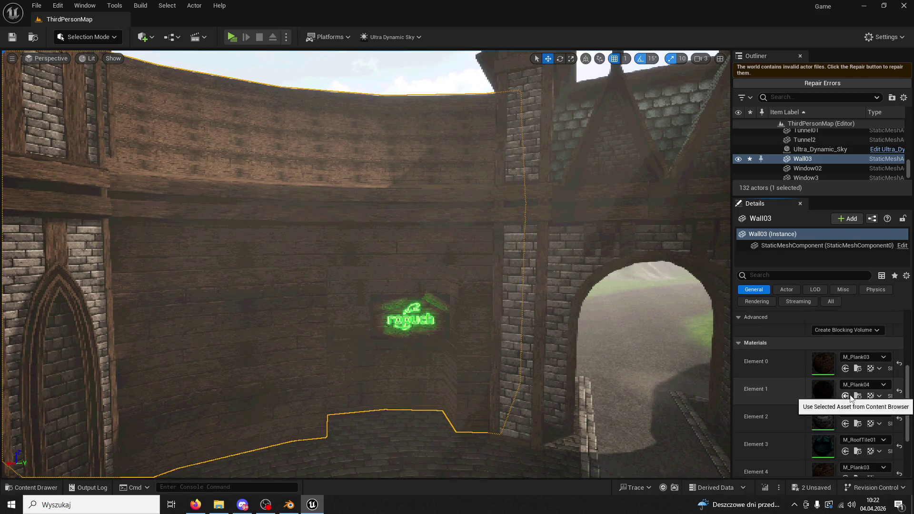
Assign Material_001 from the Content Drawer to Wall03's slots, undoing one replacement.
left_click(34, 488)
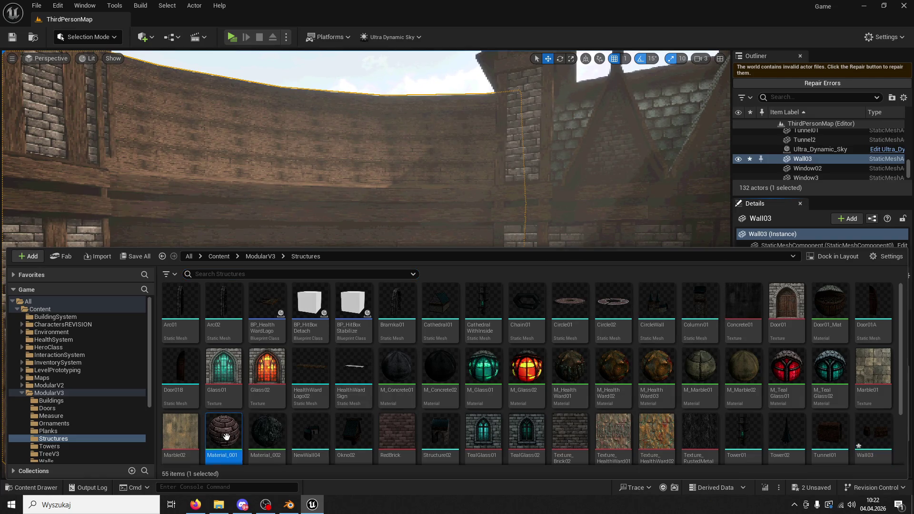
left_click(369, 190)
scroll(846, 376, "up", 3)
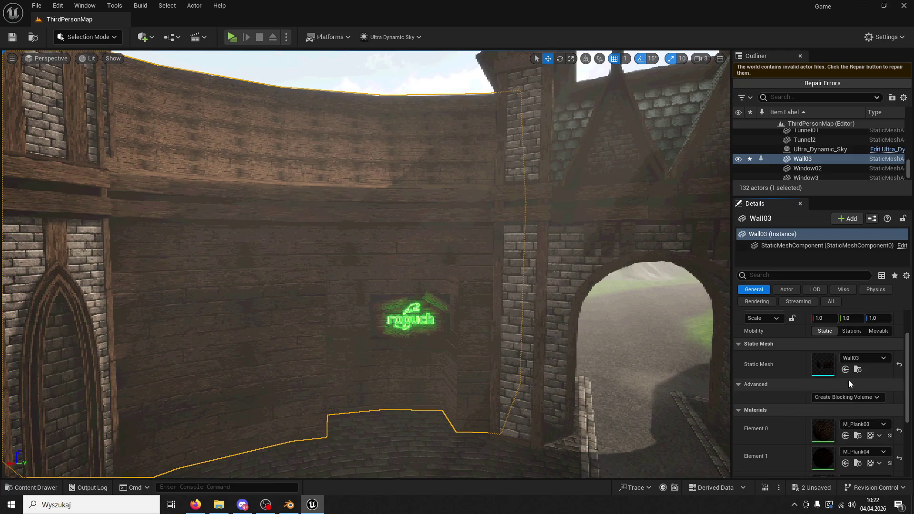
scroll(847, 438, "down", 5)
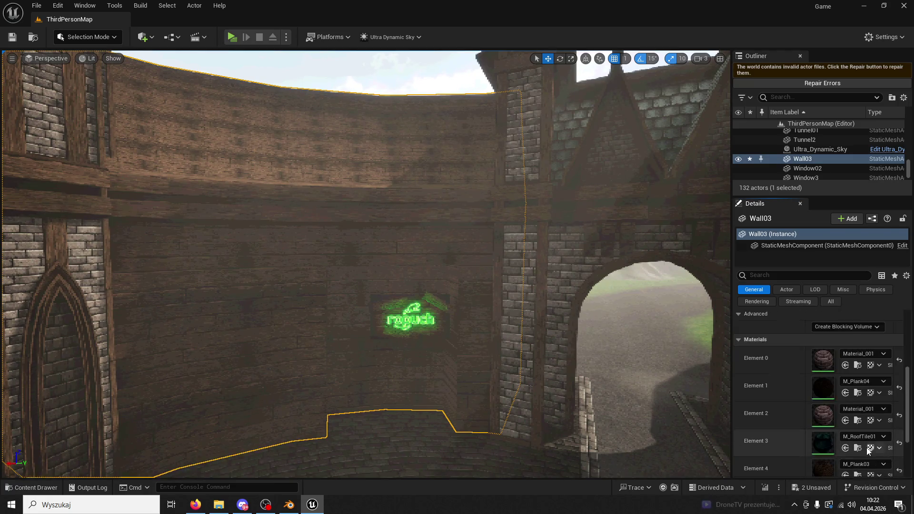
scroll(854, 437, "up", 10)
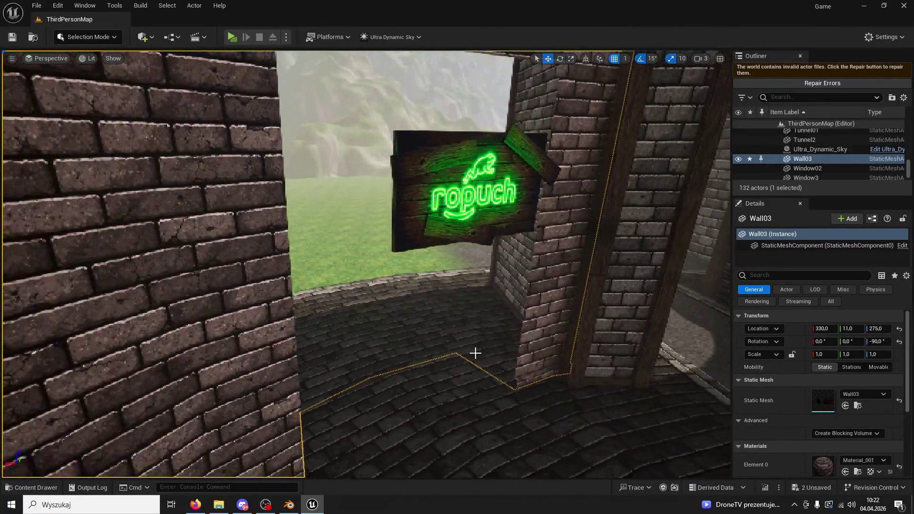
key("ctrl+z")
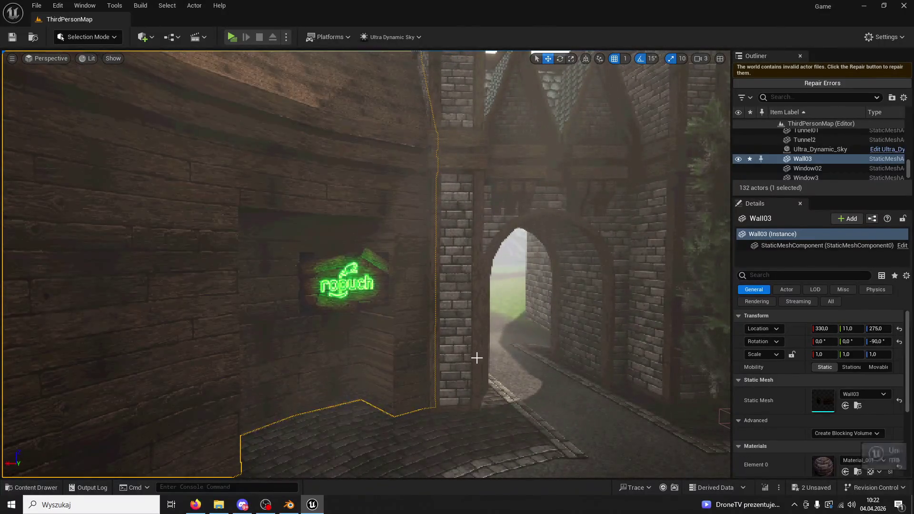
scroll(857, 433, "down", 5)
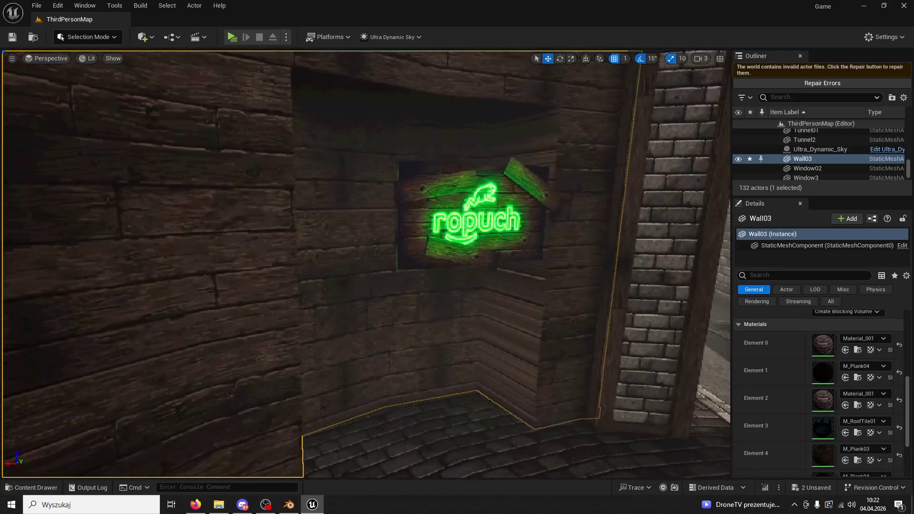
Return to Blender and orbit around the walls and tower.
left_click(289, 504)
mouse_move(484, 271)
left_mouse_down()
mouse_move(469, 254)
mouse_move(498, 268)
left_mouse_up()
scroll(498, 267, "up", 5)
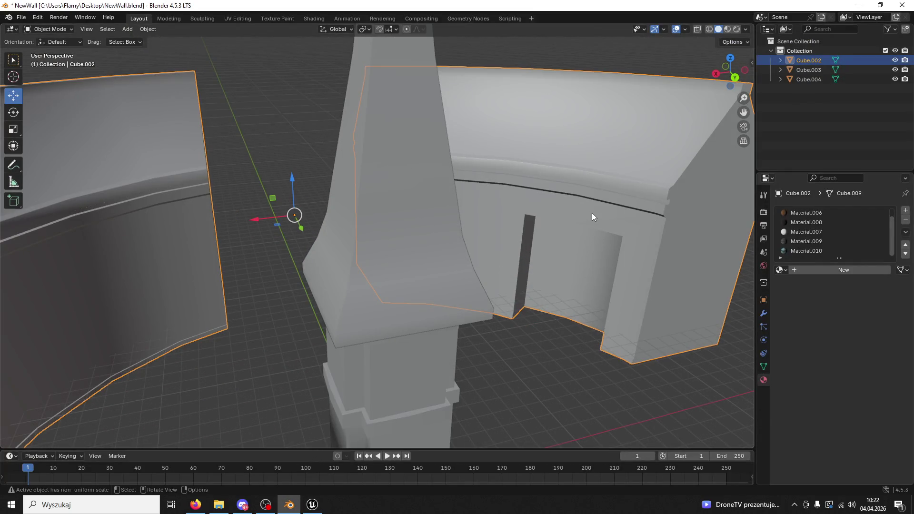
Put the wall into Edit Mode and look up at the towers in Unreal Engine.
left_click(66, 29)
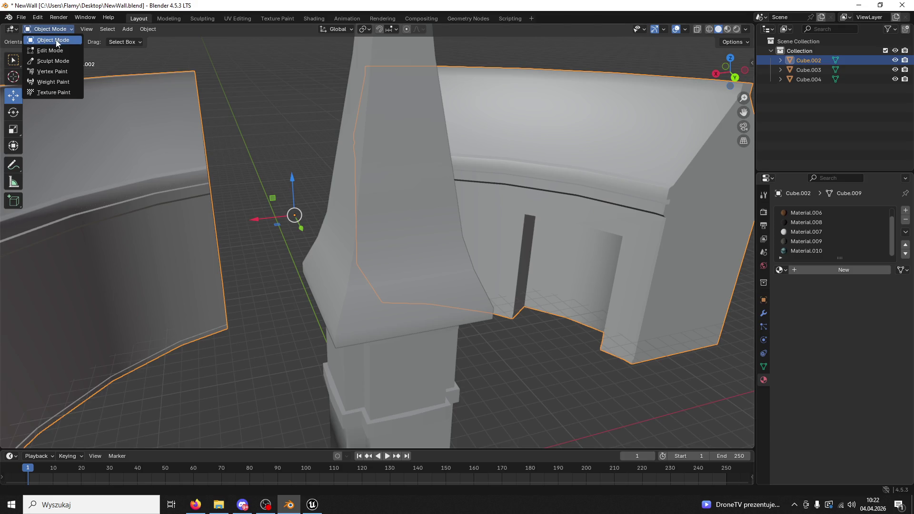
left_click(52, 49)
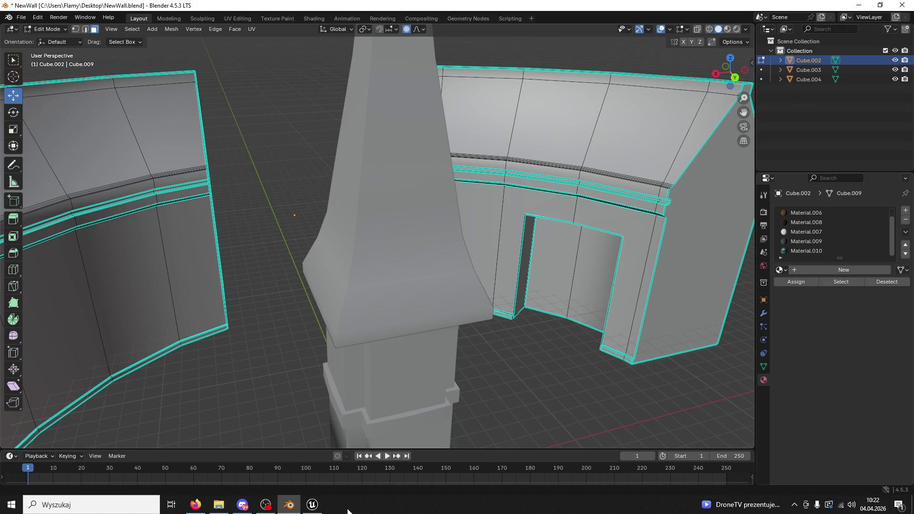
left_click(313, 506)
mouse_move(436, 392)
left_mouse_down()
mouse_move(411, 291)
mouse_move(403, 354)
mouse_move(399, 333)
mouse_move(415, 327)
mouse_move(414, 362)
mouse_move(409, 371)
mouse_move(411, 348)
mouse_move(361, 431)
left_mouse_up()
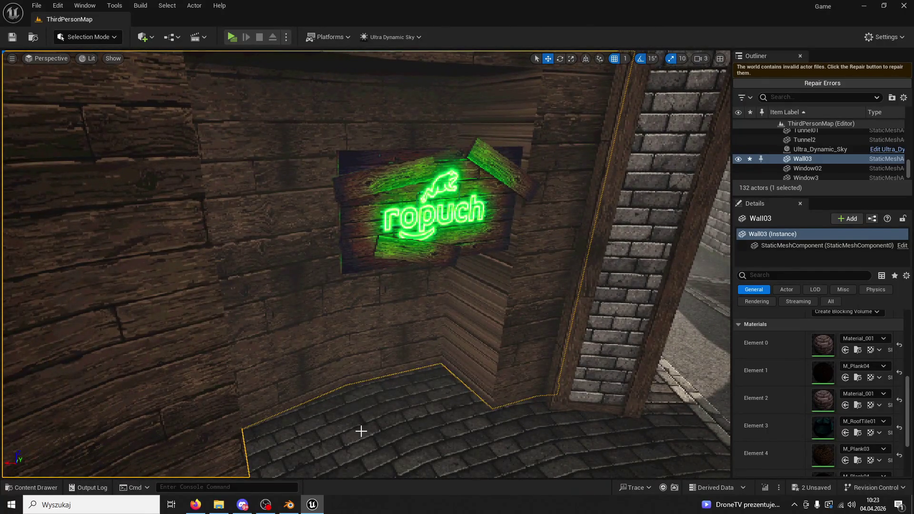
key("alt+Tab")
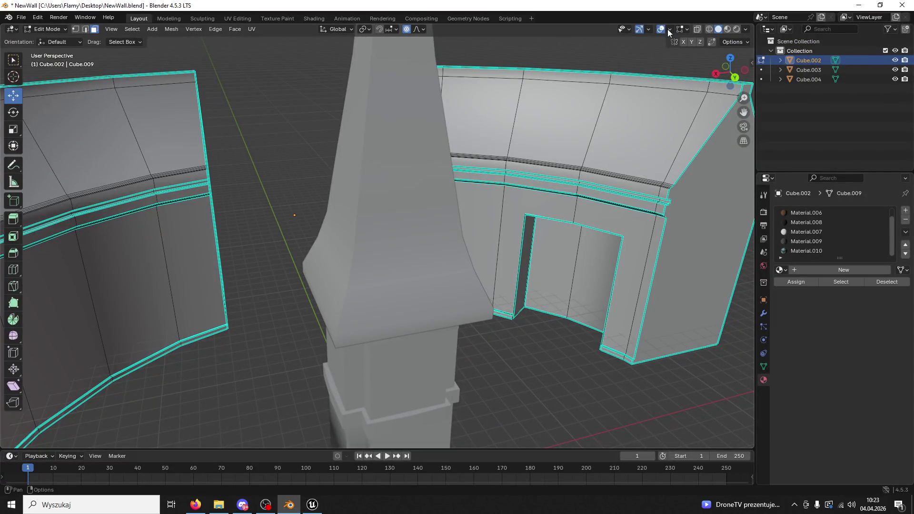
Tick Face Orientation in the Viewport Overlays, showing the doorway's inner faces red.
left_click(668, 29)
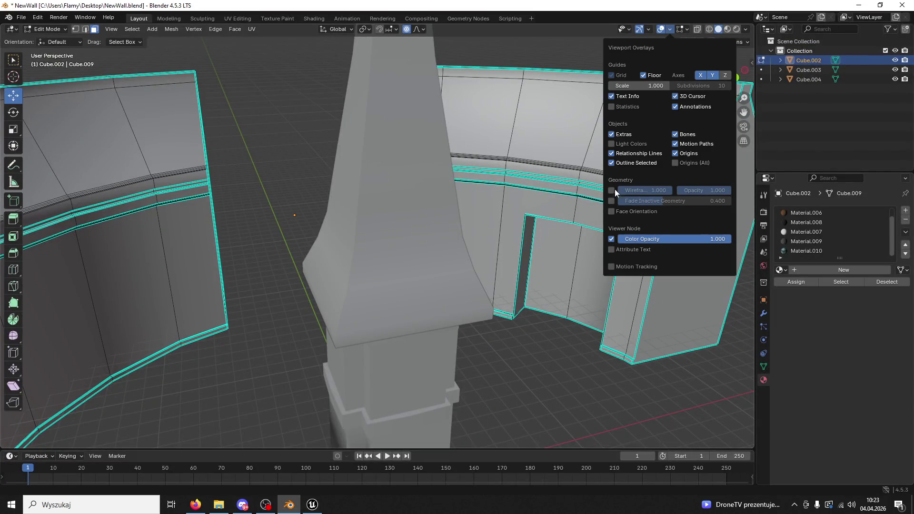
left_click(688, 29)
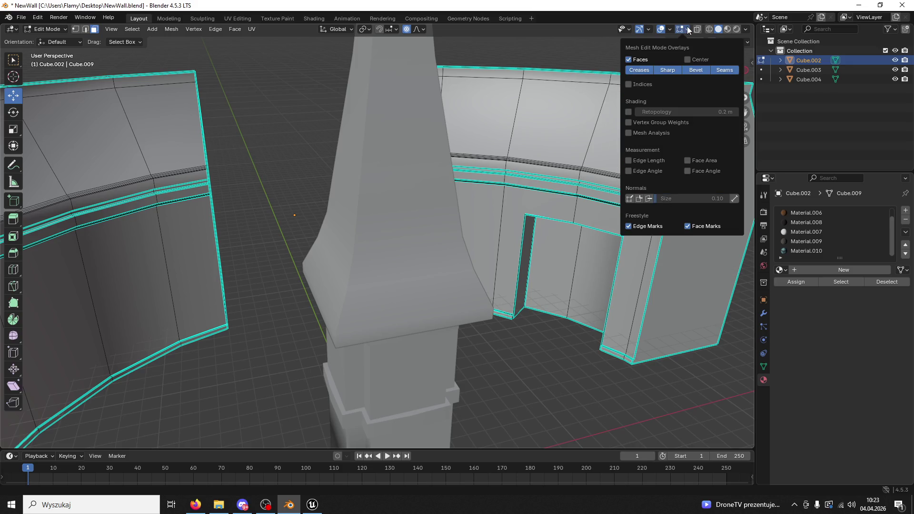
left_click(670, 29)
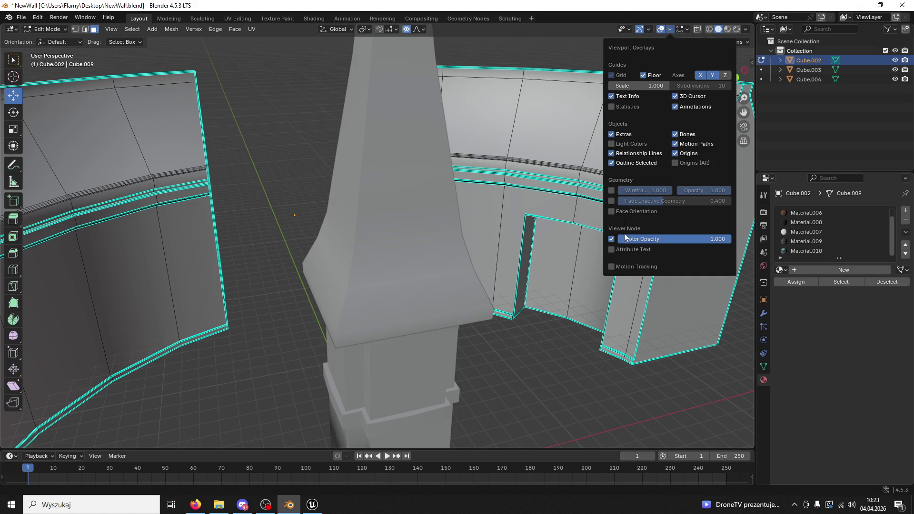
left_click(613, 210)
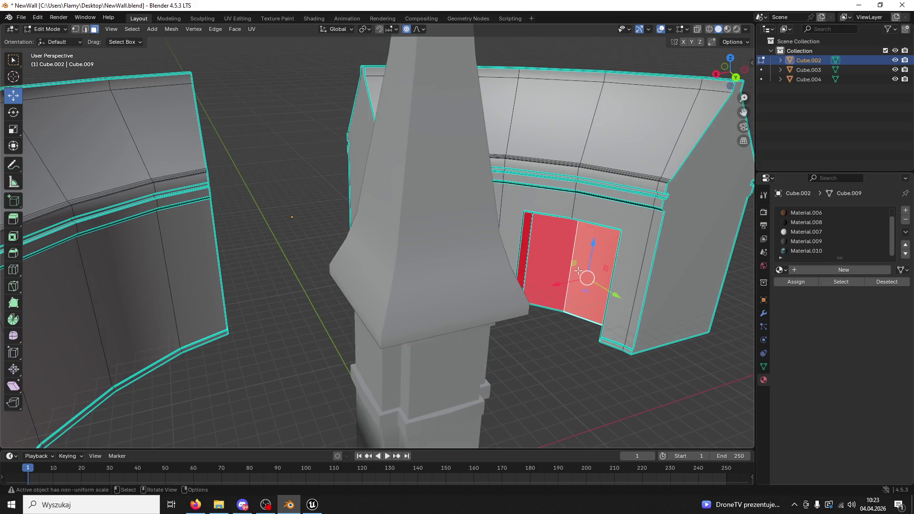
Select the doorway's middle, left, right, side and top inner faces.
scroll(583, 267, "up", 6)
scroll(581, 267, "down", 5)
left_click(653, 271)
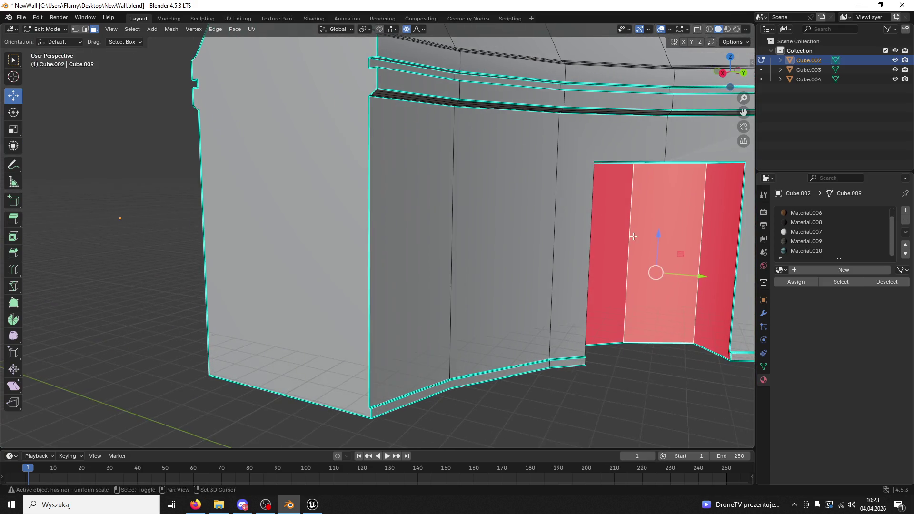
left_click(705, 220, "shift")
left_click(607, 226, "shift")
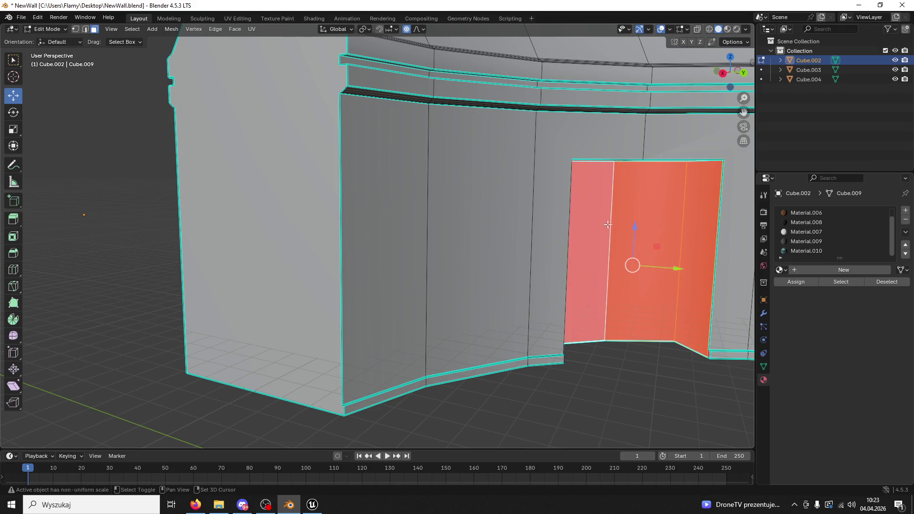
scroll(587, 214, "up", 4)
mouse_move(552, 204)
left_mouse_down()
mouse_move(592, 200)
mouse_move(641, 161)
left_mouse_up()
left_click(653, 119, "shift")
left_click(630, 134, "shift")
left_click(646, 85)
Add the thin right side face and the doorway's top face to the selection.
left_click_drag(682, 269, 644, 211)
mouse_move(588, 303)
left_mouse_down()
mouse_move(673, 333)
mouse_move(625, 280)
mouse_move(652, 282)
left_mouse_up()
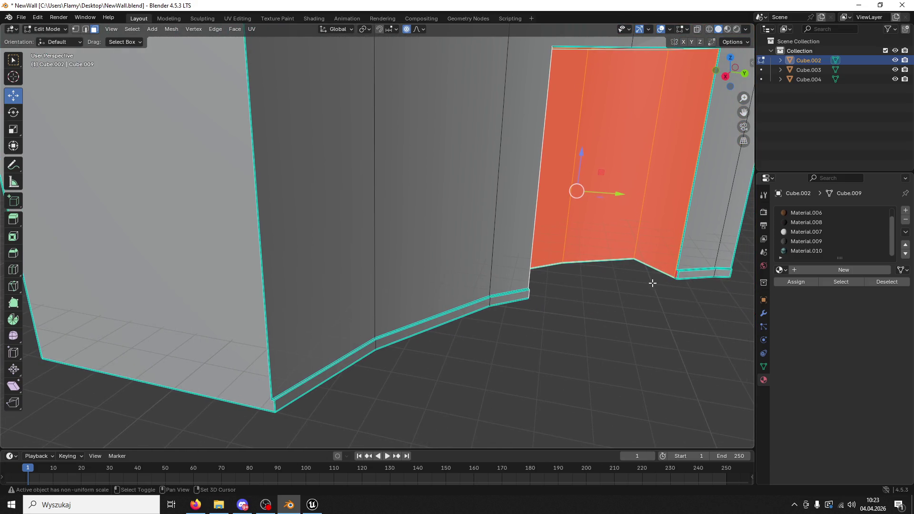
left_click(676, 274, "shift")
left_click_drag(656, 218, 633, 173)
left_click(632, 170, "shift")
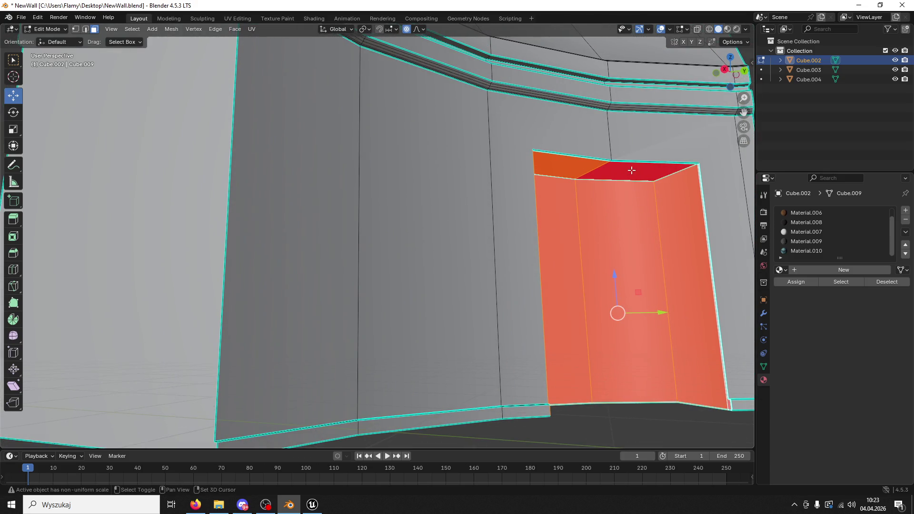
Flip the selected door faces' normals with Mesh > Normals > Flip, then deselect.
left_click(171, 29)
mouse_move(186, 42)
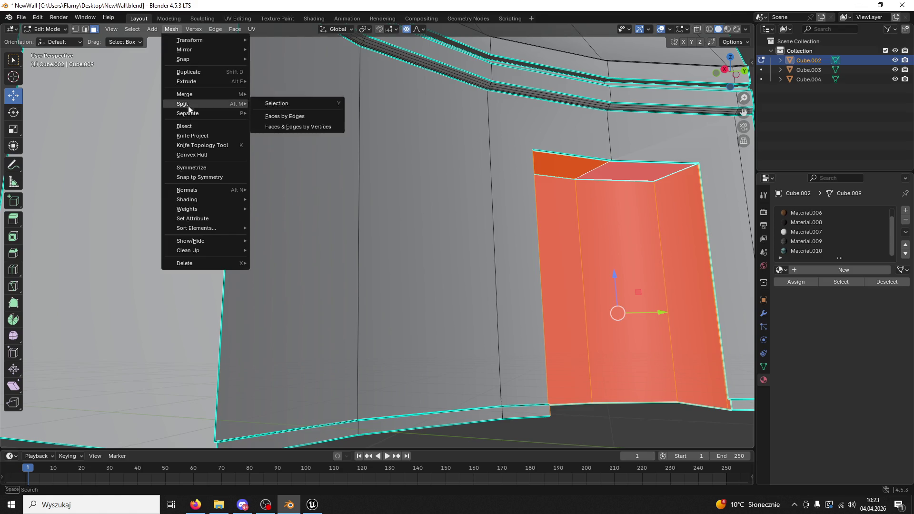
mouse_move(205, 189)
left_click(268, 190)
left_click(595, 417)
scroll(569, 397, "down", 3)
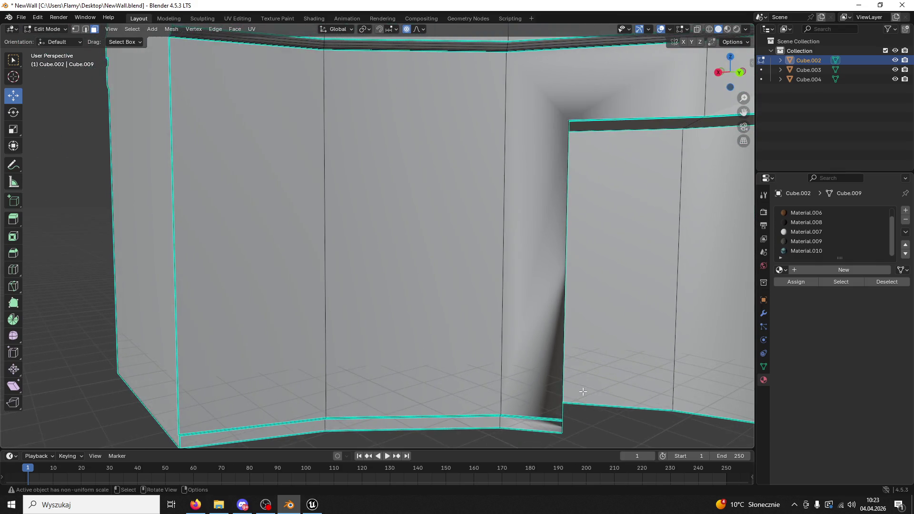
scroll(581, 385, "up", 5)
scroll(580, 343, "down", 5)
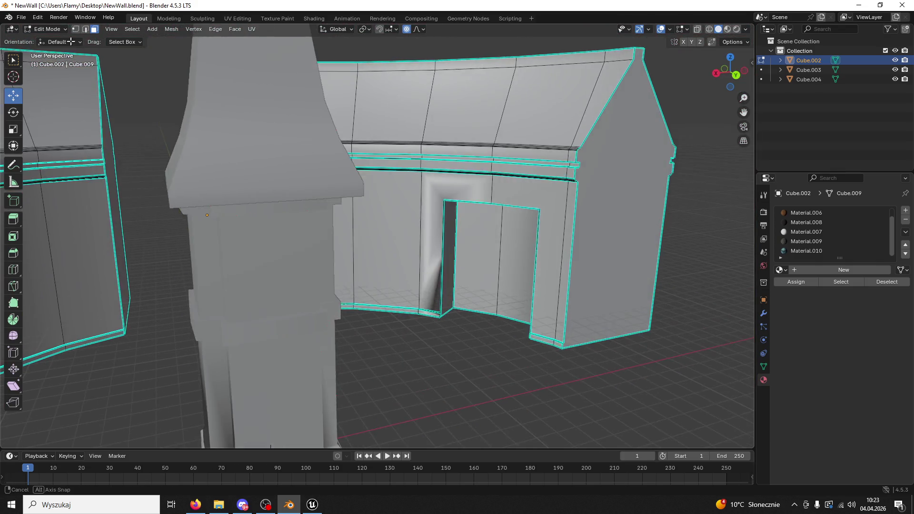
left_click(313, 506)
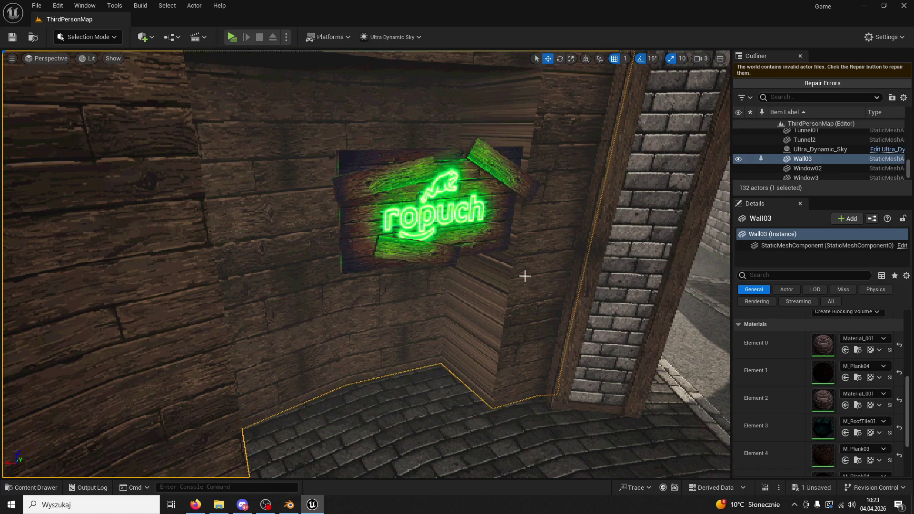
Close Unreal Engine, saving the changed content.
left_click(903, 5)
left_click(499, 362)
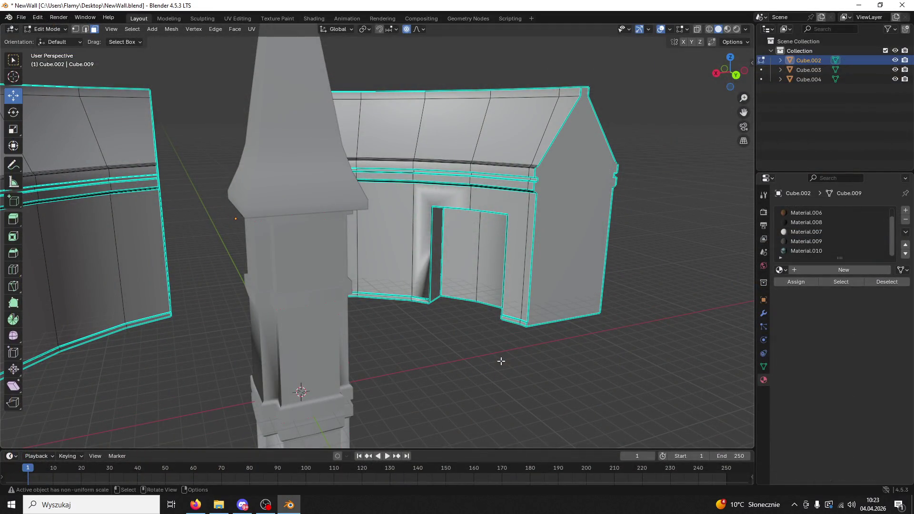
left_click_drag(415, 260, 431, 265)
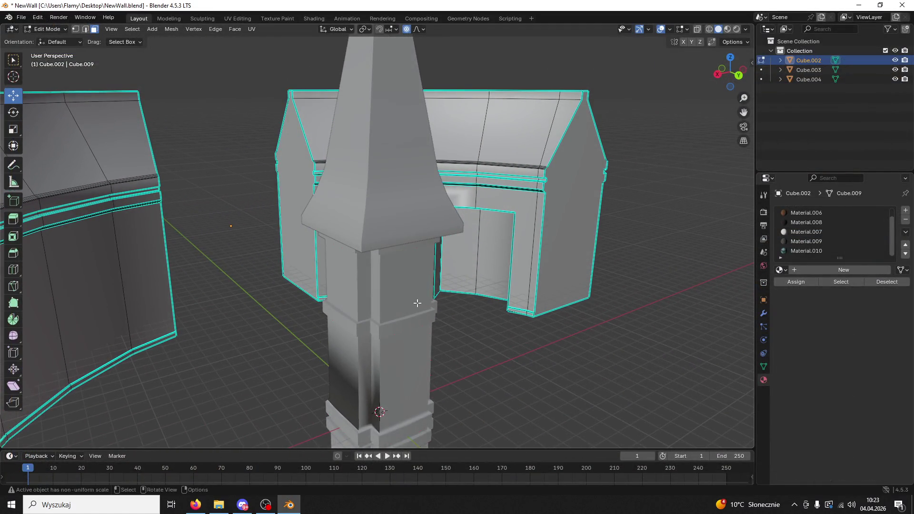
Hide spire Cube.004 and pillar Cube.003 in the Outliner, keeping Cube.002 visible.
left_click(895, 79)
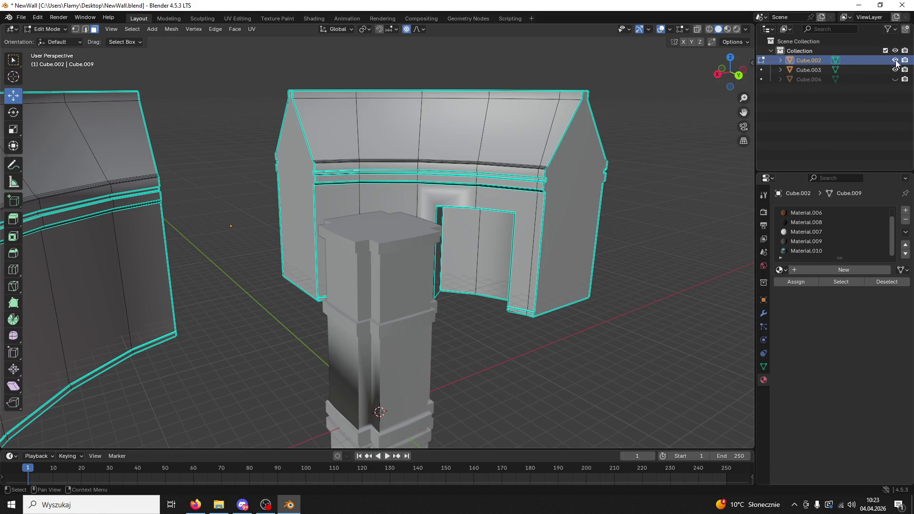
left_click(896, 60)
left_click(896, 60)
left_click(895, 69)
left_click_drag(476, 210, 487, 202)
key("a")
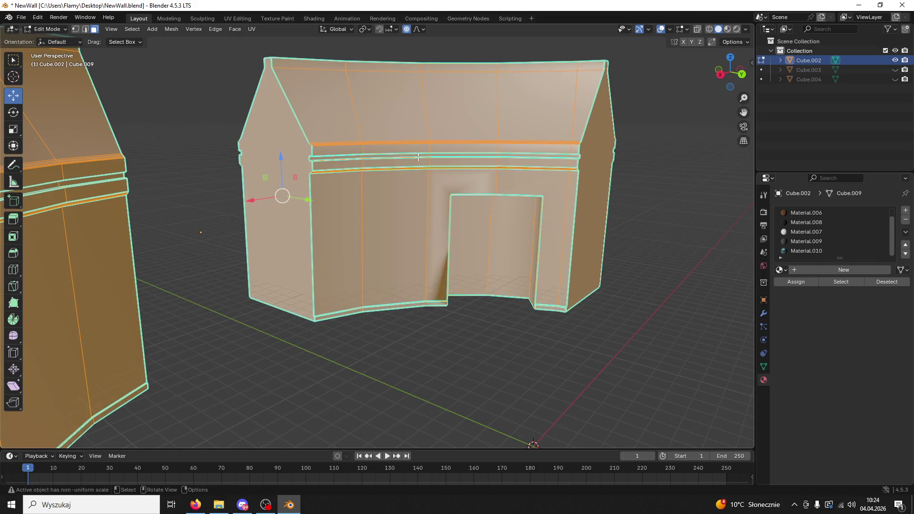
Switch the wall to Object Mode and apply Shade Auto Smooth.
left_click(45, 29)
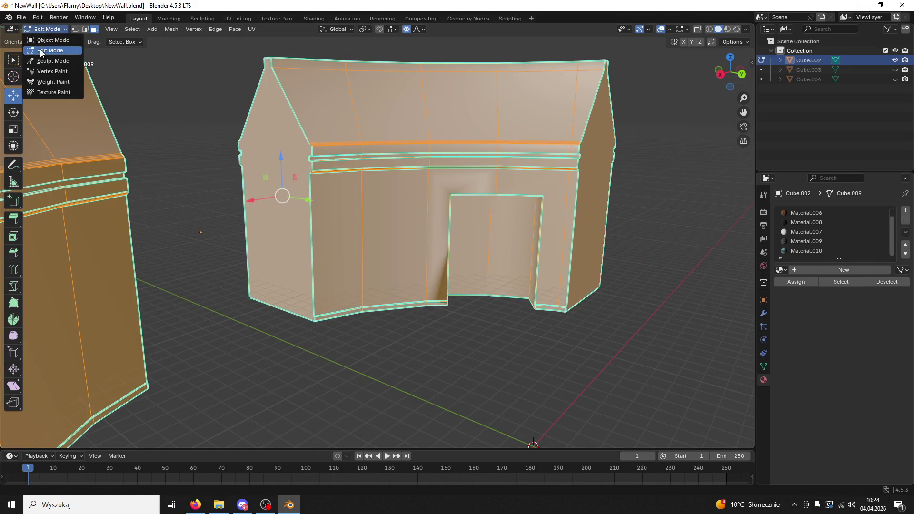
left_click(42, 29)
left_click(43, 37)
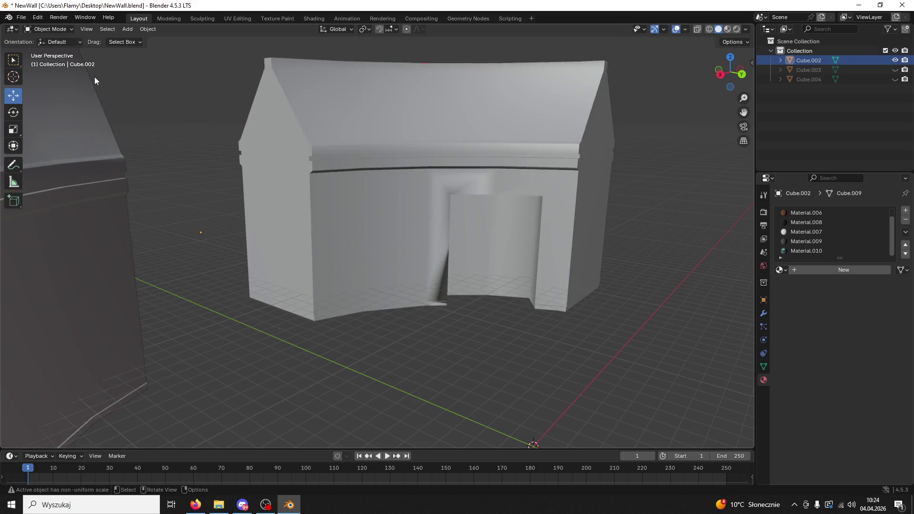
right_click(411, 221)
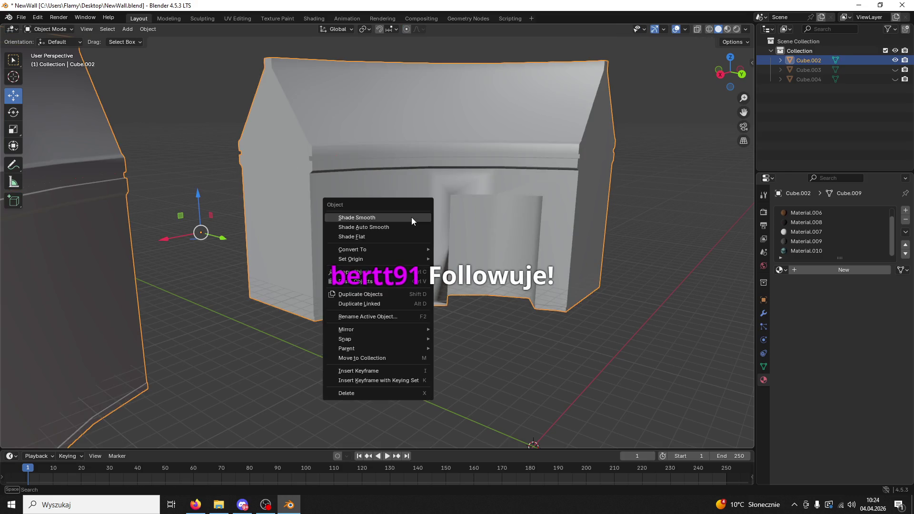
left_click(387, 228)
mouse_move(387, 227)
left_mouse_down()
mouse_move(450, 299)
mouse_move(433, 283)
mouse_move(496, 323)
mouse_move(512, 355)
mouse_move(507, 363)
left_mouse_up()
scroll(457, 301, "up", 5)
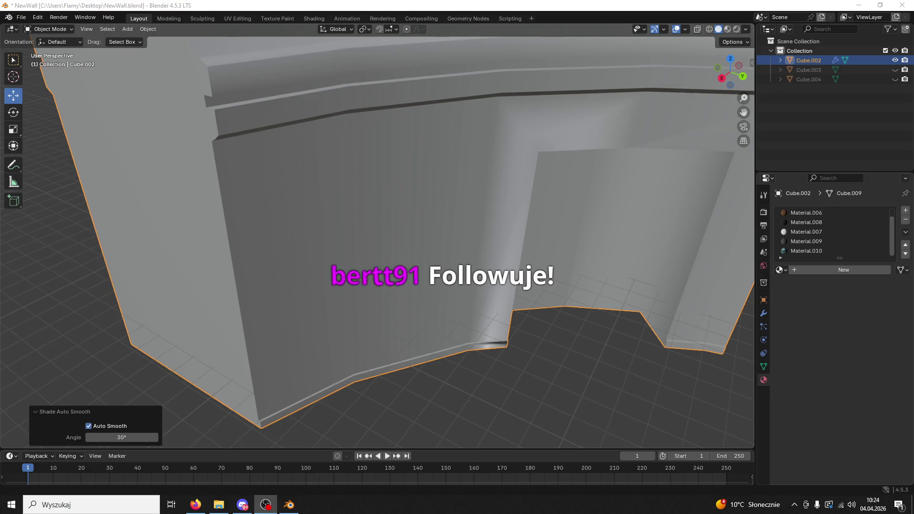
left_click_drag(632, 411, 581, 390)
left_click(490, 209)
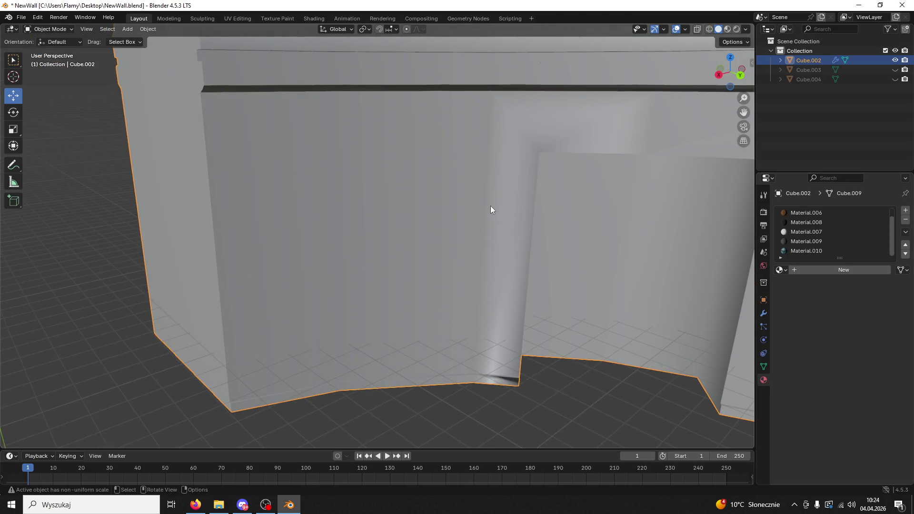
scroll(490, 210, "down", 5)
mouse_move(510, 235)
left_mouse_down()
mouse_move(438, 216)
mouse_move(488, 178)
left_mouse_up()
Toggle the wall between smooth and flat shading, ending on Shade Flat, then reenter Edit Mode.
right_click(481, 181)
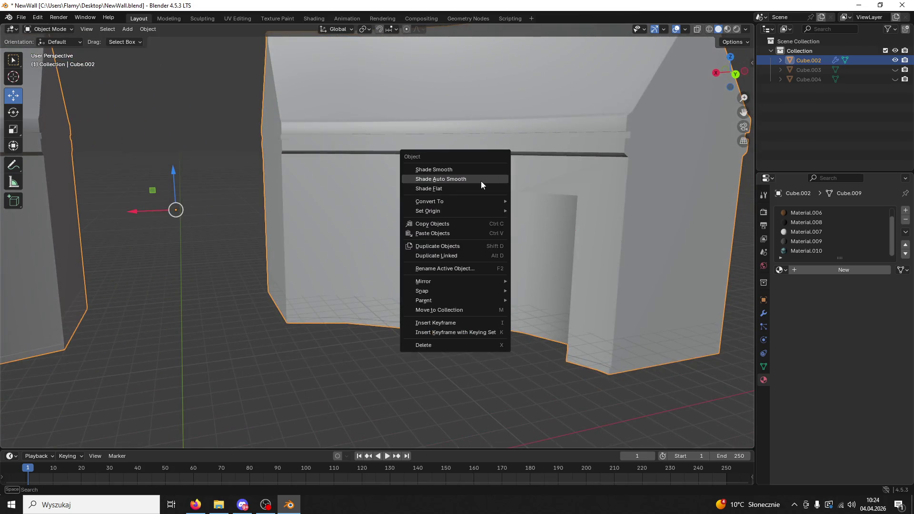
left_click(481, 181)
right_click(459, 188)
left_click(454, 189)
right_click(454, 190)
left_click(430, 170)
right_click(430, 170)
left_click(435, 186)
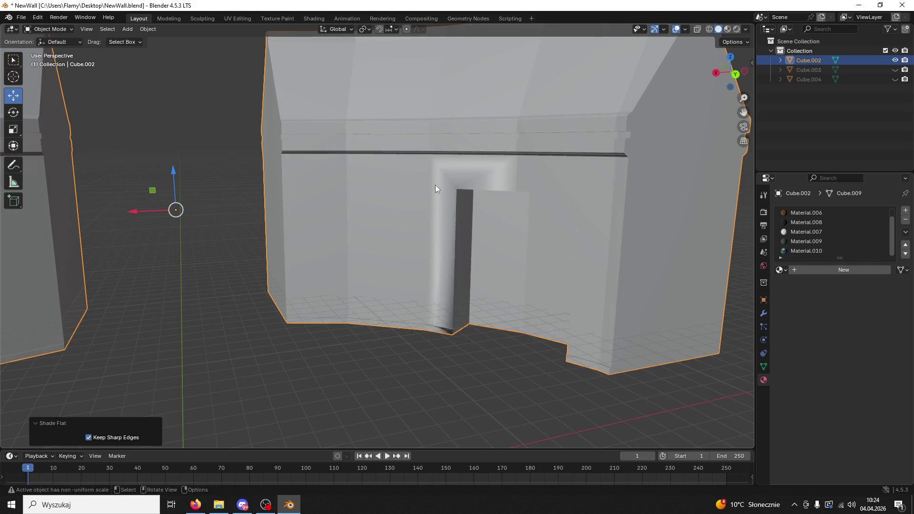
left_click_drag(435, 184, 470, 192)
left_click(48, 29)
left_click(57, 46)
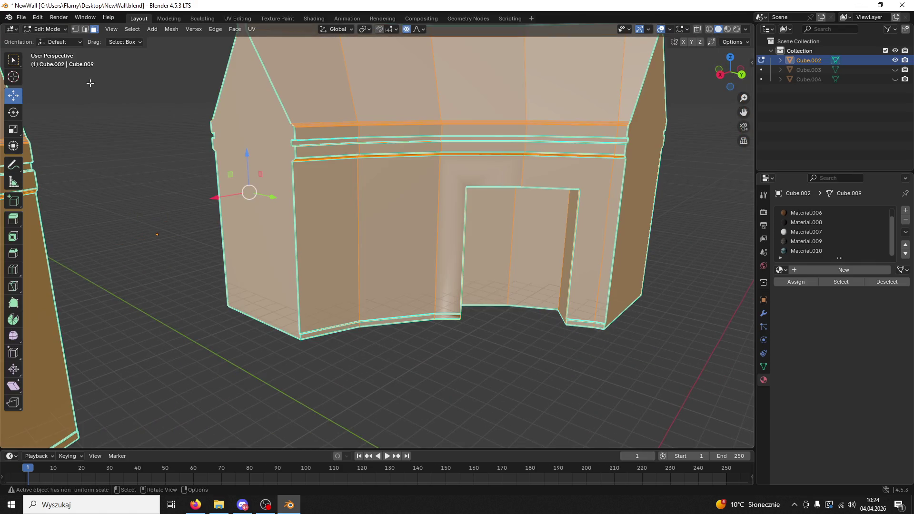
Switch the viewport to Material Preview and clear the face selection.
left_click(806, 212)
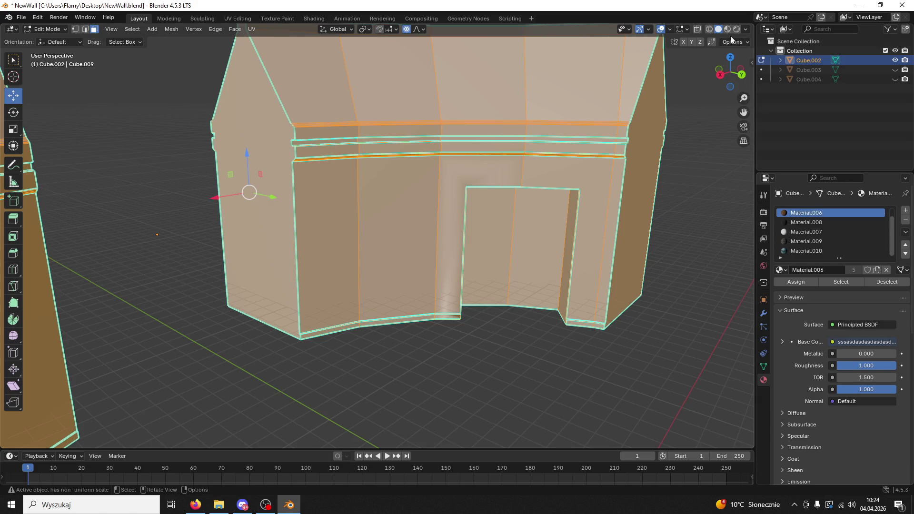
left_click(727, 29)
left_click(523, 323)
Assign Material.006 to the wall face beside the doorway, the lintel face and three faces leftward.
left_click_drag(569, 233, 620, 209)
left_click(620, 209)
left_click(582, 179, "shift")
left_click(499, 176, "shift")
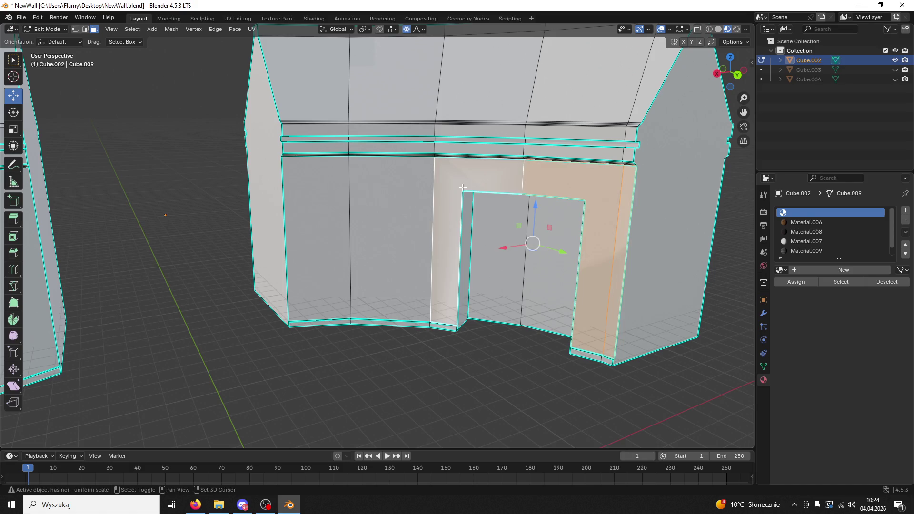
left_click(416, 195, "shift")
left_click(328, 214, "shift")
mouse_move(329, 214)
left_mouse_down()
mouse_move(418, 220)
mouse_move(401, 229)
left_mouse_up()
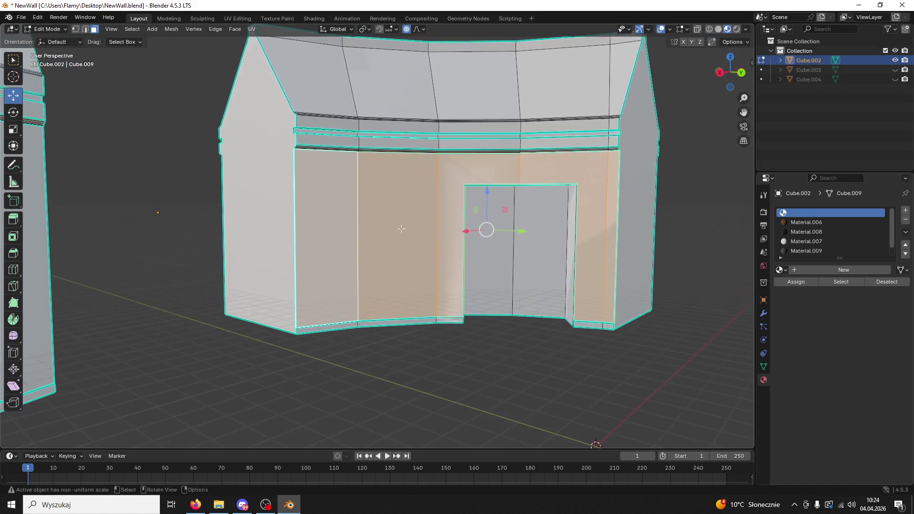
left_click(804, 222)
left_click(801, 282)
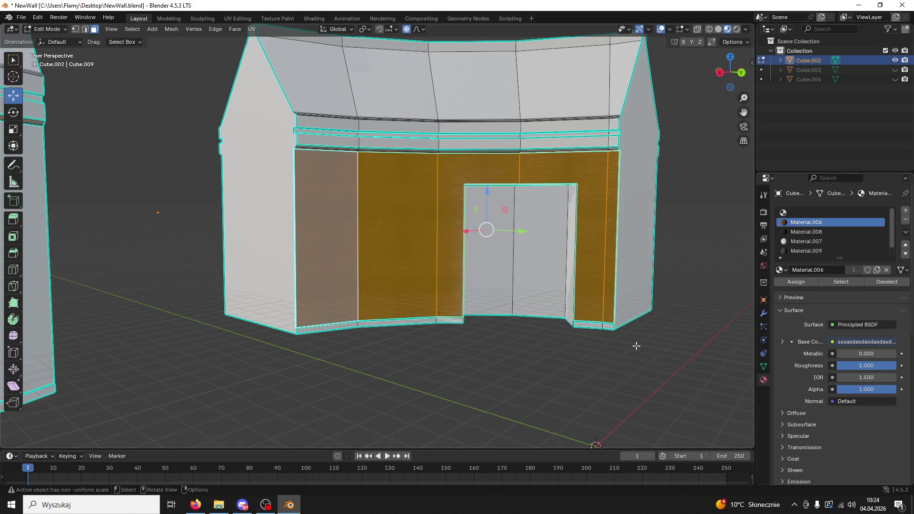
Assign the brick Material.009 to the five lower wall faces.
left_click(608, 235)
left_click(548, 168, "shift")
left_click(475, 173, "shift")
left_click(395, 186, "shift")
left_click(337, 190, "shift")
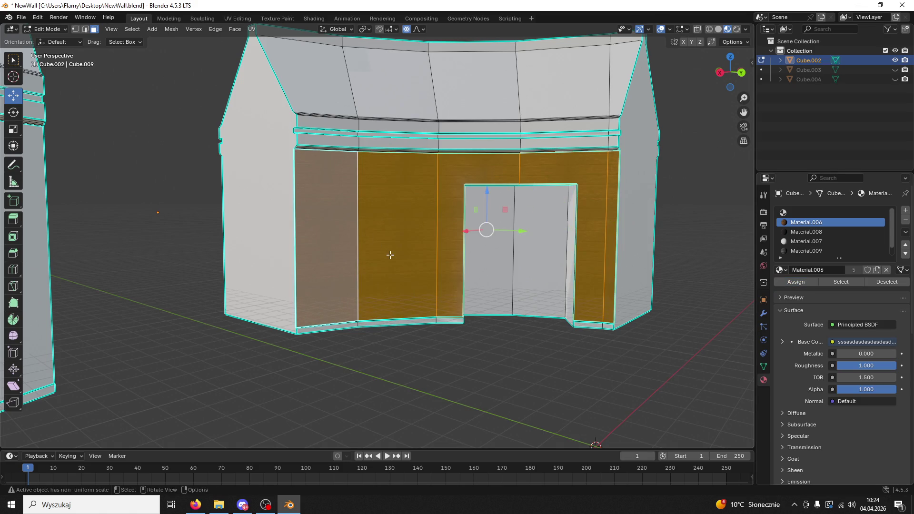
left_click(806, 250)
left_click(796, 281)
Select the sloped roof faces and assign the tiled roof Material.010 to them.
scroll(828, 259, "down", 1)
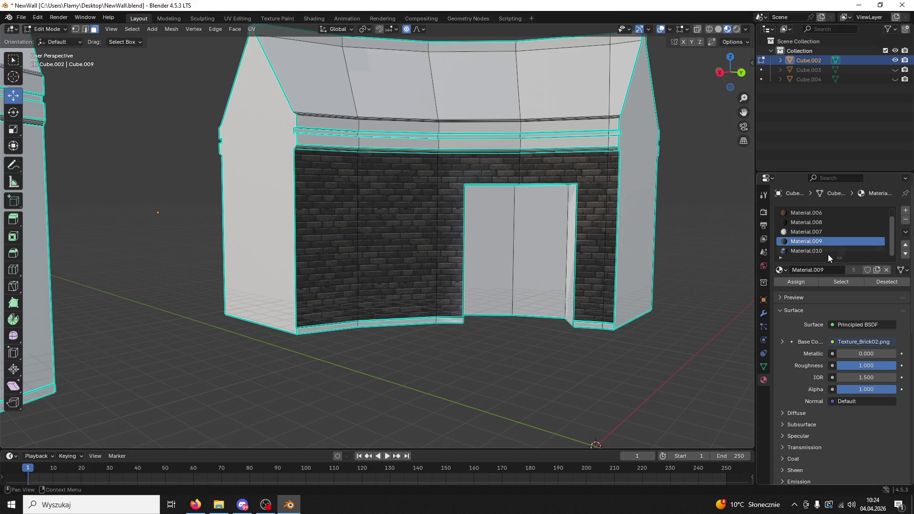
key("c")
mouse_move(619, 92)
left_mouse_down()
mouse_move(576, 78)
mouse_move(467, 77)
left_mouse_up()
mouse_move(465, 141)
left_mouse_down()
mouse_move(487, 136)
mouse_move(465, 119)
left_mouse_up()
left_click(333, 136, "shift")
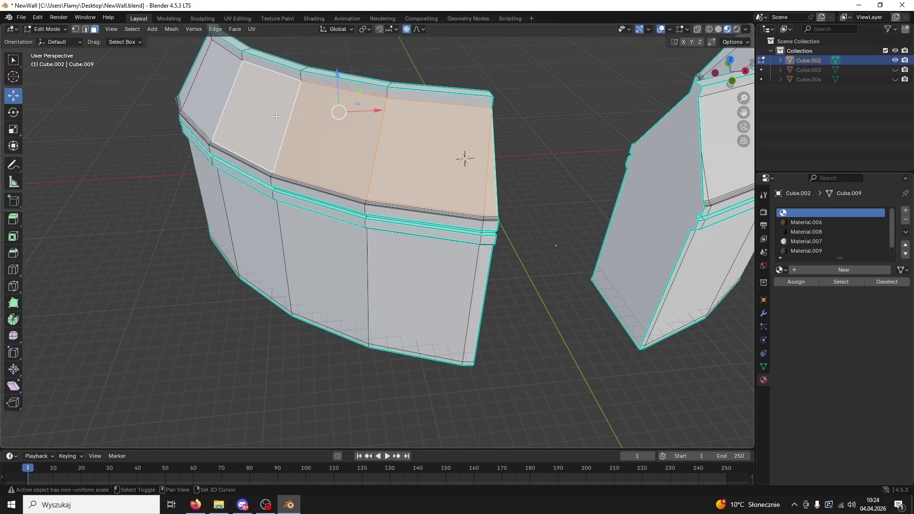
left_click(195, 78, "shift")
mouse_move(195, 77)
left_mouse_down()
mouse_move(673, 406)
mouse_move(268, 116)
left_mouse_up()
scroll(806, 246, "down", 1)
left_click(806, 249)
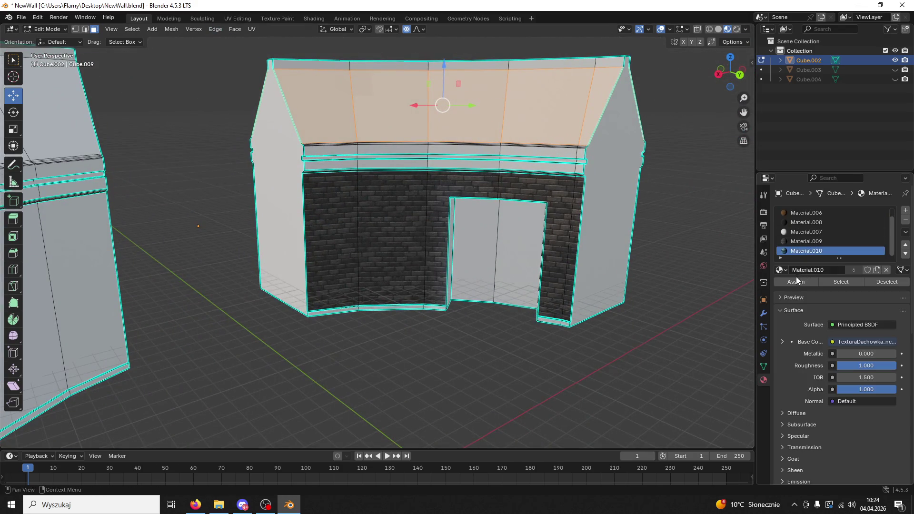
left_click(795, 281)
Bring the wall's gable end into view and select its end face.
scroll(606, 268, "up", 2)
mouse_move(605, 268)
left_mouse_down()
mouse_move(586, 159)
mouse_move(638, 143)
mouse_move(624, 161)
left_mouse_up()
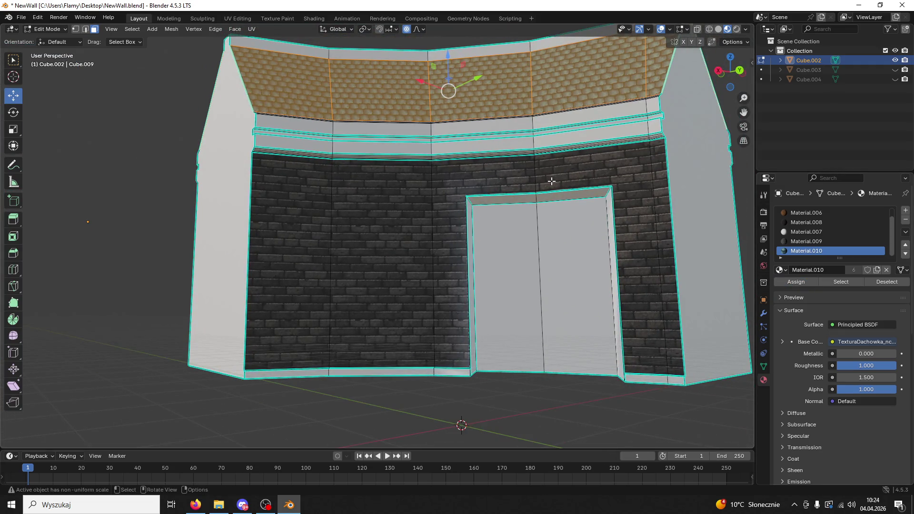
mouse_move(466, 370)
left_mouse_down()
mouse_move(498, 349)
mouse_move(567, 343)
mouse_move(543, 377)
mouse_move(253, 233)
left_mouse_up()
left_click(253, 233)
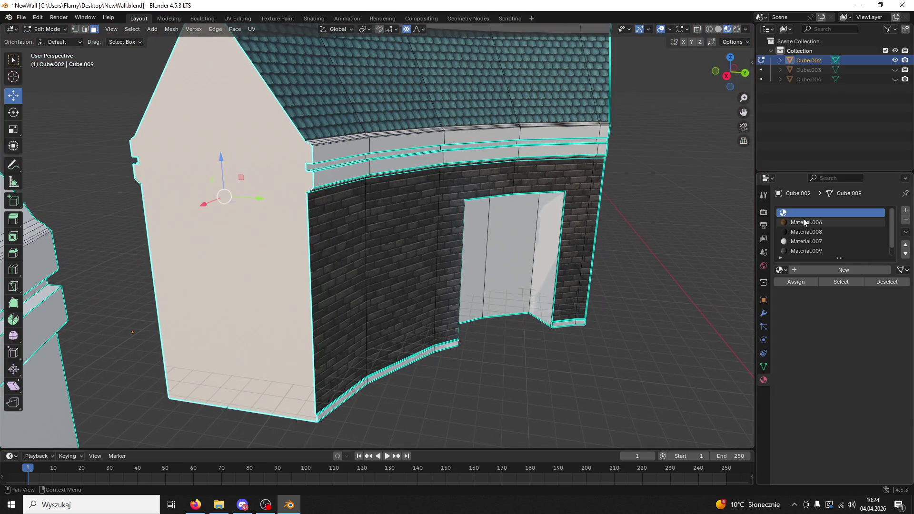
Assign the brick material to the gable face and the left wall piece's end face.
scroll(804, 218, "up", 1)
left_click(801, 249)
left_click(795, 281)
mouse_move(476, 286)
left_mouse_down()
mouse_move(304, 319)
mouse_move(247, 215)
left_mouse_up()
left_click(247, 215)
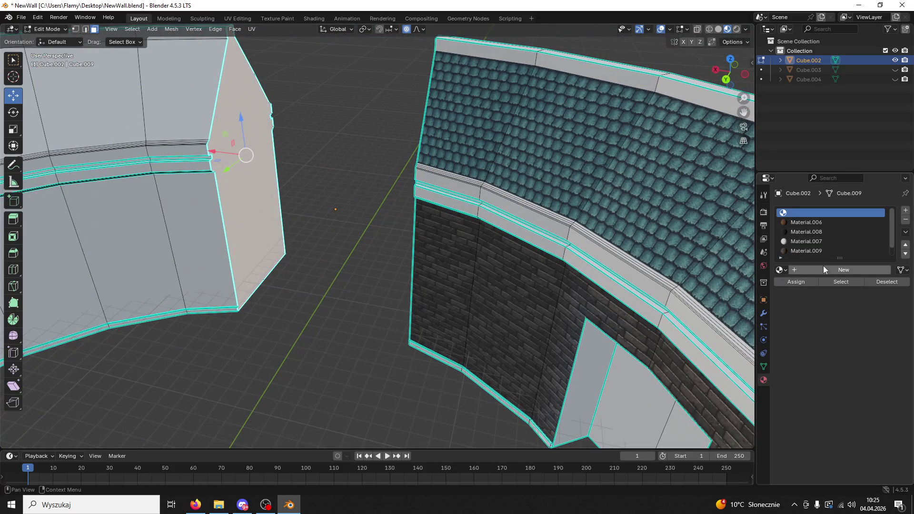
left_click(809, 251)
left_click(799, 280)
Select three small faces along the wall's bottom strip.
mouse_move(476, 333)
left_mouse_down()
mouse_move(604, 358)
mouse_move(524, 181)
left_mouse_up()
scroll(604, 358, "up", 5)
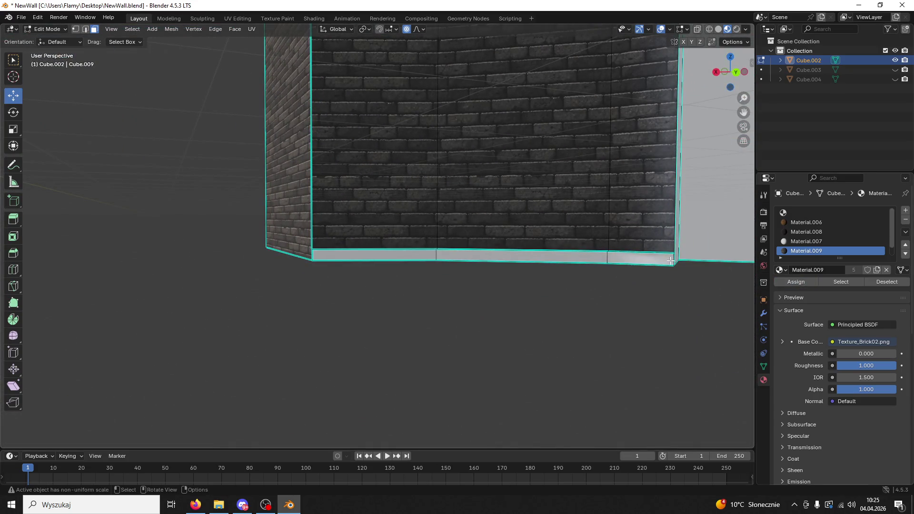
left_click(617, 265)
left_click(494, 266, "shift")
left_click(407, 260, "shift")
mouse_move(430, 284)
left_mouse_down()
mouse_move(455, 331)
mouse_move(450, 177)
mouse_move(600, 200)
mouse_move(465, 130)
left_mouse_up()
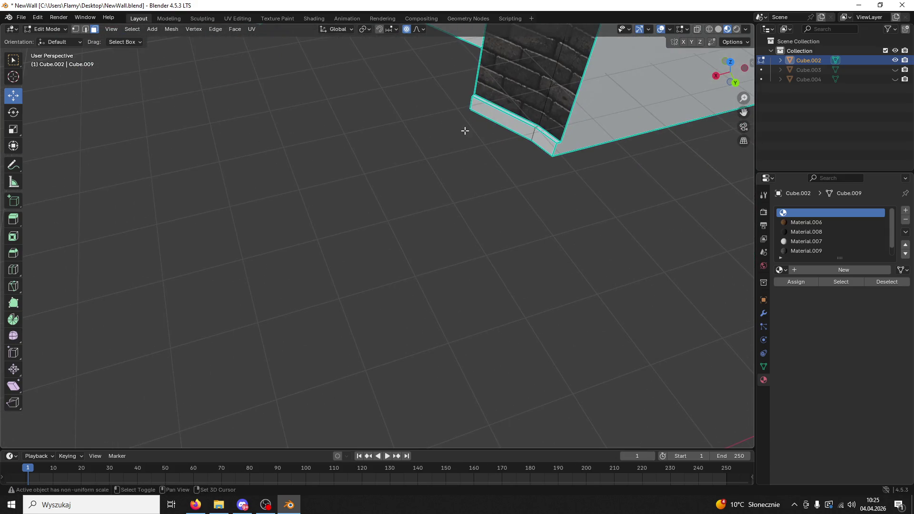
mouse_move(521, 128)
left_mouse_down()
mouse_move(498, 235)
mouse_move(462, 216)
left_mouse_up()
scroll(462, 215, "up", 3)
Add the upper and lower cornice band faces on the front of the wall to the selection.
left_click(499, 149, "shift")
left_click(499, 149, "shift")
left_click(489, 146, "shift")
left_click(490, 123, "shift")
left_click(409, 120, "shift")
left_click(409, 151, "shift")
left_click(253, 150, "shift")
left_click(317, 118, "shift")
left_click_drag(338, 133, 286, 171)
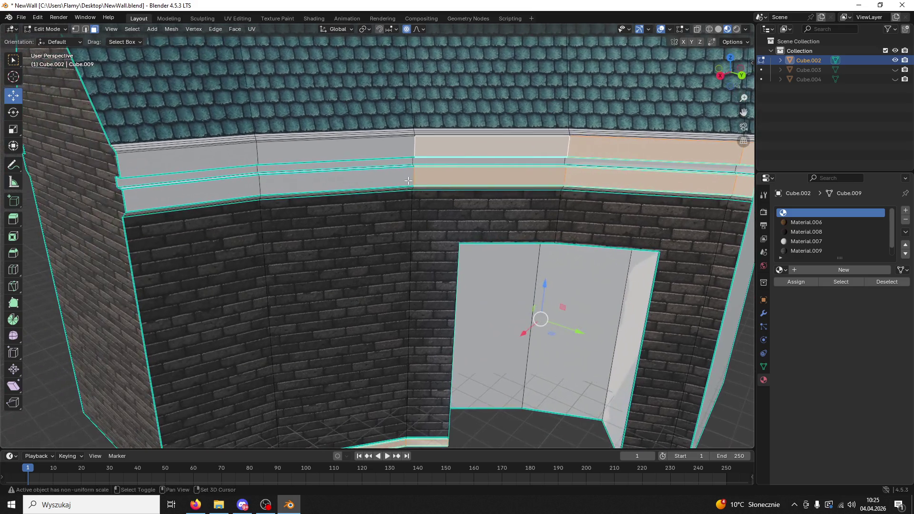
left_click(333, 181, "shift")
left_click(333, 150, "shift")
left_click(242, 186, "shift")
left_click(246, 158, "shift")
On the wall's back side, add the upper and lower cornice band faces to the selection.
scroll(489, 243, "down", 6)
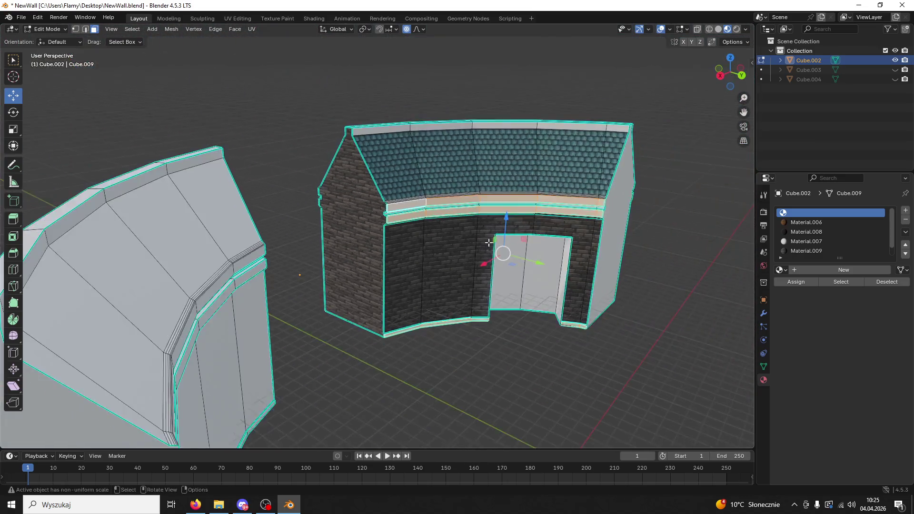
mouse_move(489, 243)
left_mouse_down()
mouse_move(333, 267)
mouse_move(595, 334)
left_mouse_up()
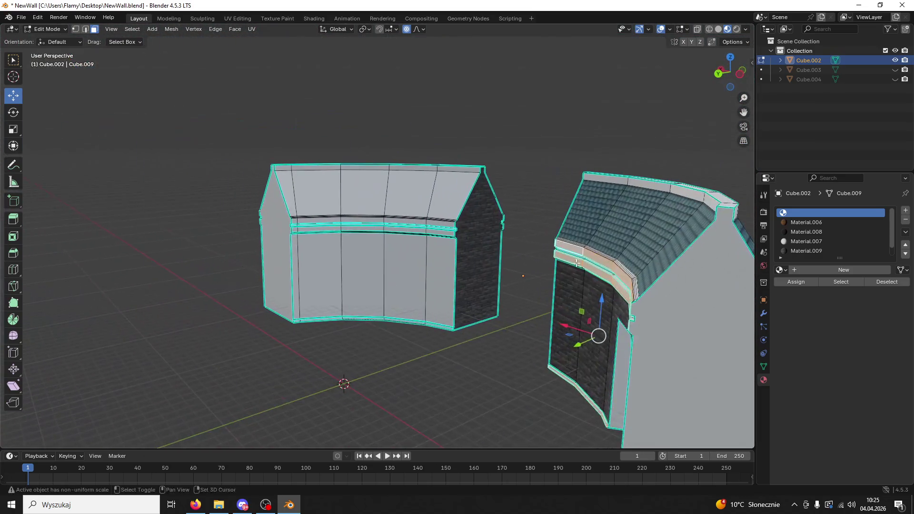
scroll(495, 279, "up", 5)
scroll(507, 284, "up", 1)
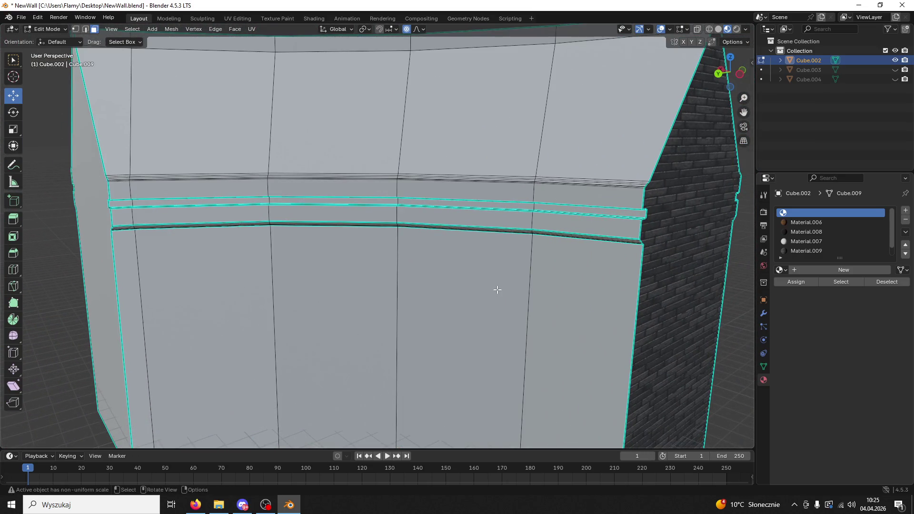
left_click(580, 228, "shift")
left_click(580, 201, "shift")
left_click(505, 212, "shift")
left_click(378, 211, "shift")
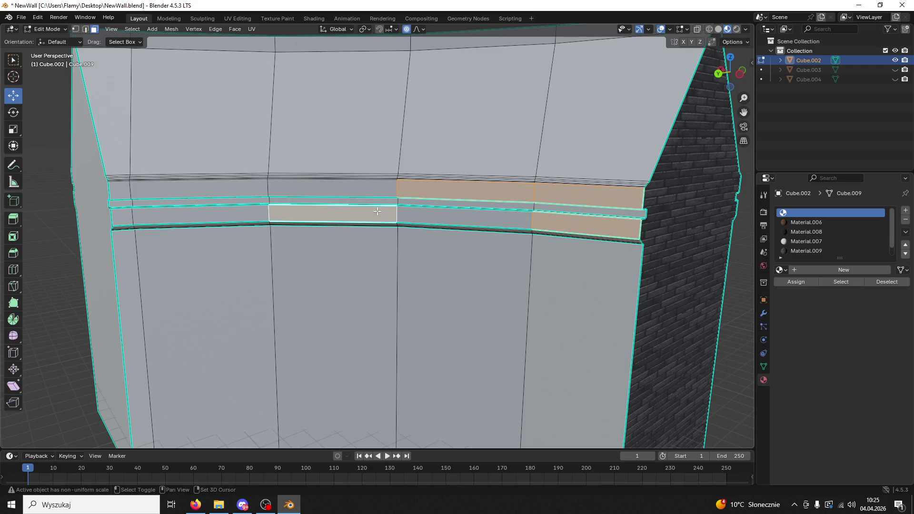
left_click(357, 189, "shift")
left_click(230, 185, "shift")
left_click(220, 210, "shift")
left_click(125, 218, "shift")
left_click(118, 192, "shift")
Add the four baseboard faces, assign the wood material, then give the centre band Material.006.
scroll(406, 82, "down", 4)
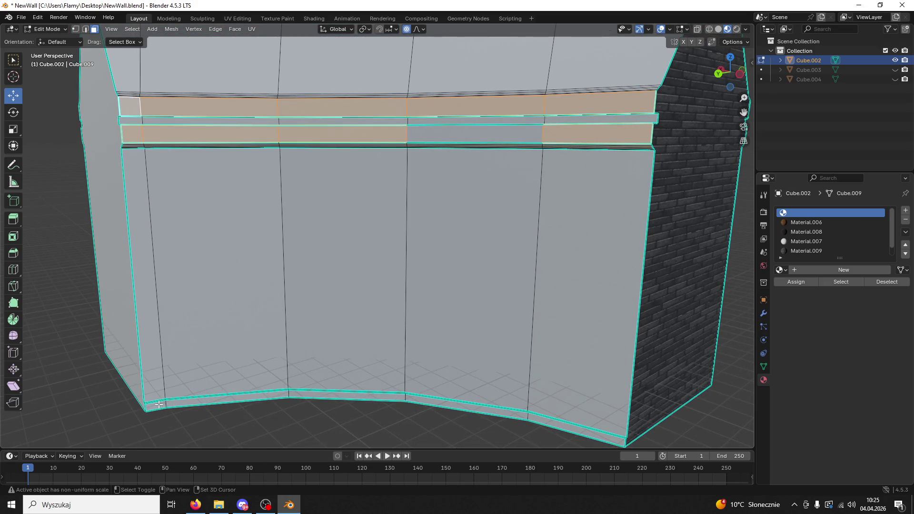
left_click(196, 402, "shift")
left_click(345, 397, "shift")
left_click(440, 406, "shift")
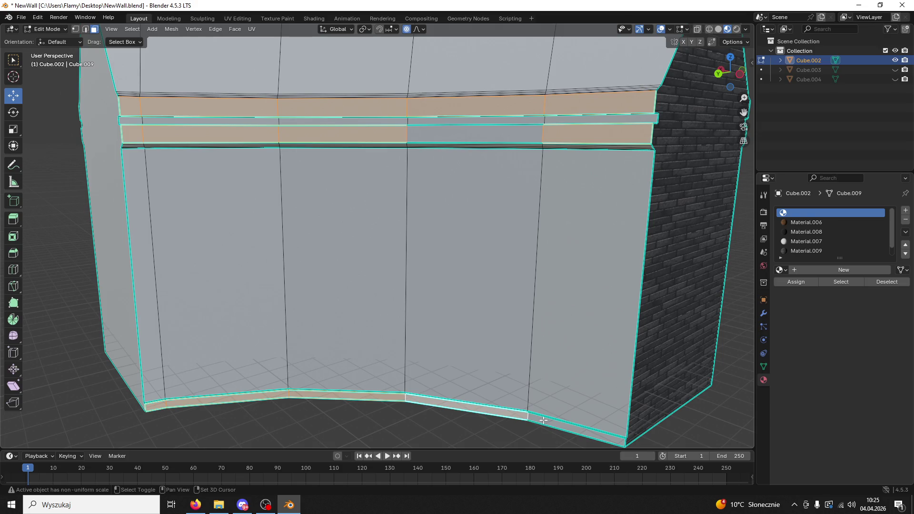
left_click(558, 423, "shift")
left_click(805, 251)
left_click(795, 282)
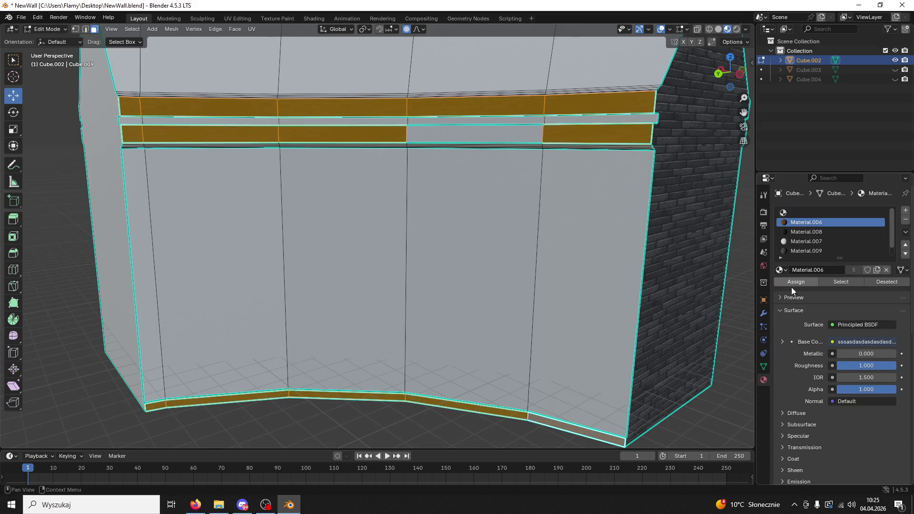
left_click(805, 222)
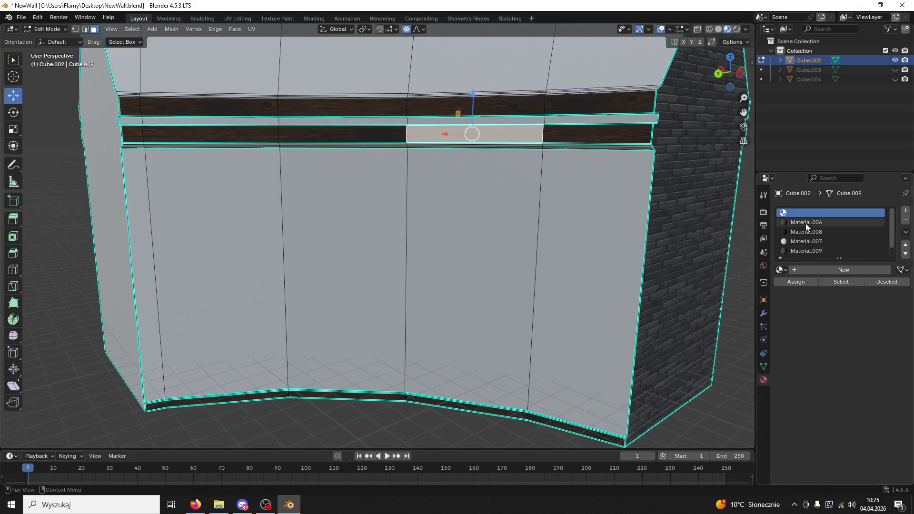
left_click(801, 280)
scroll(584, 235, "down", 1)
View the area between both walls and select edges along the wall base.
mouse_move(585, 235)
left_mouse_down()
mouse_move(620, 265)
mouse_move(687, 216)
mouse_move(388, 234)
left_mouse_up()
mouse_move(571, 328)
left_mouse_down()
mouse_move(616, 367)
mouse_move(630, 327)
mouse_move(92, 300)
mouse_move(559, 289)
mouse_move(232, 207)
left_mouse_up()
left_click(611, 281)
left_click(710, 330)
mouse_move(684, 382)
left_mouse_down()
mouse_move(417, 216)
mouse_move(500, 260)
left_mouse_up()
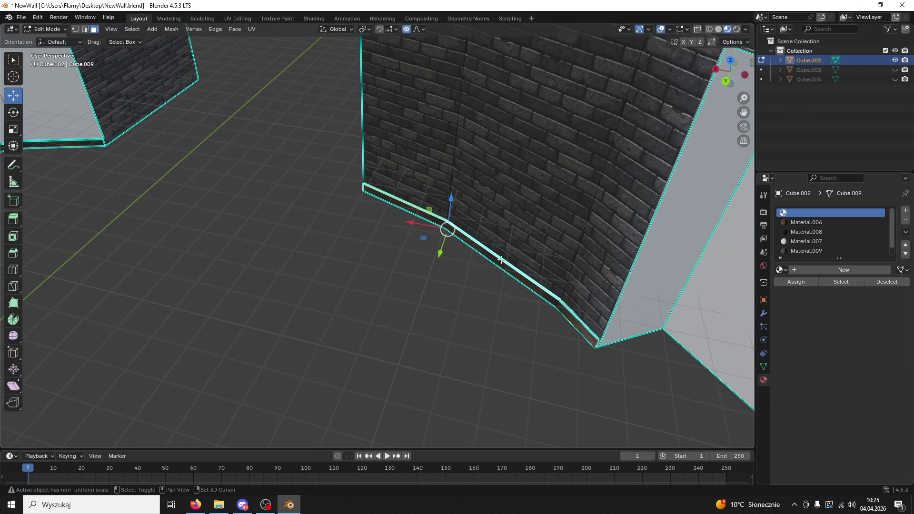
mouse_move(578, 319)
left_mouse_down()
mouse_move(632, 347)
mouse_move(489, 153)
mouse_move(601, 316)
mouse_move(600, 347)
left_mouse_up()
left_click(630, 383, "shift")
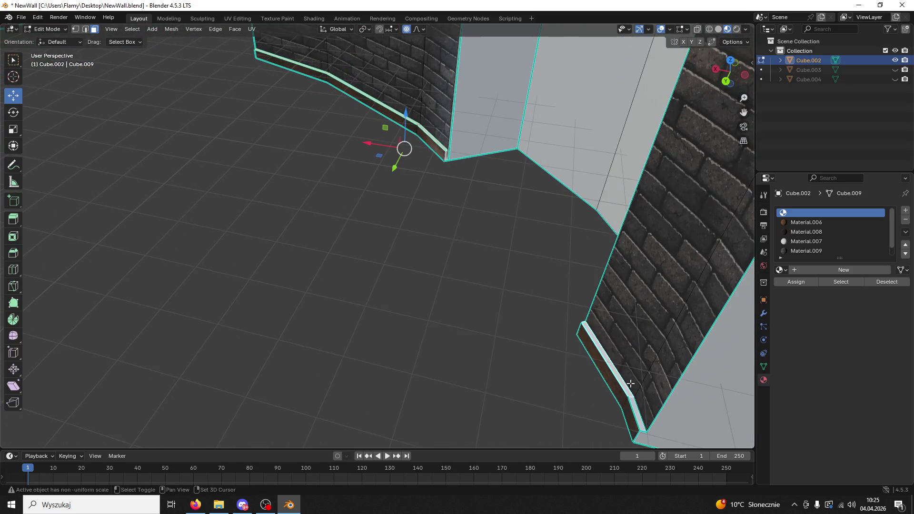
left_click_drag(636, 411, 599, 350)
scroll(598, 351, "up", 2)
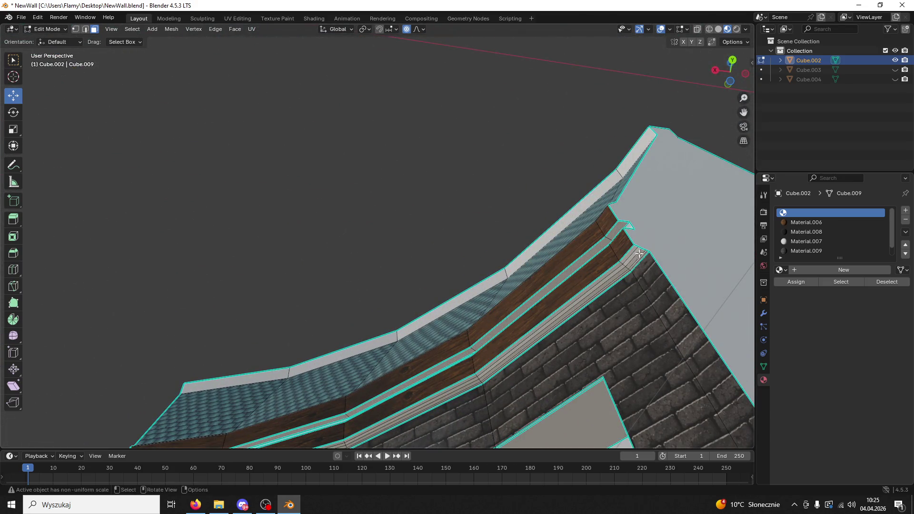
In edge select mode, select the edge loop of the trim under the roof, undoing a wrong loop.
left_click(86, 29)
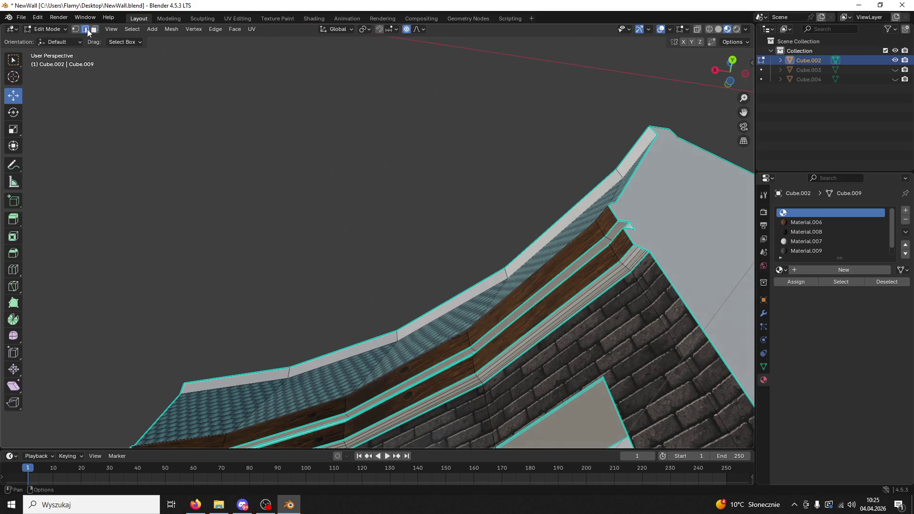
left_click(579, 290, "alt")
left_click(645, 247, "alt")
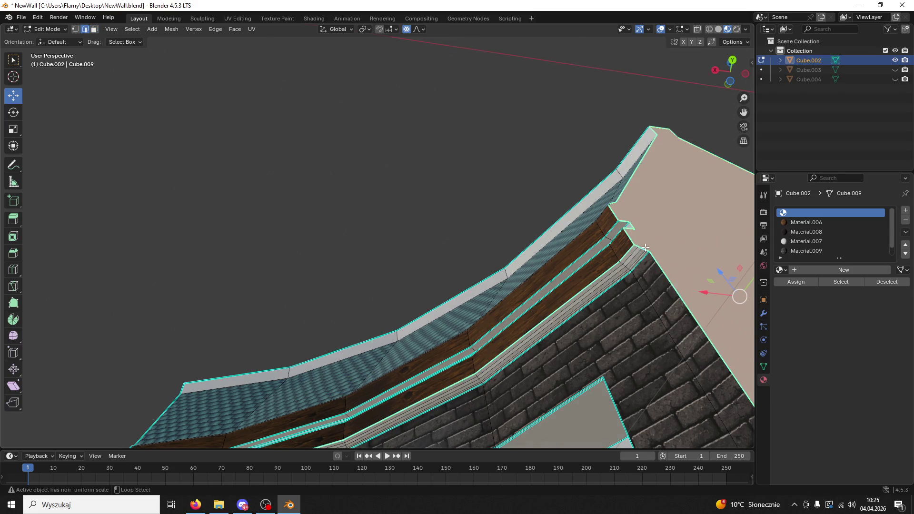
key("ctrl+z")
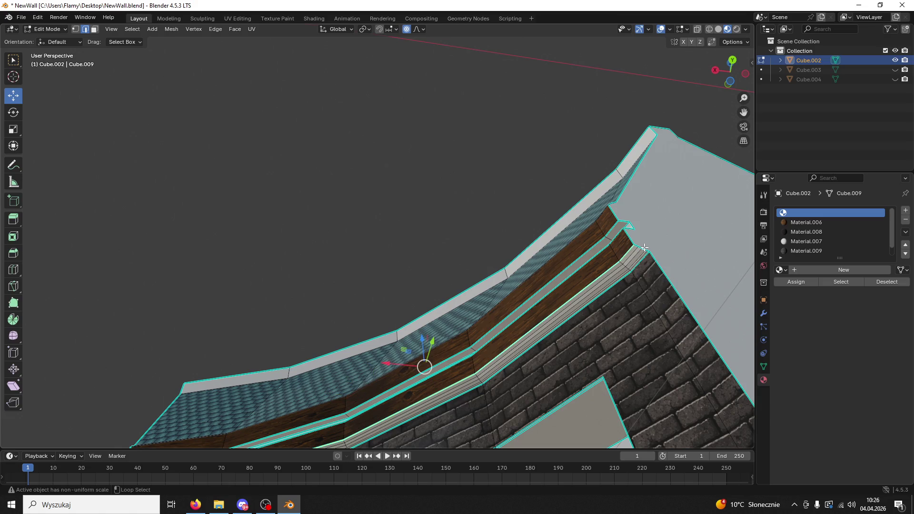
left_click(644, 247, "ctrl+shift")
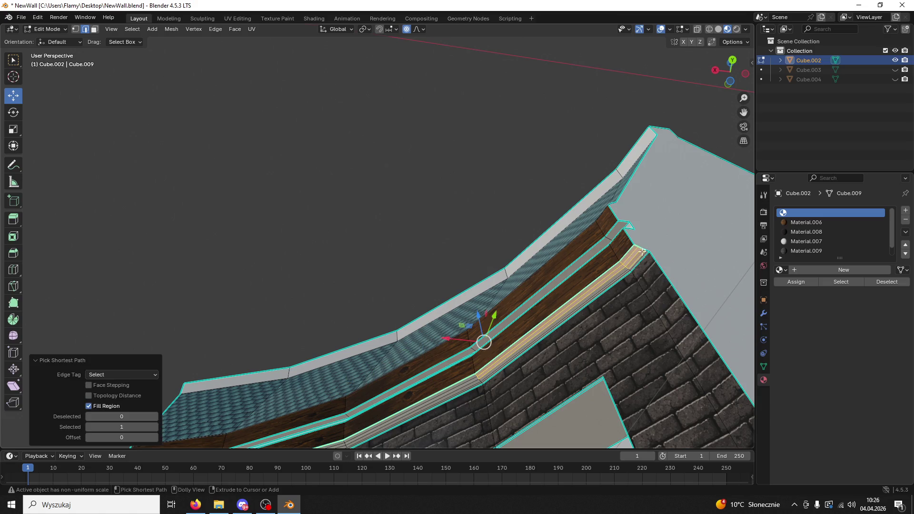
scroll(512, 340, "up", 2)
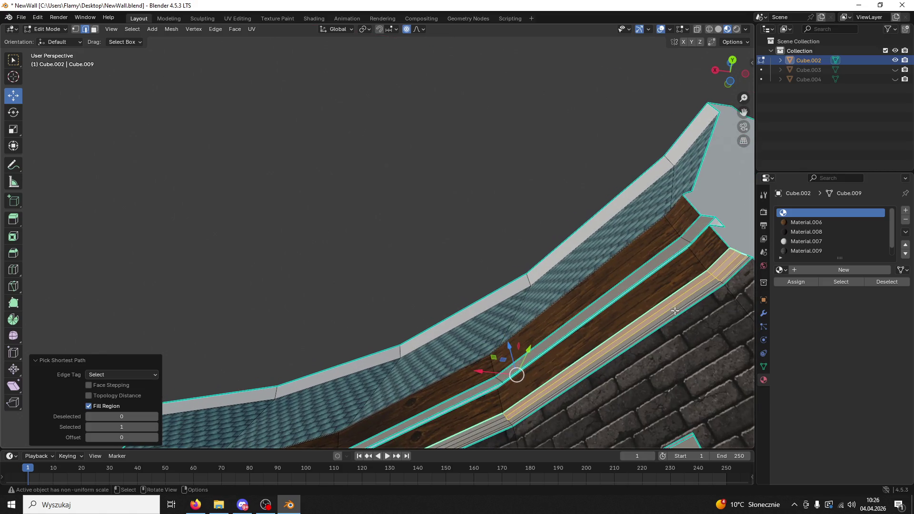
scroll(585, 213, "up", 1)
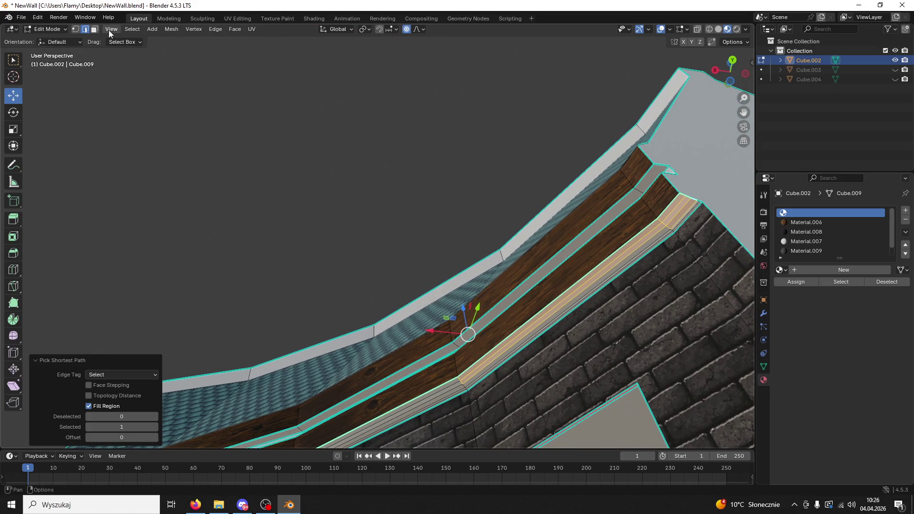
In face select mode, select the thin trim strip toward the corner plus the corner trim faces.
key("3")
left_click(637, 253, "alt")
left_click(631, 250, "alt+shift")
left_click(629, 248, "alt+shift")
left_click(665, 217, "alt+shift")
left_click(679, 218, "alt+shift")
left_click(678, 218, "shift")
left_click(679, 228, "shift")
left_click(666, 234, "alt+shift")
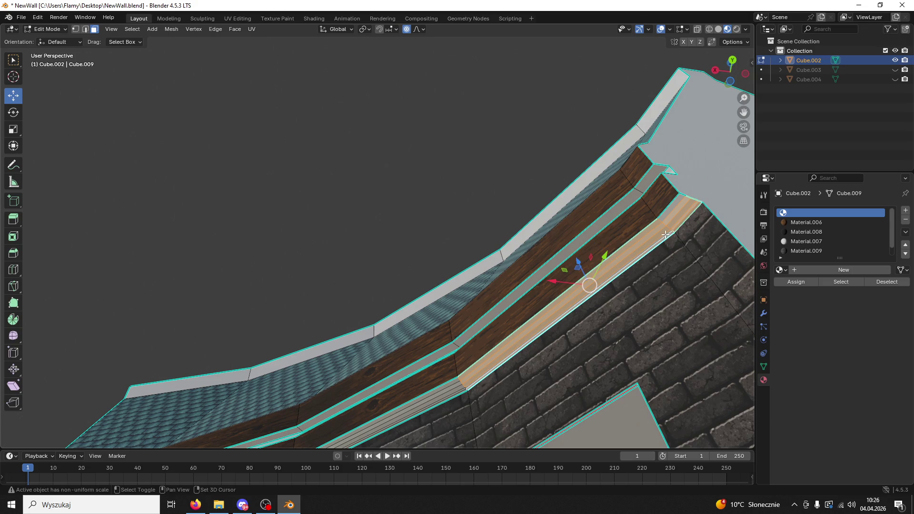
Add the lower striped strip and assign the DarkWood Material.008 to the trim faces.
left_click_drag(524, 321, 627, 306)
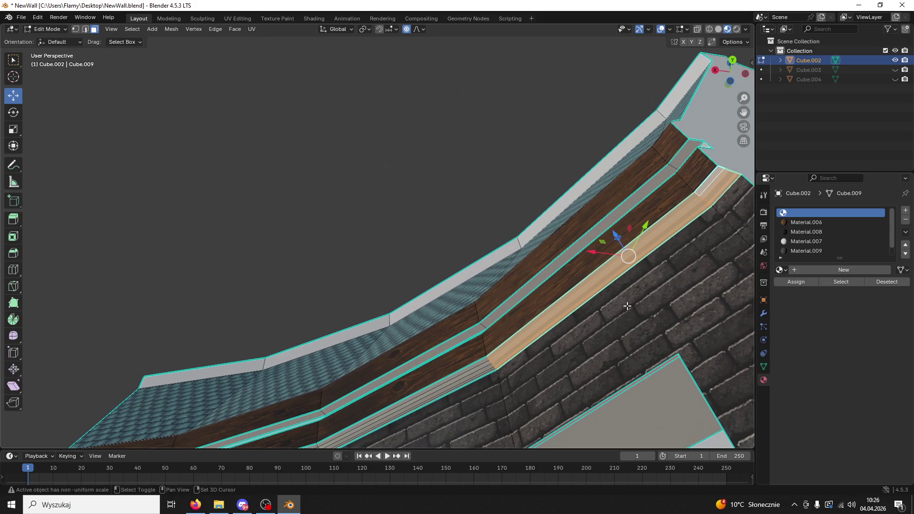
left_click(484, 373, "alt+shift")
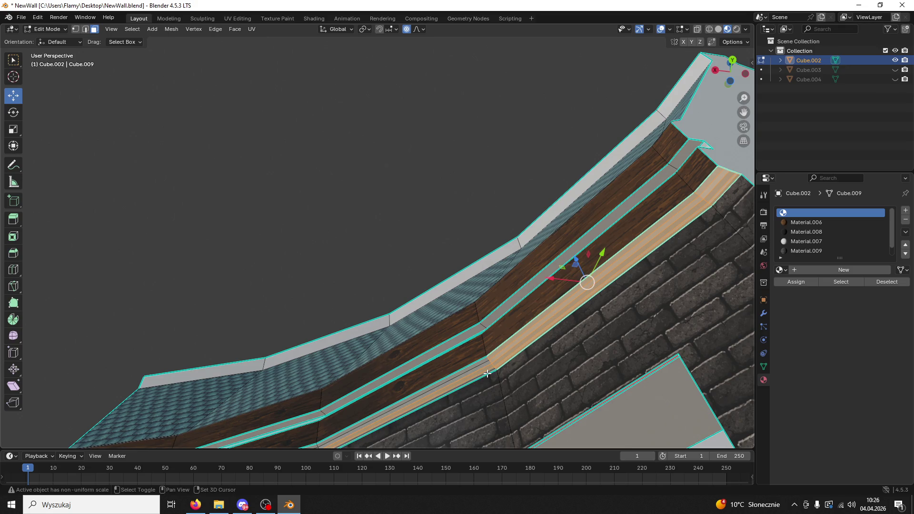
left_click(482, 369, "alt+shift")
left_click(480, 367, "alt+shift")
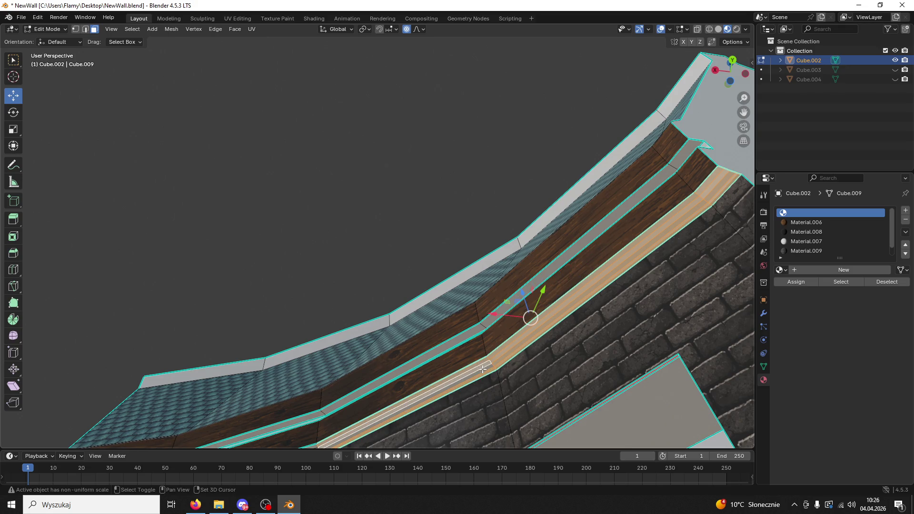
left_click(809, 232)
left_click(796, 281)
mouse_move(494, 331)
left_mouse_down()
mouse_move(721, 170)
mouse_move(500, 336)
mouse_move(1, 321)
left_mouse_up()
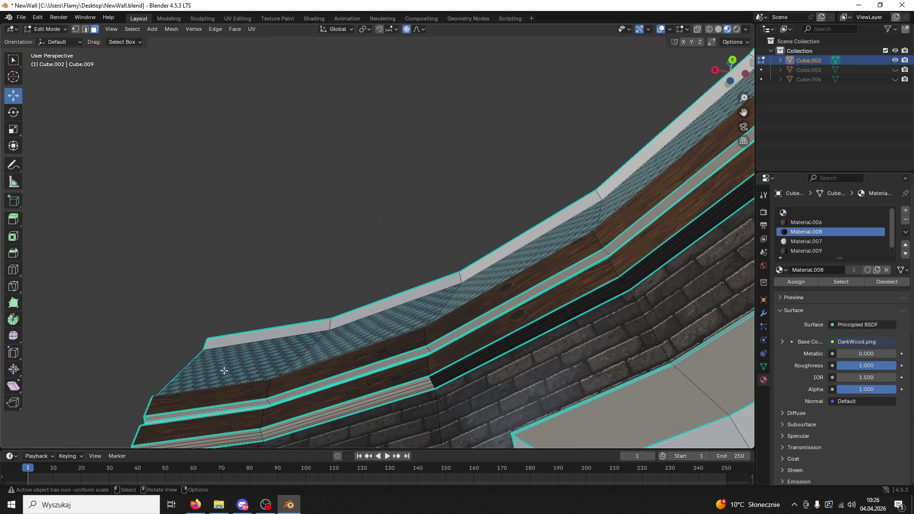
Assign the dark wood Material.008 to the lower trim faces below the eaves.
left_click(422, 389)
left_click(417, 385)
left_click(420, 387)
left_click(423, 390)
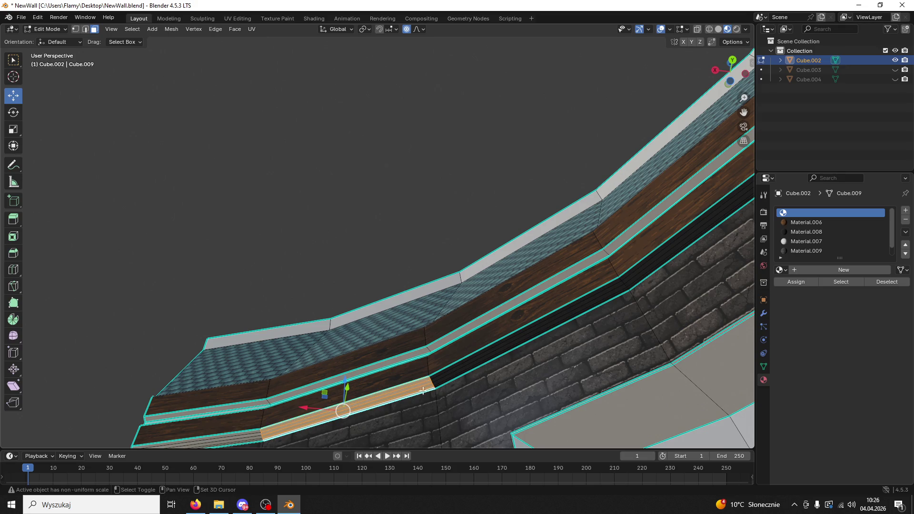
left_click(252, 432, "shift")
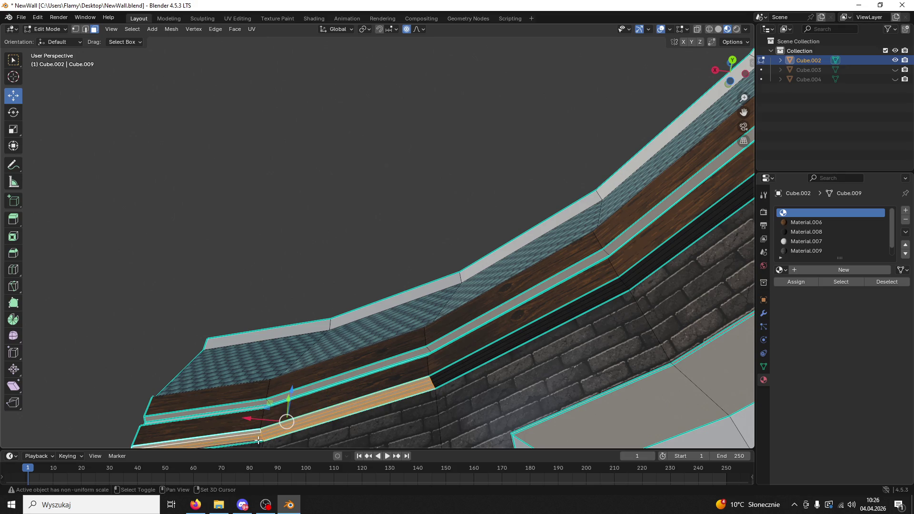
scroll(231, 200, "down", 3)
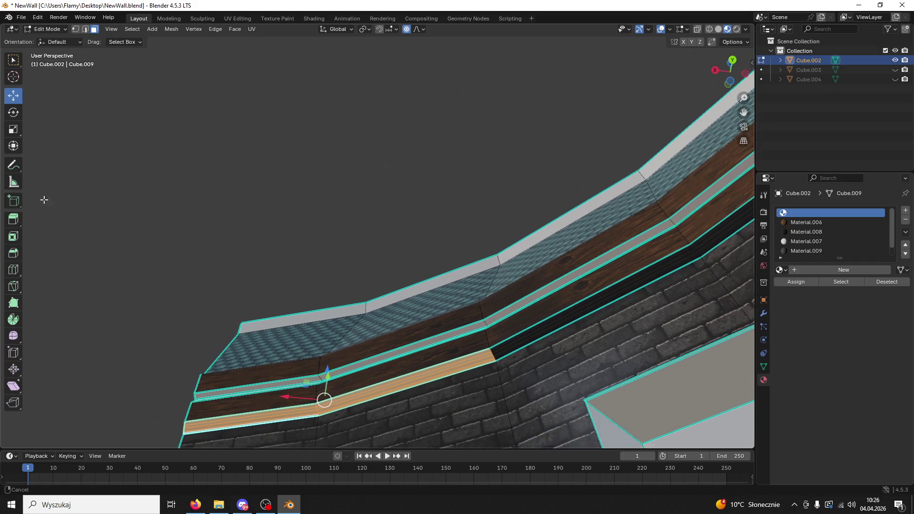
left_click(818, 233)
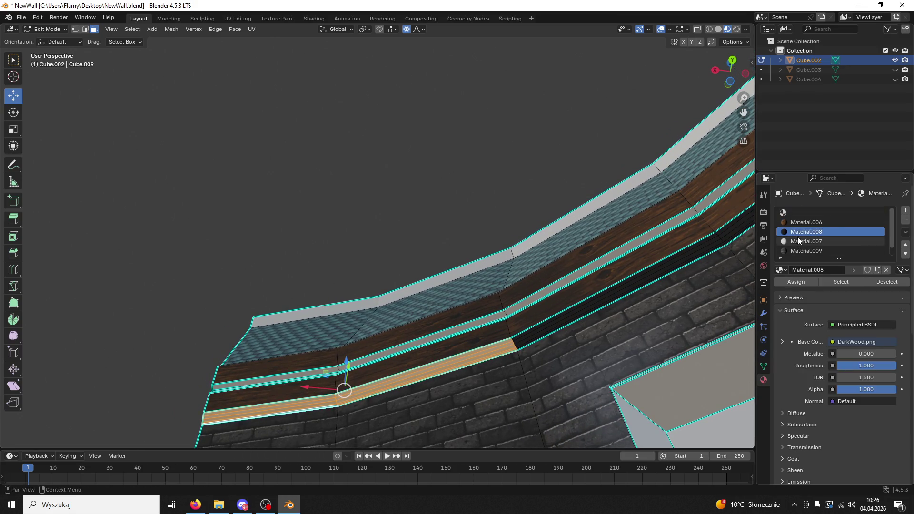
left_click(808, 281)
Select the light beam strip faces, including its long top face and lower strip.
mouse_move(452, 139)
left_mouse_down()
mouse_move(492, 234)
mouse_move(509, 251)
mouse_move(453, 235)
mouse_move(477, 370)
mouse_move(478, 133)
mouse_move(493, 208)
left_mouse_up()
left_click(551, 185)
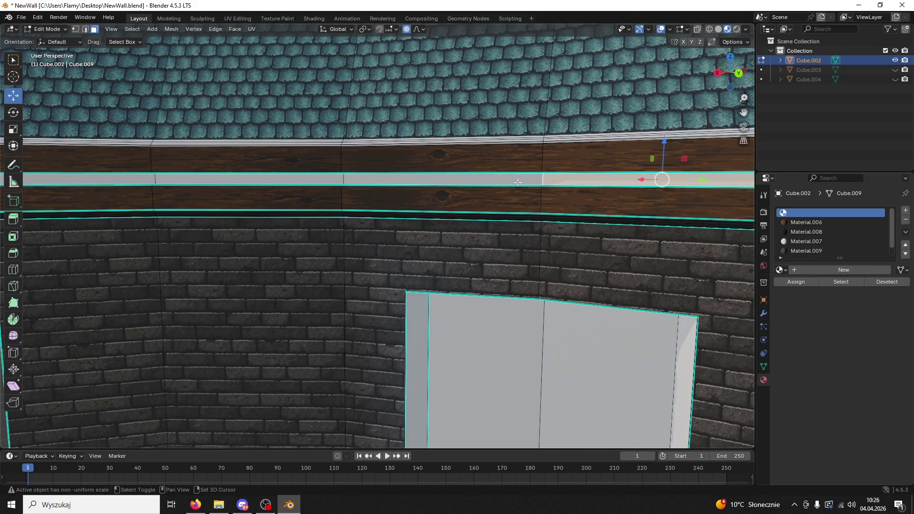
left_click(307, 180, "shift")
left_click(132, 178, "shift")
mouse_move(131, 179)
left_mouse_down()
mouse_move(241, 216)
mouse_move(626, 79)
mouse_move(563, 157)
left_mouse_up()
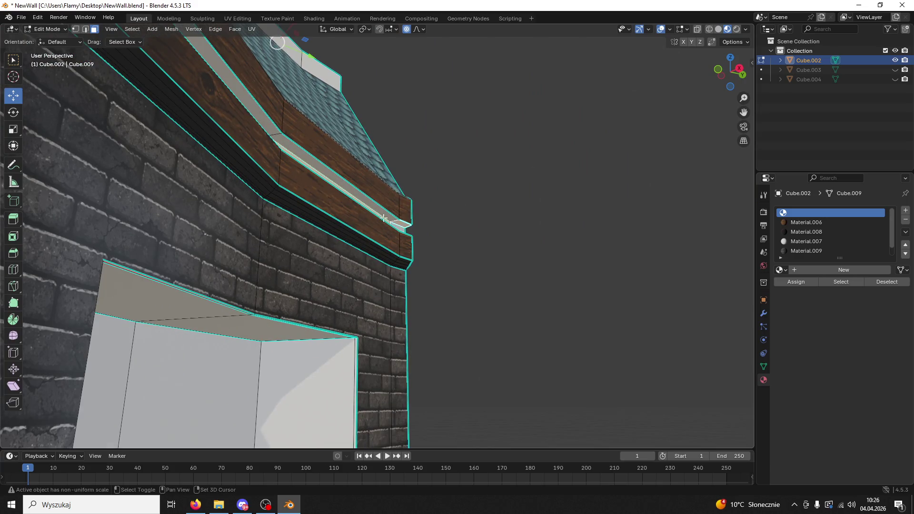
mouse_move(384, 218)
left_mouse_down()
mouse_move(382, 248)
mouse_move(208, 223)
left_mouse_up()
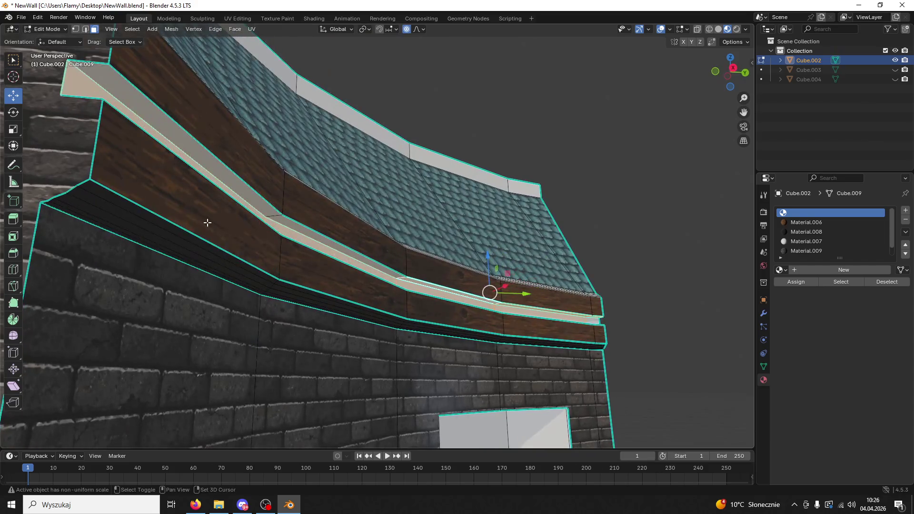
left_click(246, 198, "shift")
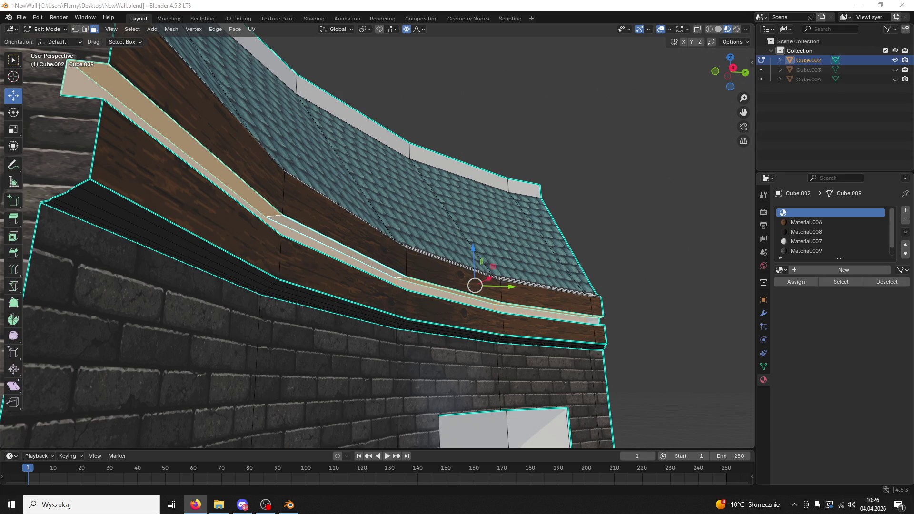
left_click_drag(478, 266, 378, 350)
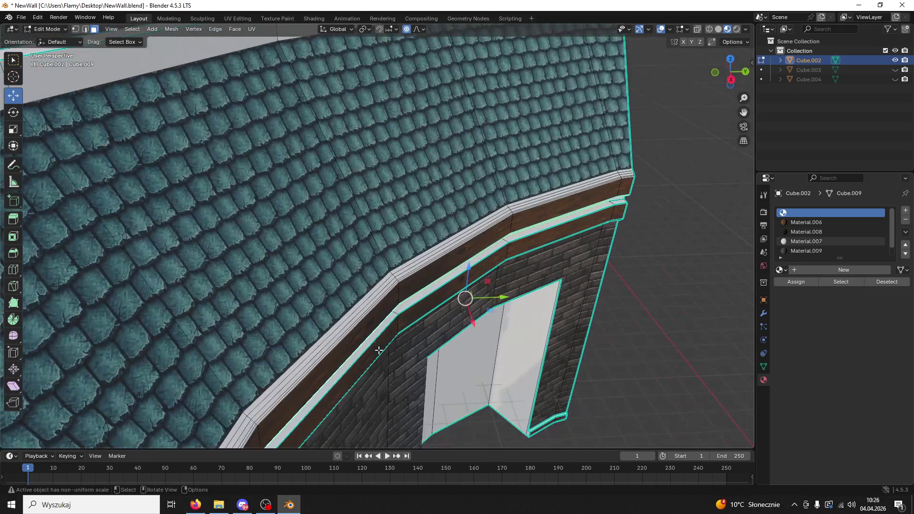
left_click(372, 343, "shift")
Assign the brick Material.009 to the upper beam strip and its end face.
left_click(532, 233, "shift")
left_click_drag(532, 233, 472, 149)
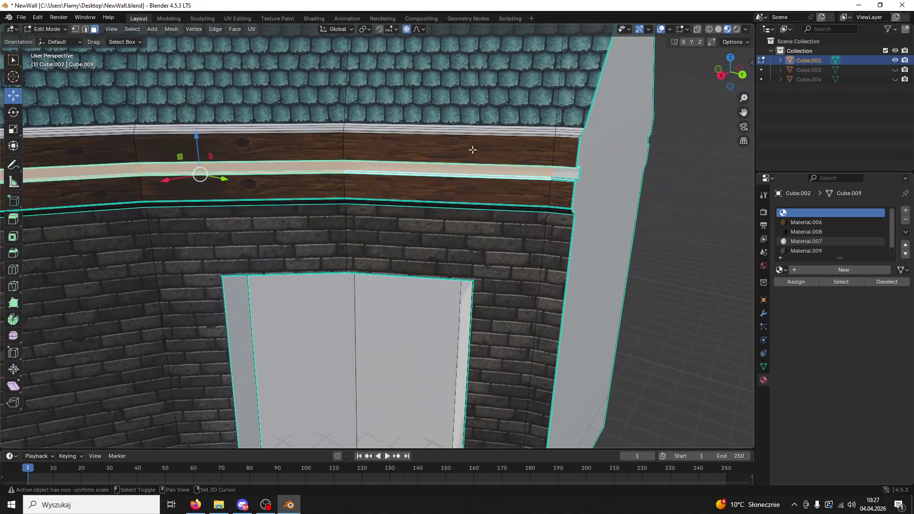
left_click(569, 177, "shift")
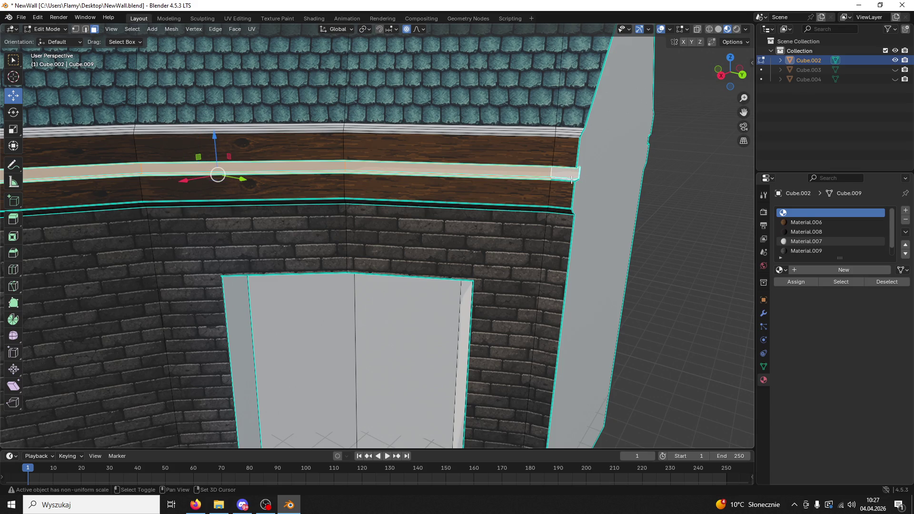
left_click_drag(421, 199, 1, 248)
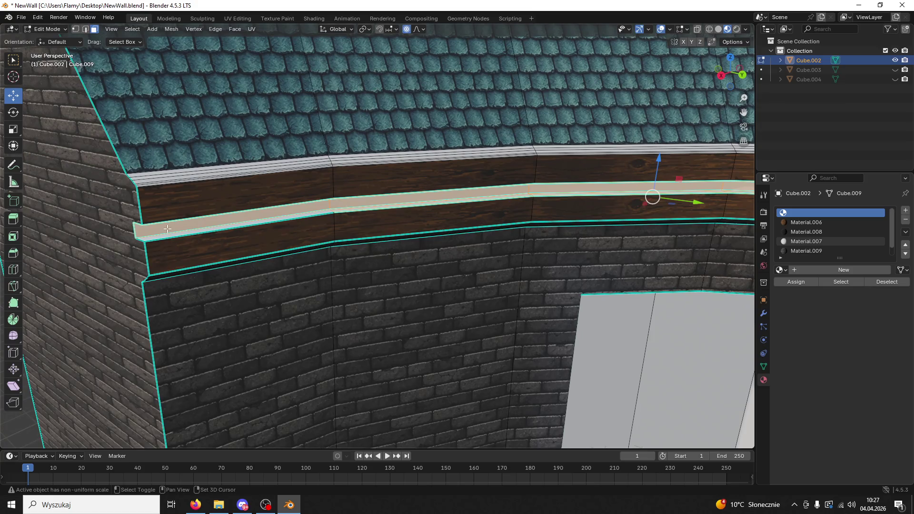
mouse_move(170, 235)
left_mouse_down()
mouse_move(214, 218)
mouse_move(195, 185)
left_mouse_up()
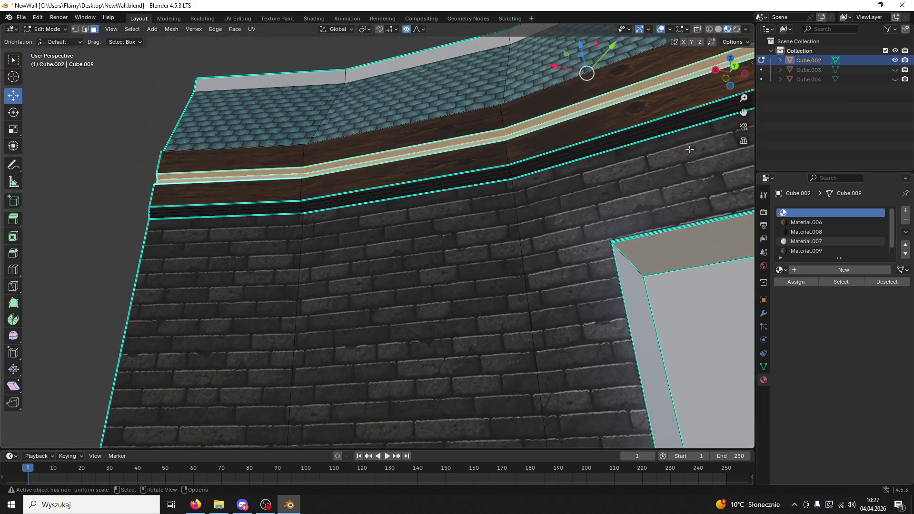
left_click(806, 251)
left_click(796, 282)
Select the white trim strips on both sides of the wall corner.
mouse_move(547, 266)
left_mouse_down()
mouse_move(496, 271)
mouse_move(513, 303)
left_mouse_up()
scroll(503, 285, "down", 5)
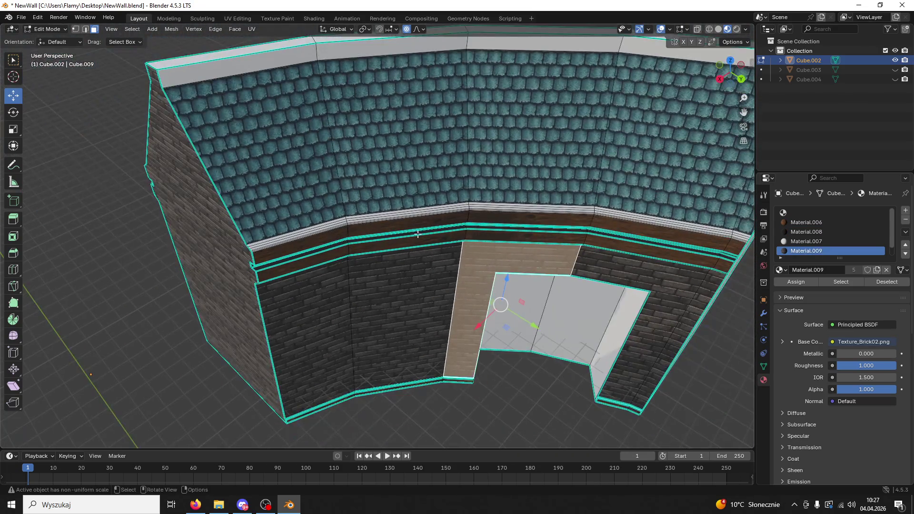
scroll(417, 234, "up", 3)
left_click(200, 124)
scroll(200, 124, "up", 2)
left_click(186, 236)
left_click(185, 239, "shift")
left_click(177, 254, "shift")
left_click(222, 236, "shift")
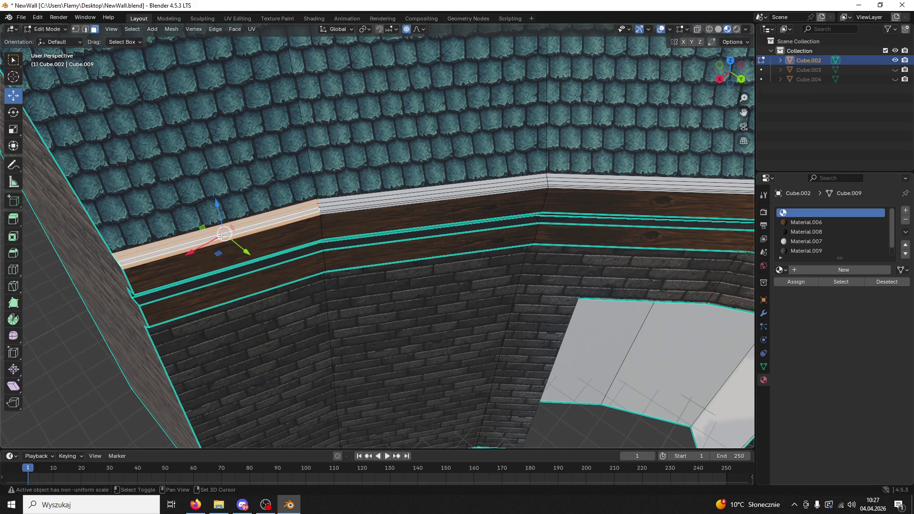
left_click(344, 211, "shift")
left_click(343, 209, "shift")
left_click(341, 205, "shift")
left_click(338, 202, "shift")
left_click(338, 201, "shift")
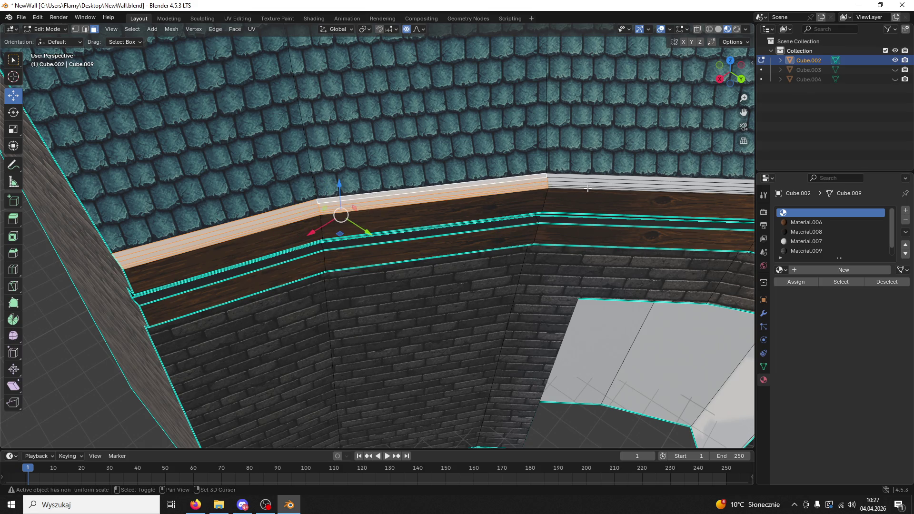
Add the remaining eave trim strips, including the long strip and corner strip, to the selection.
left_click(587, 189, "shift")
left_click(591, 187, "shift")
left_click(596, 185, "shift")
left_click(601, 183, "shift")
left_click(617, 180, "shift")
left_click_drag(617, 181, 445, 198)
left_click(480, 199, "shift")
left_click(490, 199, "shift")
left_click(500, 198, "shift")
left_click(509, 197, "shift")
left_click(514, 195, "shift")
left_click(603, 226, "shift")
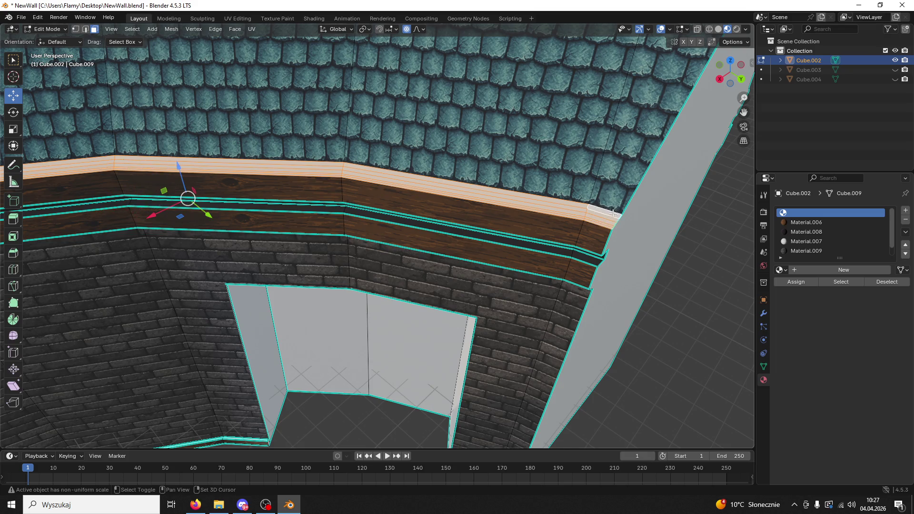
scroll(613, 212, "down", 5)
mouse_move(613, 213)
left_mouse_down()
mouse_move(589, 161)
mouse_move(536, 149)
left_mouse_up()
Assign the dark wood Material.008 to the selected eave trim strips.
scroll(475, 142, "up", 2)
left_click_drag(476, 141, 529, 194)
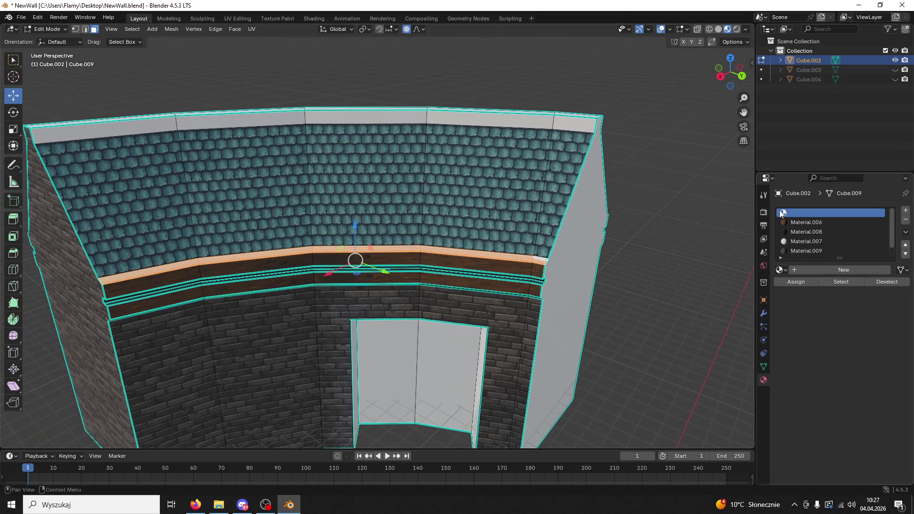
left_click(804, 233)
left_click(792, 281)
Select the roof-cap faces along the top of the curved roof.
scroll(589, 272, "up", 2)
mouse_move(589, 271)
left_mouse_down()
mouse_move(506, 318)
mouse_move(369, 266)
left_mouse_up()
left_click(129, 319)
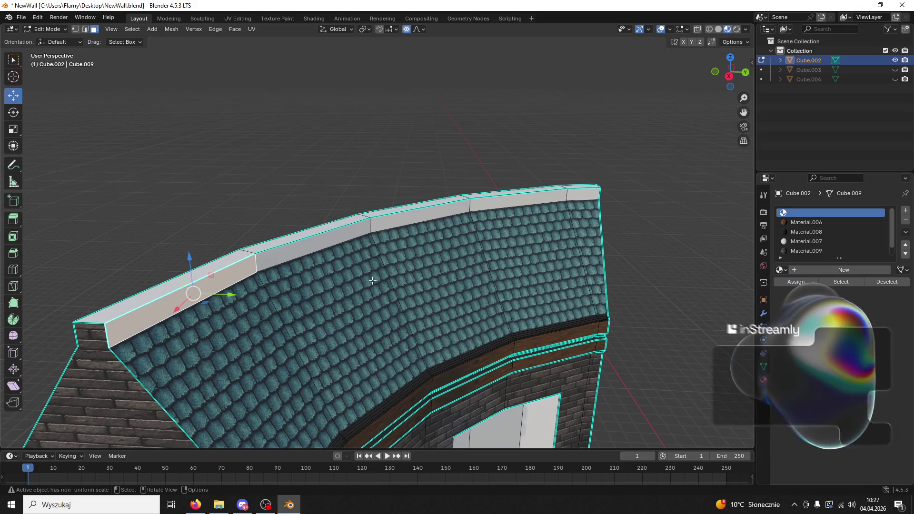
left_click(300, 261, "shift")
left_click(301, 261, "shift")
left_click(254, 247, "shift")
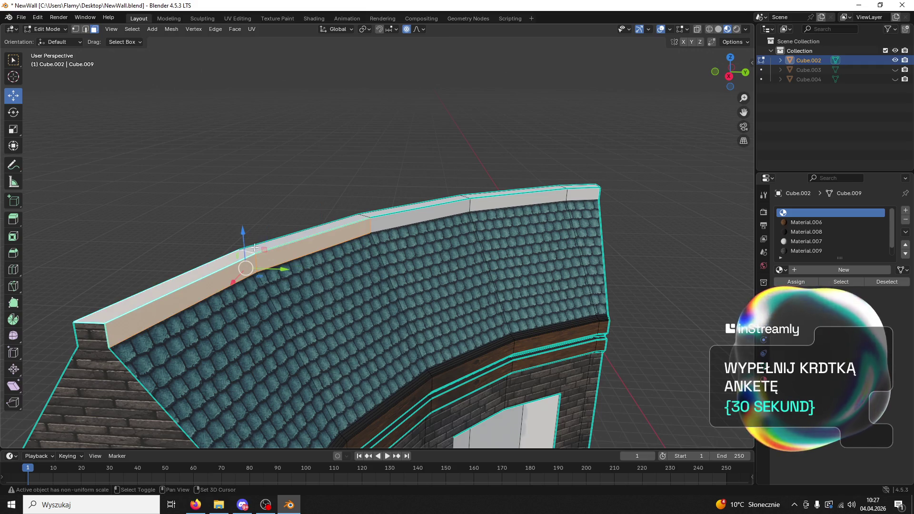
left_click(419, 209, "shift")
left_click(519, 194, "shift")
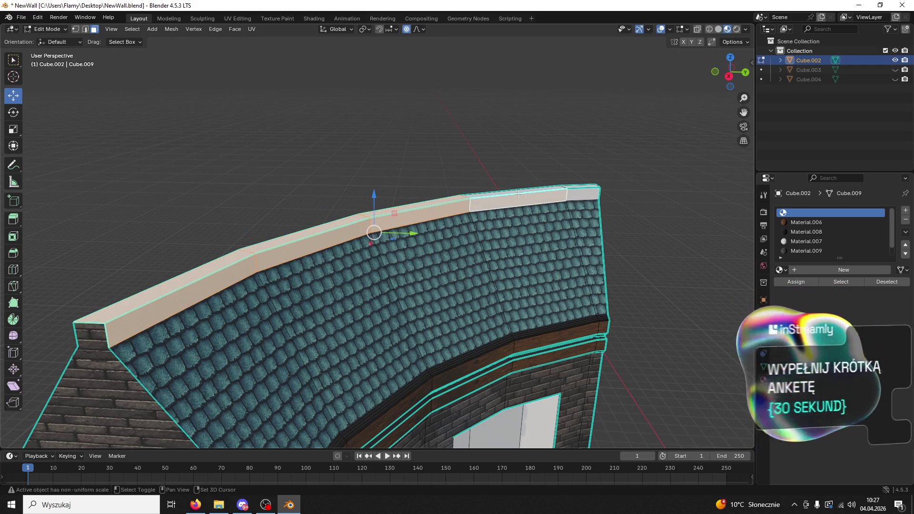
mouse_move(519, 194)
left_mouse_down()
mouse_move(471, 197)
mouse_move(430, 159)
mouse_move(456, 175)
mouse_move(398, 279)
mouse_move(475, 237)
left_mouse_up()
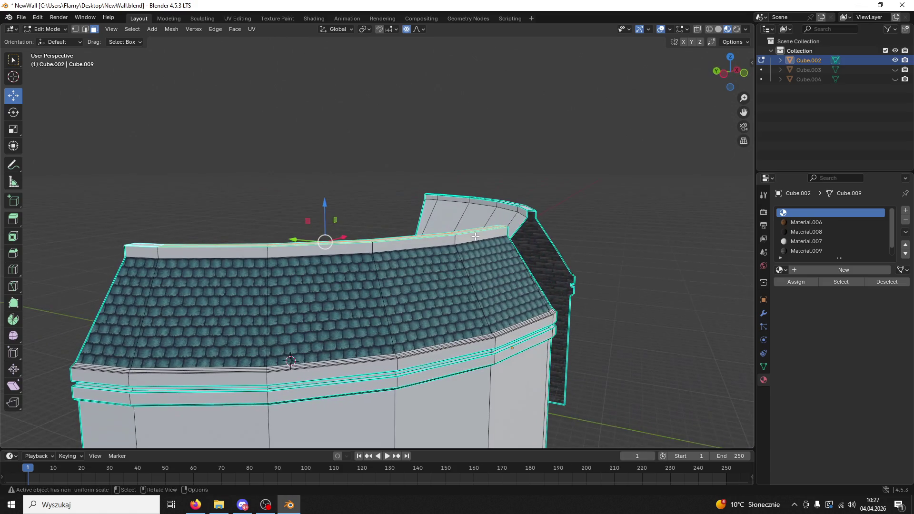
Add the remaining roof-cap faces and assign them Material.006.
left_click(351, 246)
left_click(261, 249, "shift")
left_click(146, 252, "shift")
left_click_drag(146, 252, 266, 259)
left_click(806, 222)
left_click(796, 281)
Deselect the roof cap and save NewWall.blend.
left_click(545, 324)
mouse_move(545, 324)
left_mouse_down()
mouse_move(578, 316)
mouse_move(556, 197)
left_mouse_up()
key("ctrl+s")
scroll(552, 326, "up", 2)
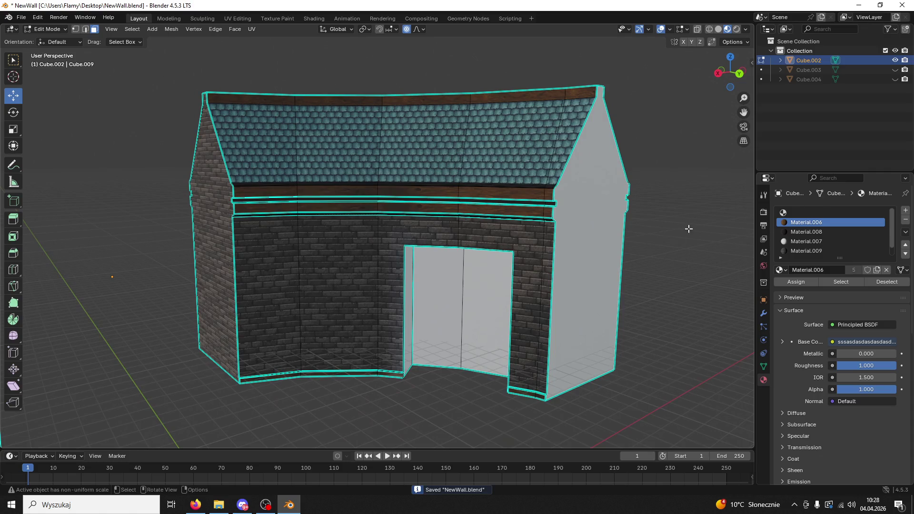
Give the right gable face the brick Material.009 and switch to the UV Editing workspace.
left_click(608, 267)
left_click(806, 251)
left_click(796, 282)
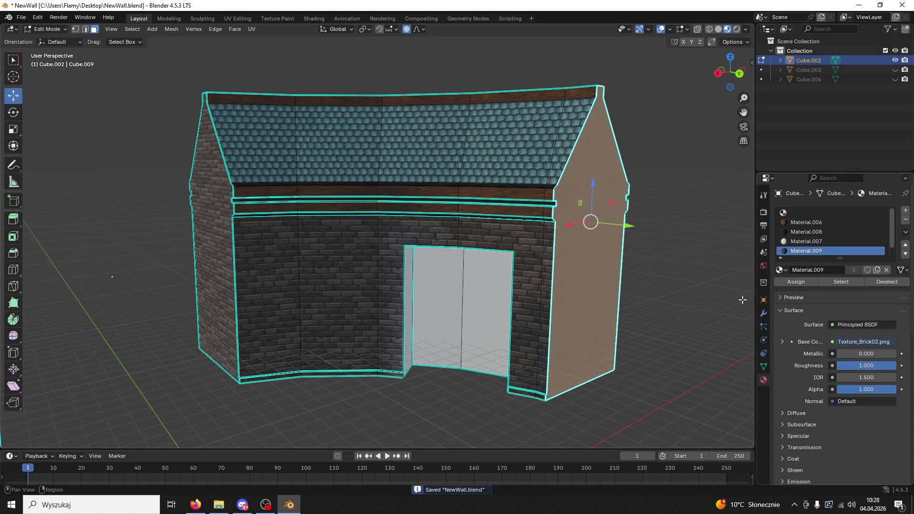
left_click_drag(742, 300, 603, 271)
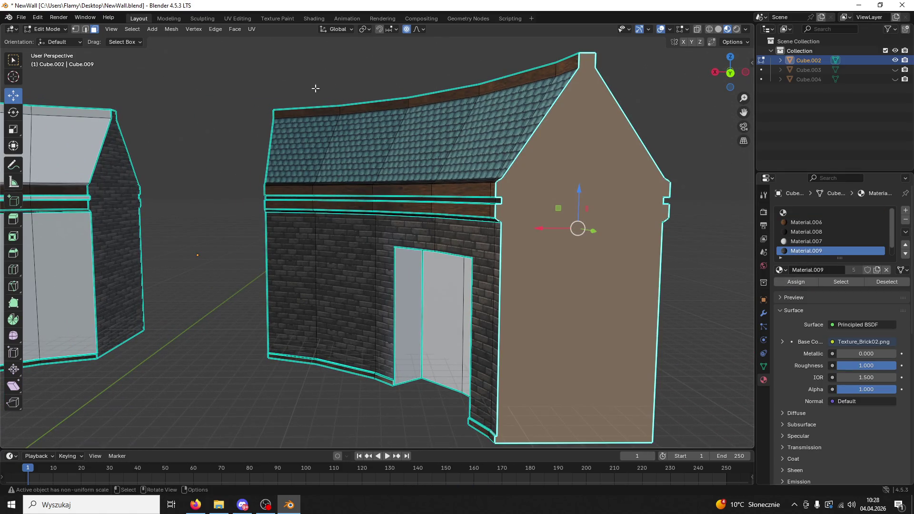
left_click(236, 18)
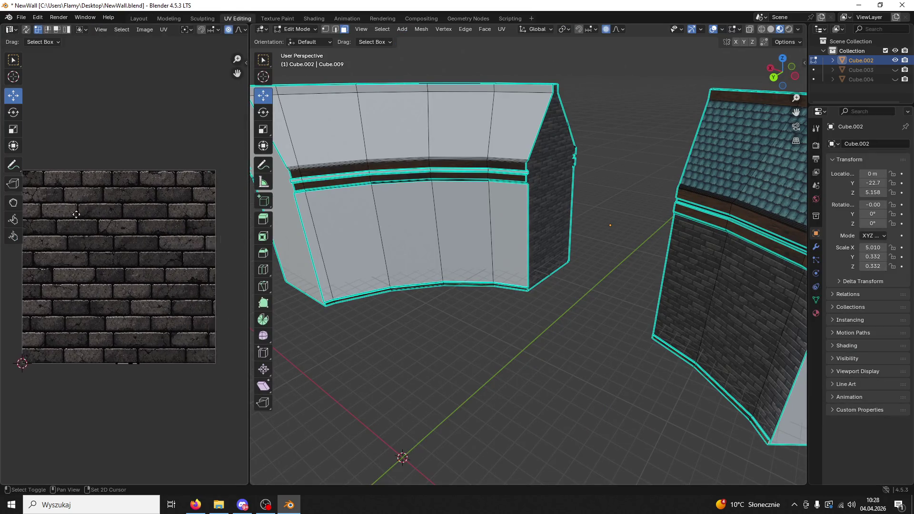
Angle-based unwrap the gable, widen the UV island along X, shift it right and scale it up.
key("a")
key("u")
left_click(111, 231)
scroll(122, 257, "down", 2)
scroll(175, 276, "up", 1)
key("s")
key("x")
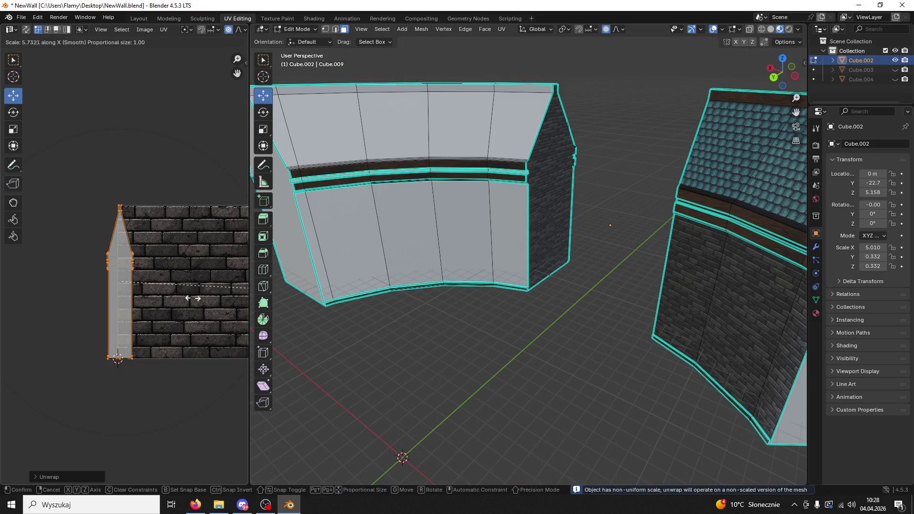
left_click(160, 284)
left_click_drag(160, 284, 203, 284)
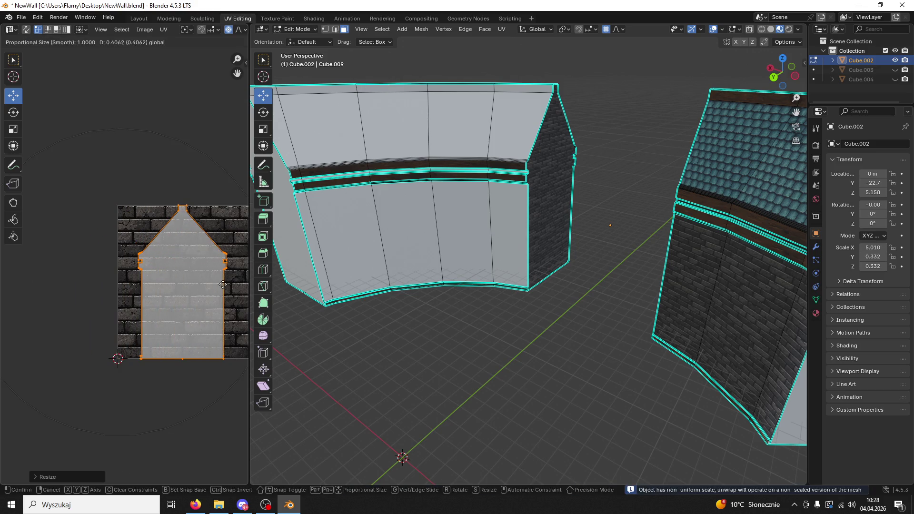
key("s")
left_click(74, 261)
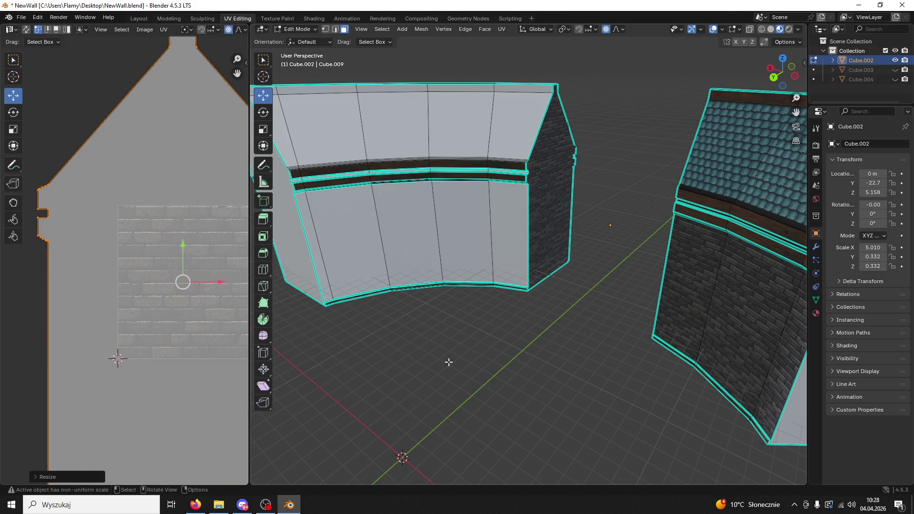
left_click(582, 351)
Select the thin bottom face of the wall from a low front view.
mouse_move(584, 330)
left_mouse_down()
mouse_move(677, 346)
mouse_move(649, 306)
mouse_move(659, 292)
mouse_move(619, 305)
mouse_move(663, 285)
mouse_move(428, 301)
mouse_move(603, 362)
mouse_move(608, 380)
mouse_move(648, 335)
mouse_move(567, 299)
mouse_move(505, 292)
left_mouse_up()
mouse_move(506, 392)
left_mouse_down()
mouse_move(496, 402)
mouse_move(509, 377)
left_mouse_up()
left_click(509, 375)
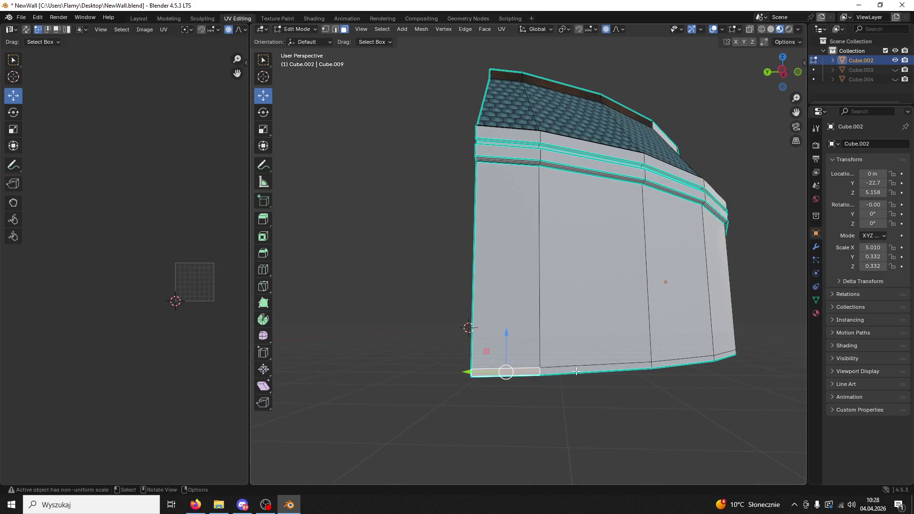
Assign the wood Material.006 to the bottom-strip faces of the curved wall.
mouse_move(576, 371)
left_mouse_down()
mouse_move(530, 306)
mouse_move(565, 266)
left_mouse_up()
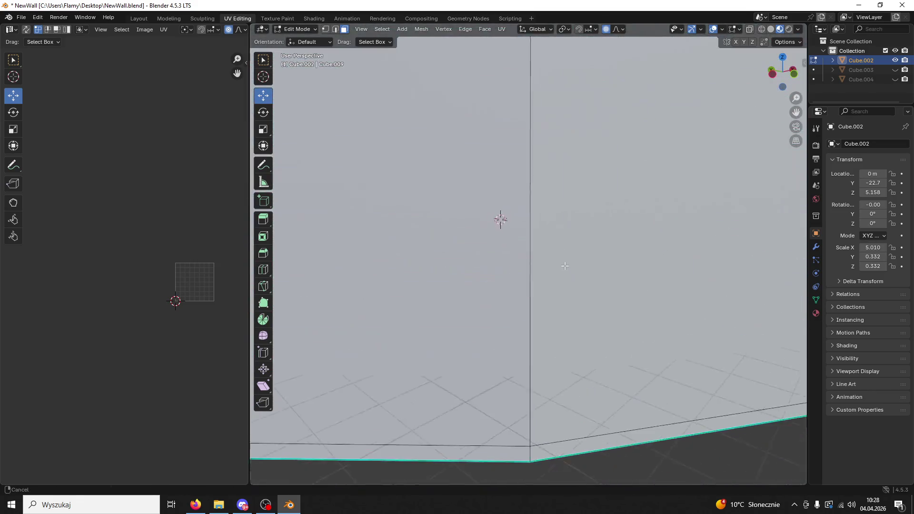
scroll(565, 266, "down", 5)
left_click(568, 311)
left_click(478, 319, "shift")
mouse_move(478, 319)
left_mouse_down()
mouse_move(479, 305)
mouse_move(565, 292)
mouse_move(551, 298)
left_mouse_up()
left_click(516, 306, "shift")
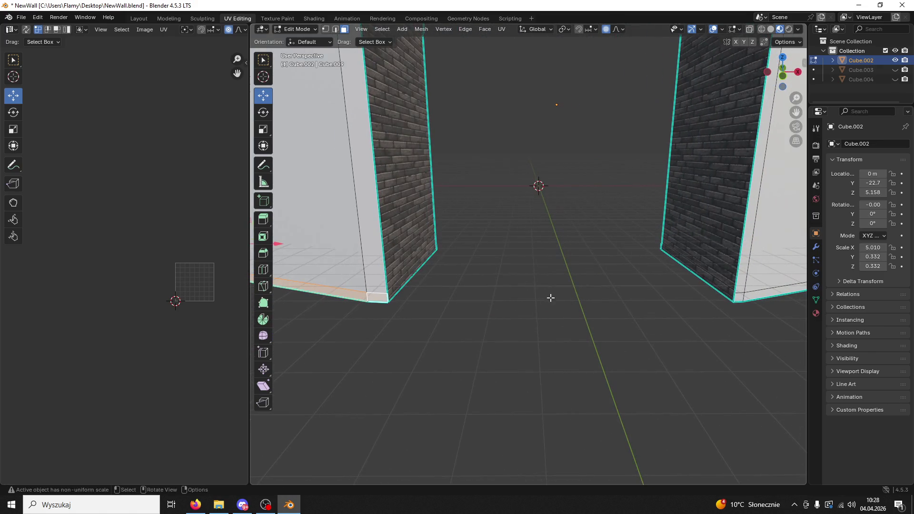
left_click(816, 300)
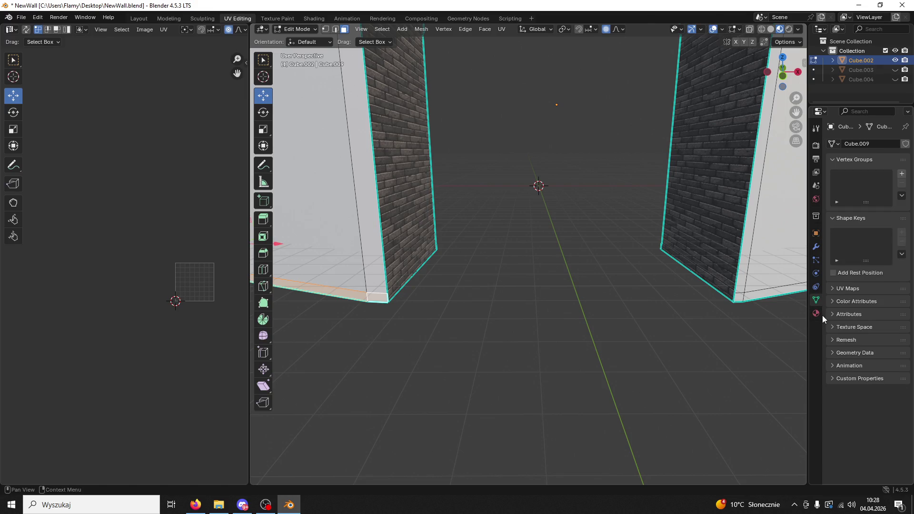
left_click(817, 314)
left_click(858, 156)
left_click(839, 216)
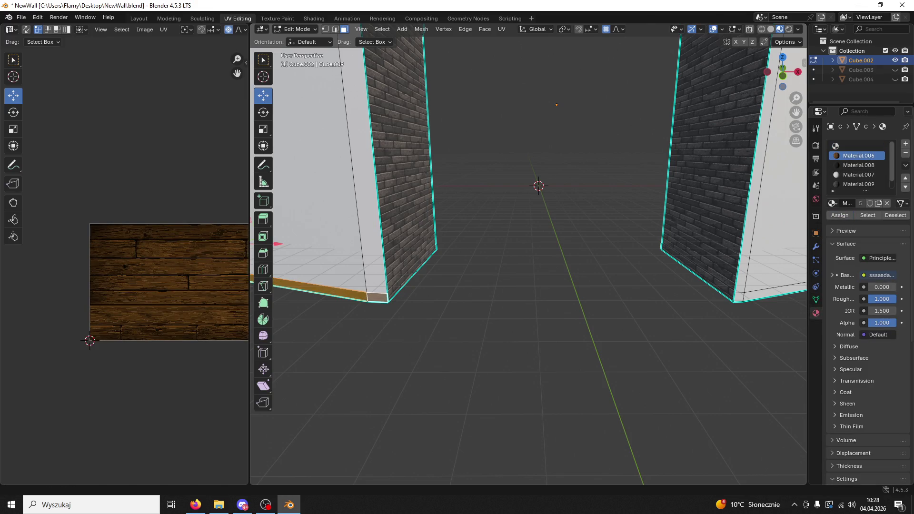
Select the main front wall faces and assign them the brick Material.009.
key("alt+Tab")
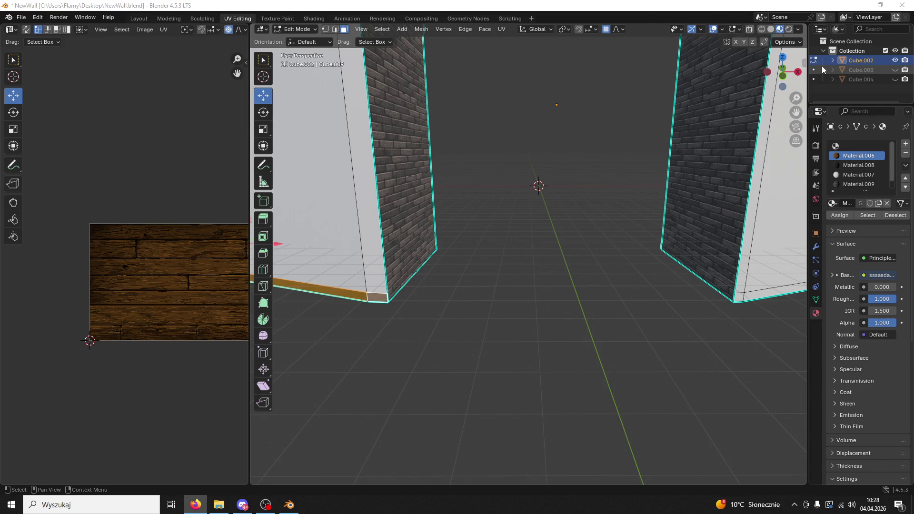
key("alt+Tab")
left_click_drag(361, 181, 437, 187)
left_click(436, 187)
left_click(343, 200, "shift")
left_click_drag(342, 200, 520, 232)
left_click(521, 233, "shift")
left_click(521, 233, "shift")
left_click(497, 223, "shift")
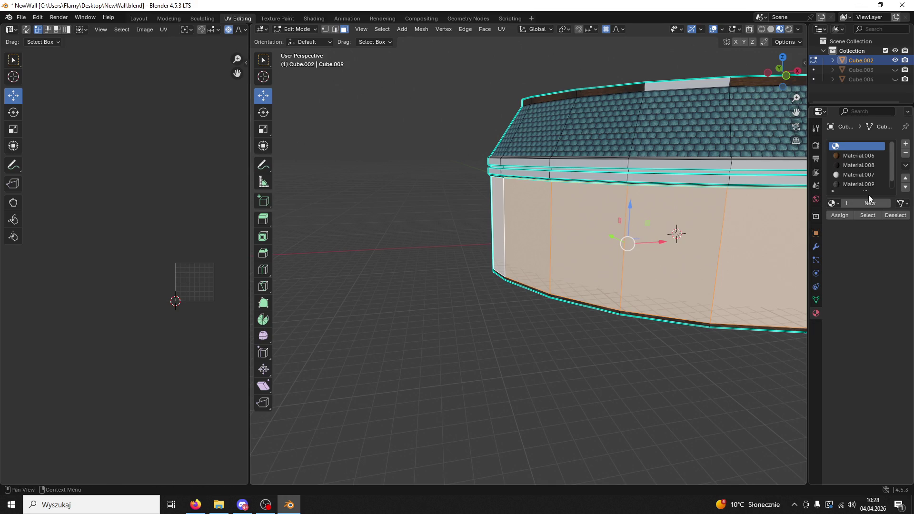
left_click(834, 215)
mouse_move(572, 214)
left_mouse_down()
mouse_move(523, 195)
mouse_move(524, 182)
left_mouse_up()
scroll(517, 192, "up", 5)
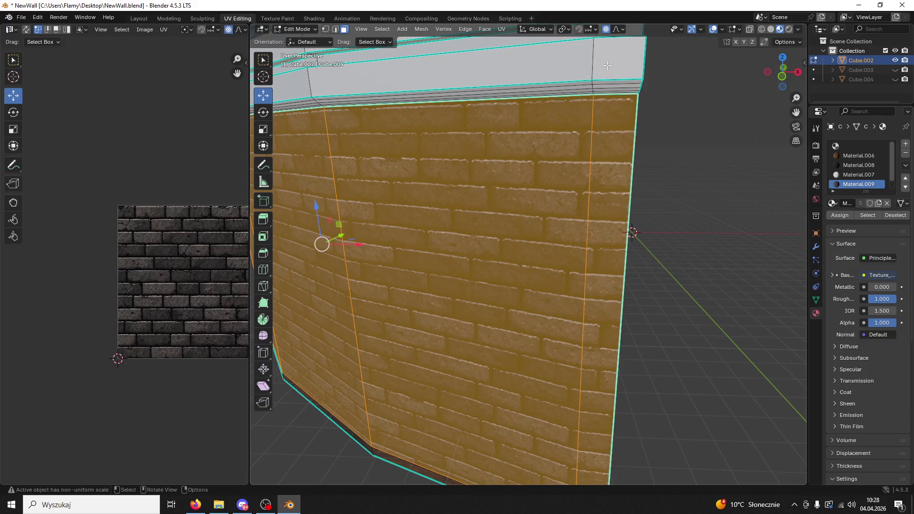
Assign the wood Material.006 to the band faces running beneath the roof.
left_click(608, 65)
scroll(497, 91, "down", 3)
left_click(553, 115, "shift")
left_click_drag(553, 116, 531, 148)
left_click(462, 167, "shift")
left_click(455, 148, "shift")
left_click(482, 168, "shift")
left_click_drag(481, 166, 482, 162)
left_click(483, 163, "shift")
left_click(477, 150, "shift")
left_click(400, 148, "shift")
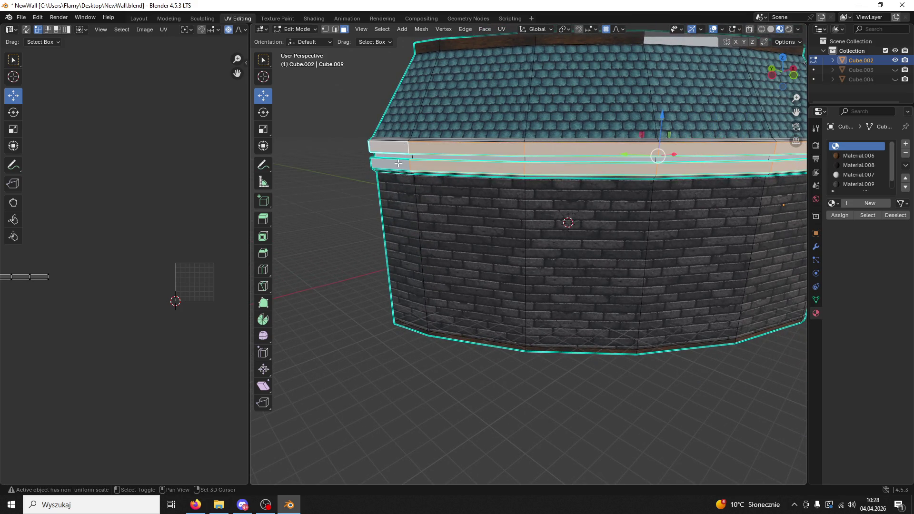
left_click(854, 155)
left_click(840, 216)
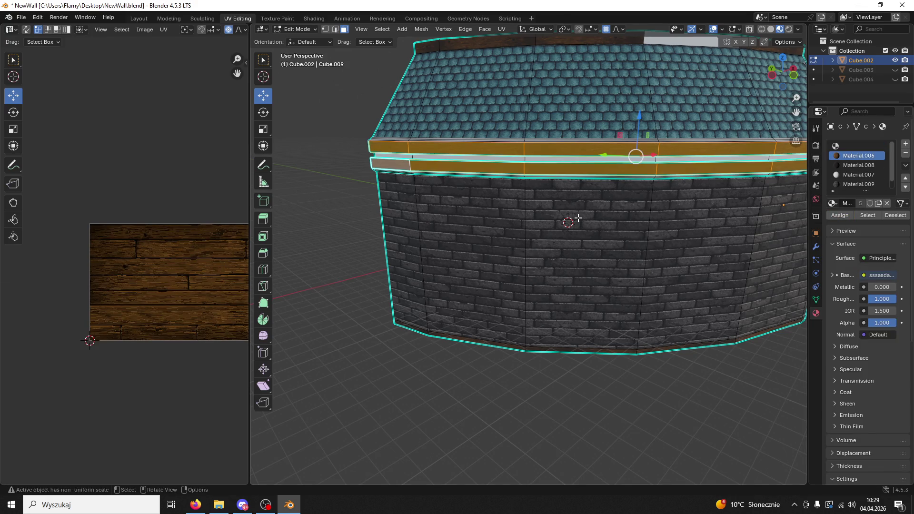
Clear the selection and reselect every face that uses Material.006.
key("KP_8")
key("KP_8")
key("alt+a")
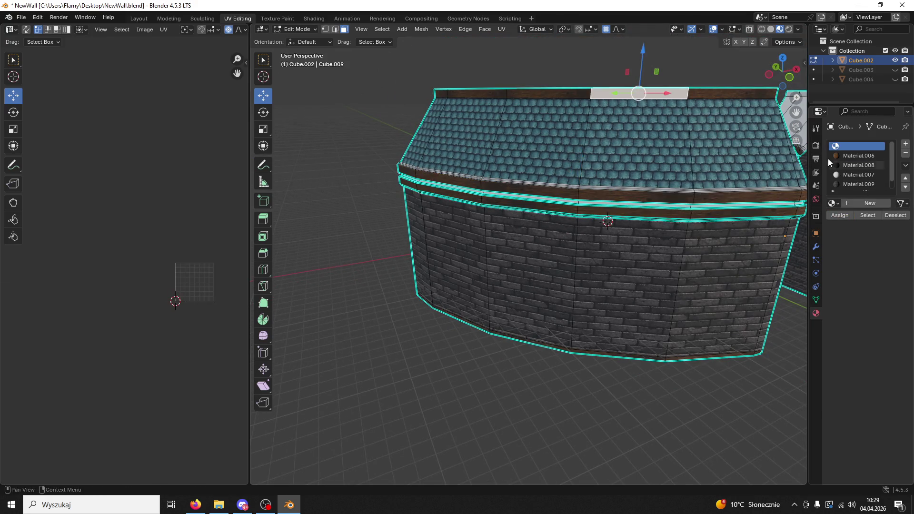
left_click(857, 155)
left_click(867, 215)
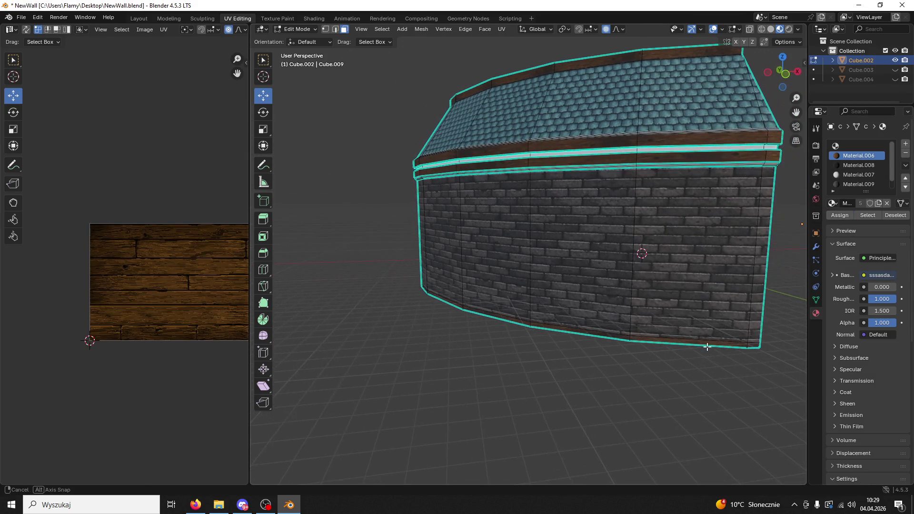
scroll(714, 232, "up", 2)
scroll(685, 206, "up", 4)
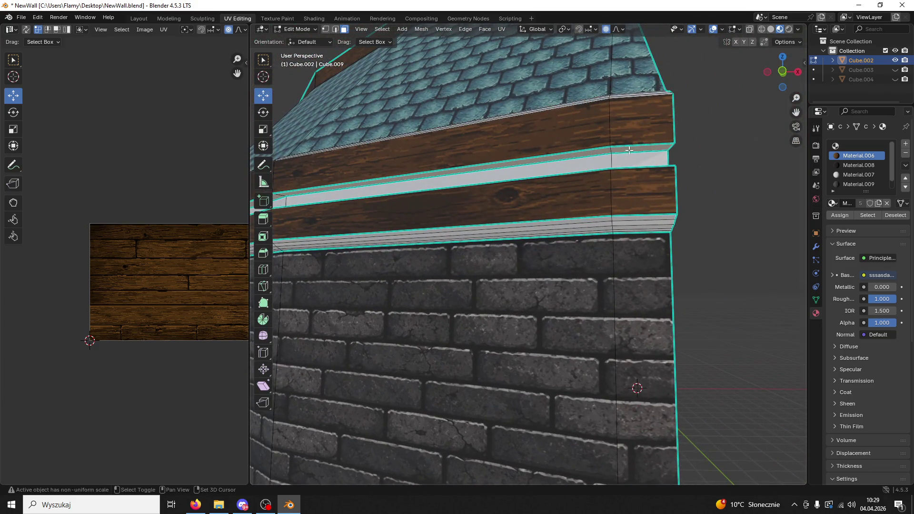
Select the first faces of the thin light trim band below the roof.
left_click(628, 148)
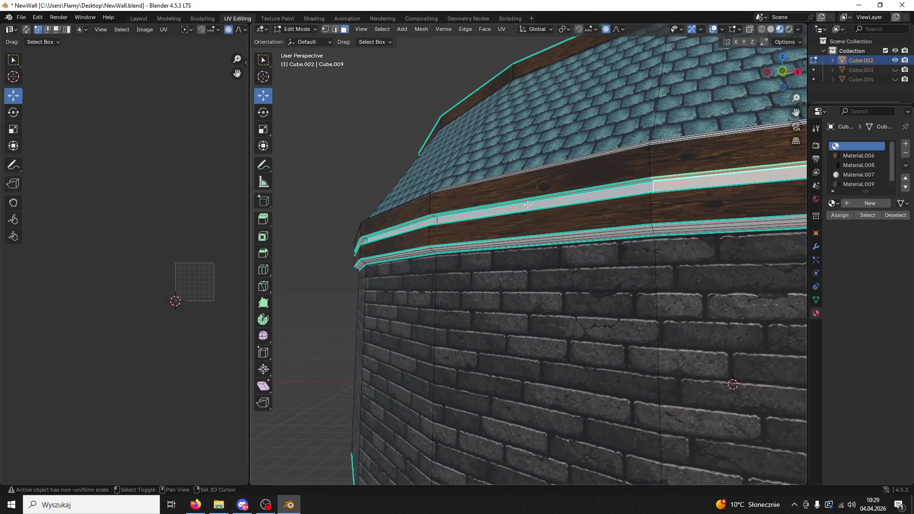
left_click(437, 219)
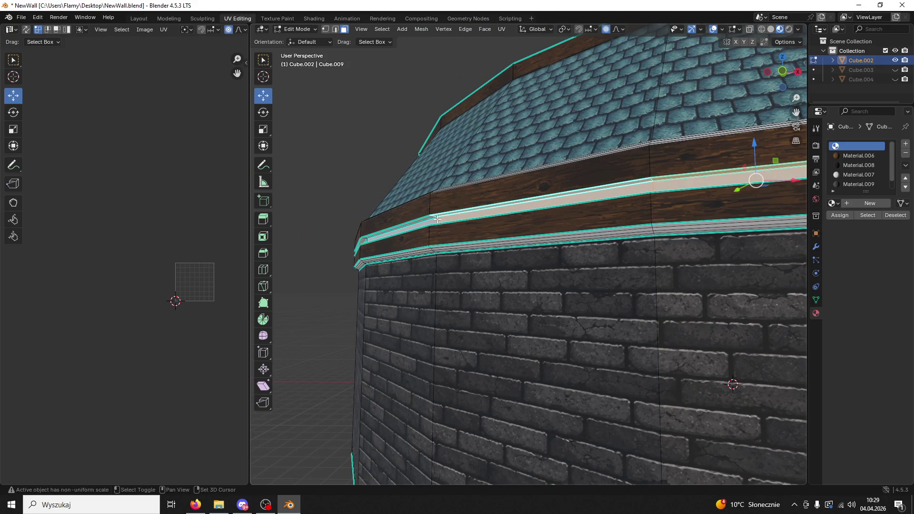
left_click_drag(423, 224, 464, 218)
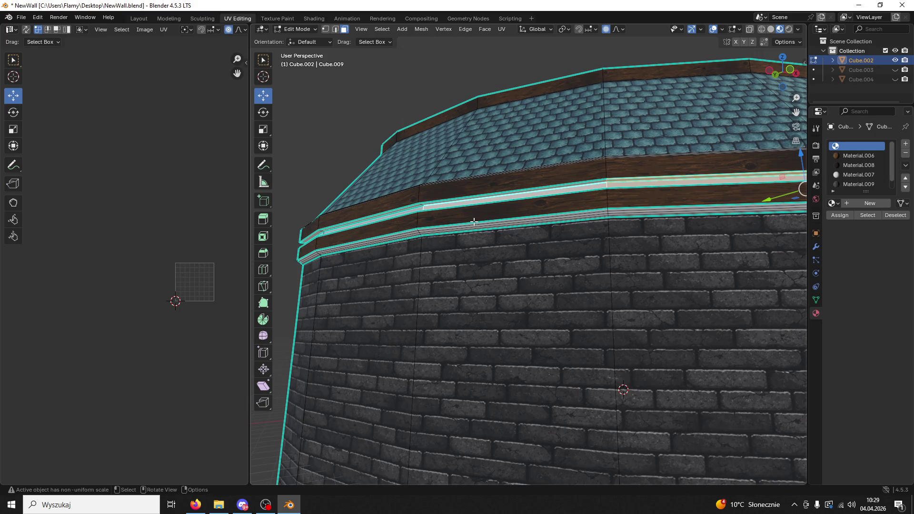
scroll(474, 222, "up", 2)
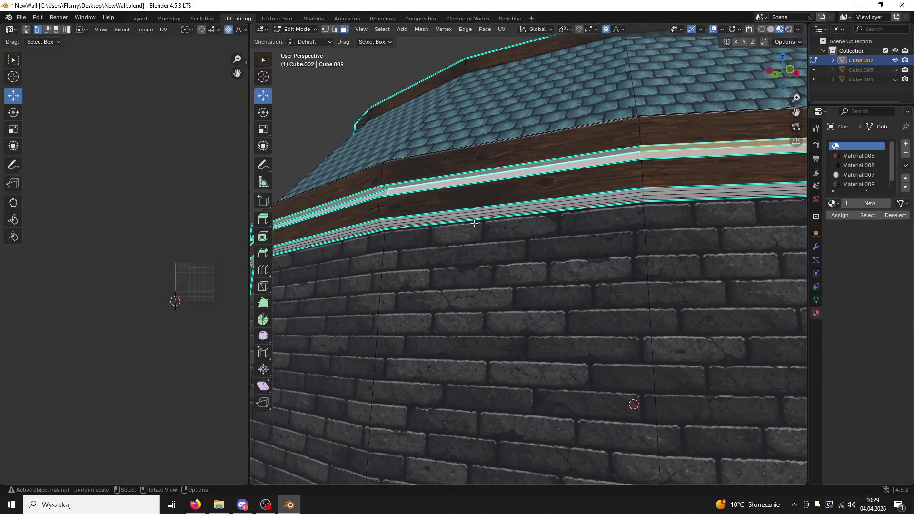
left_click(377, 190)
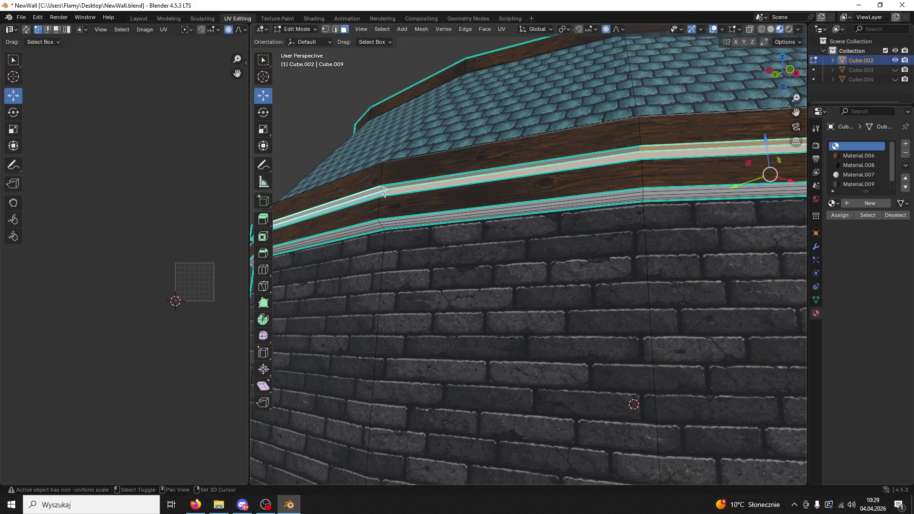
mouse_move(404, 195)
left_mouse_down()
mouse_move(444, 202)
mouse_move(471, 190)
mouse_move(460, 204)
mouse_move(490, 261)
mouse_move(451, 271)
left_mouse_up()
Add the remaining light band parts and give them the dark wood Material.008.
left_click(435, 157)
left_click(531, 250, "shift")
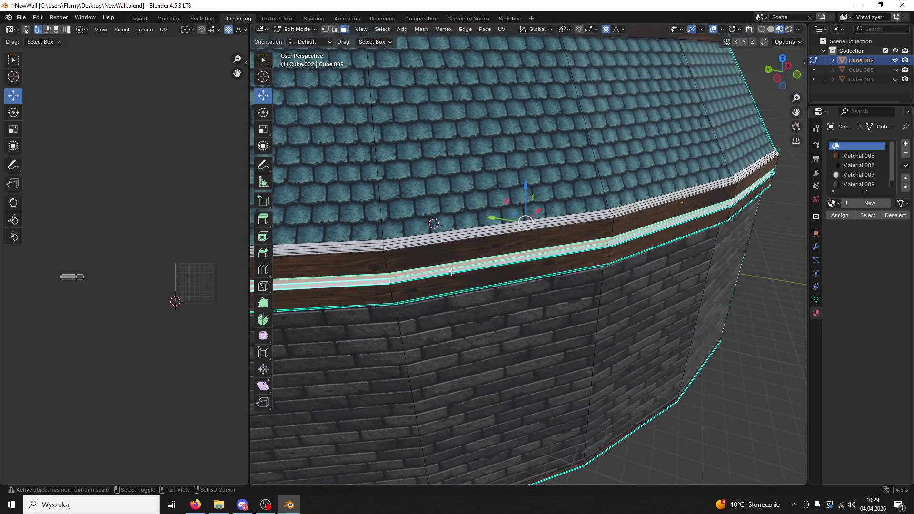
left_click(510, 261, "shift")
left_click(631, 238, "shift")
left_click_drag(632, 237, 536, 259)
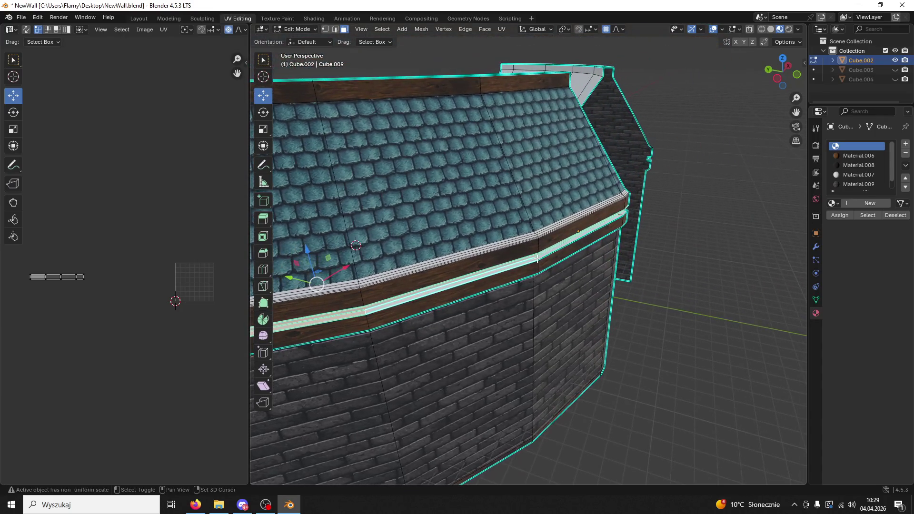
left_click(545, 254, "shift")
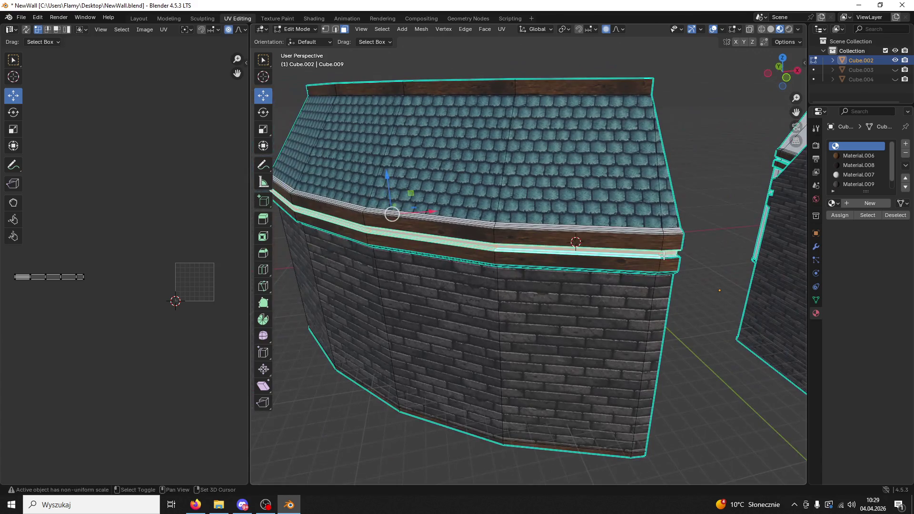
key("Return")
left_click(858, 165)
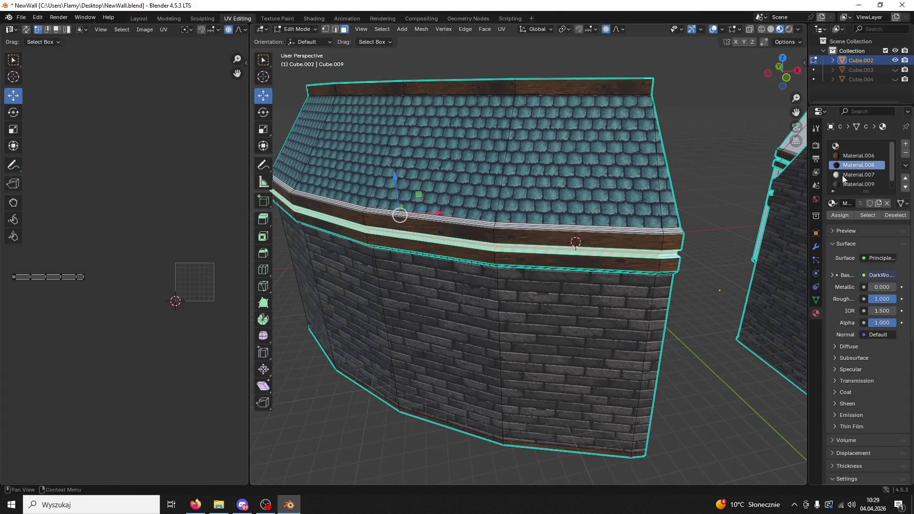
left_click(840, 215)
left_click_drag(694, 252, 709, 248)
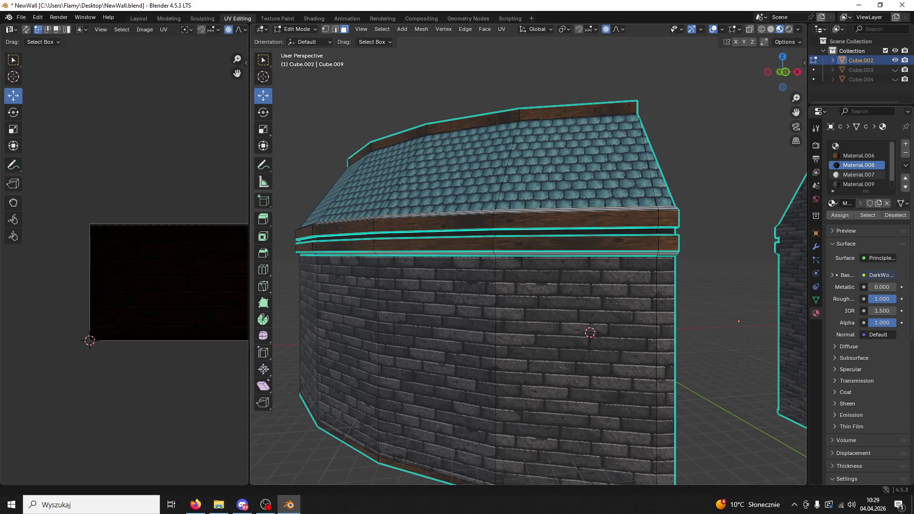
Alt+Tab from Blender to the Firefox window showing the Wykop post.
key("alt+Tab")
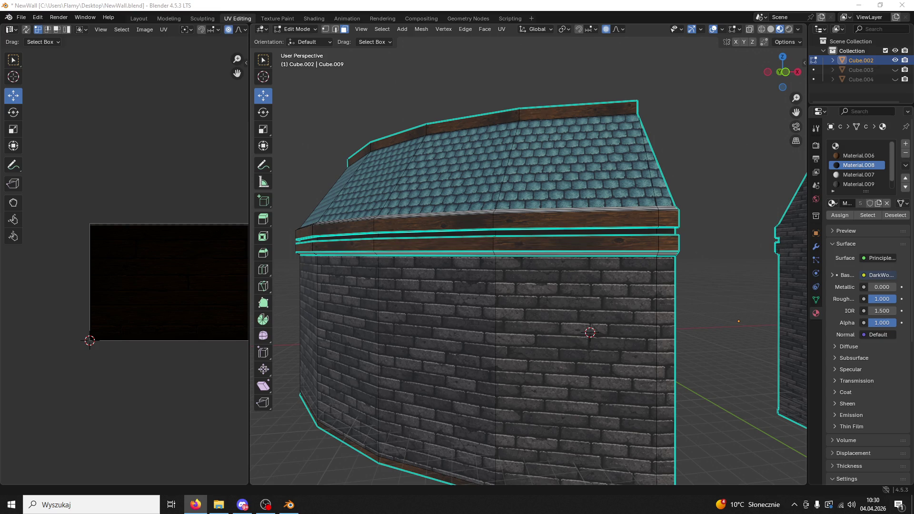
key("alt+Tab")
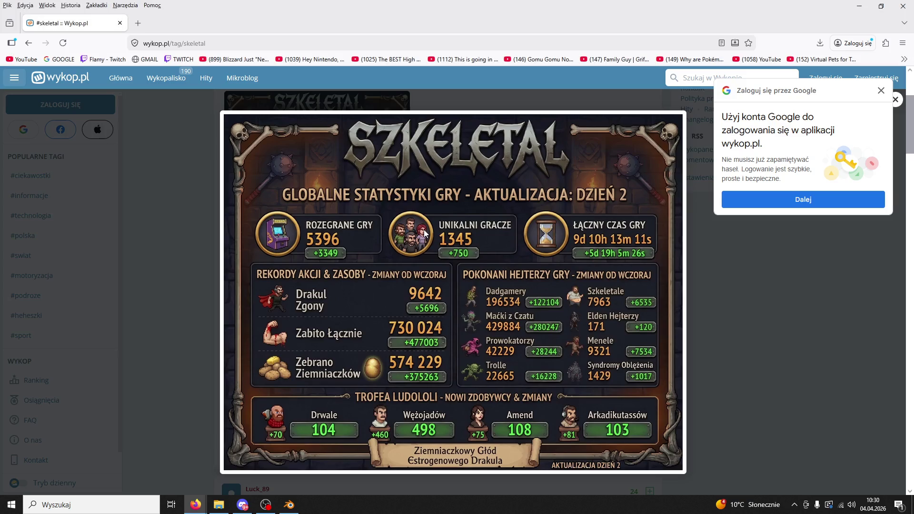
Close the enlarged stats image and follow the post's SZKELETAL link to itch.io.
left_click(766, 288)
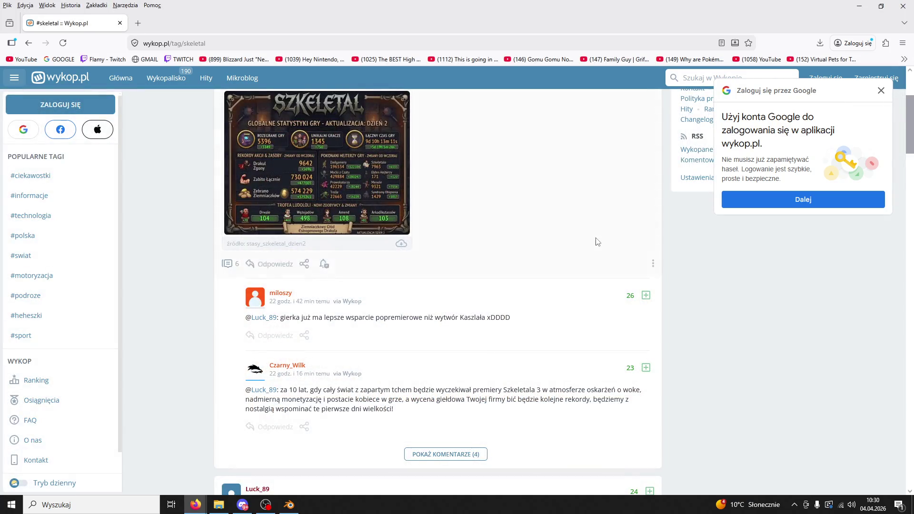
scroll(562, 240, "up", 3)
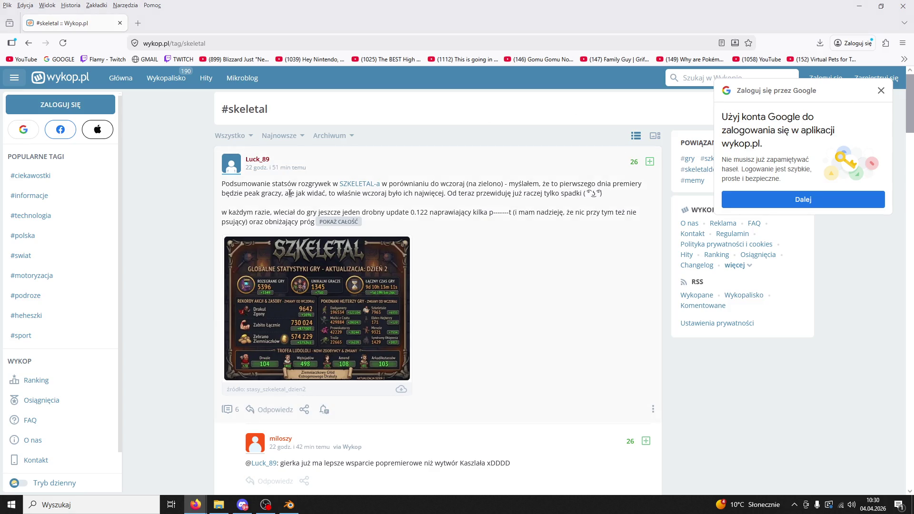
left_click(358, 188)
scroll(366, 176, "down", 2)
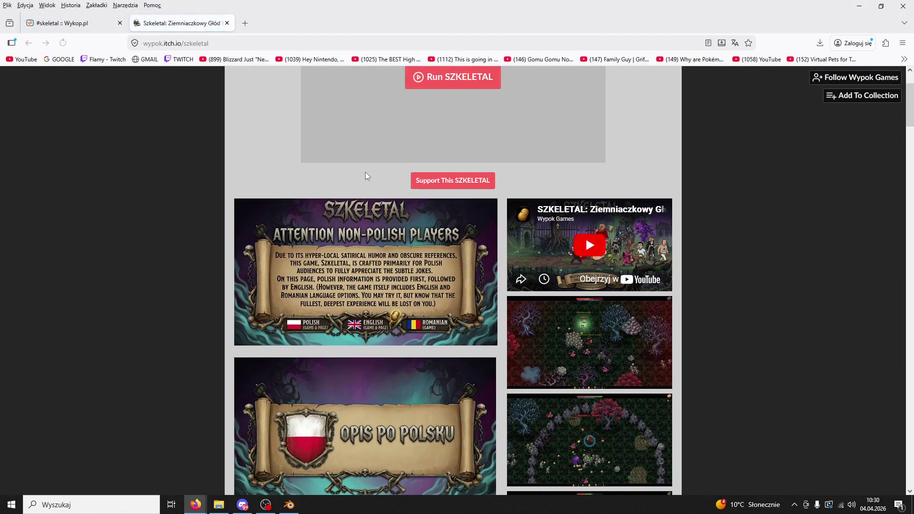
Open the itch.io page's embedded Szkeletal trailer on YouTube in a new tab.
left_click(643, 249)
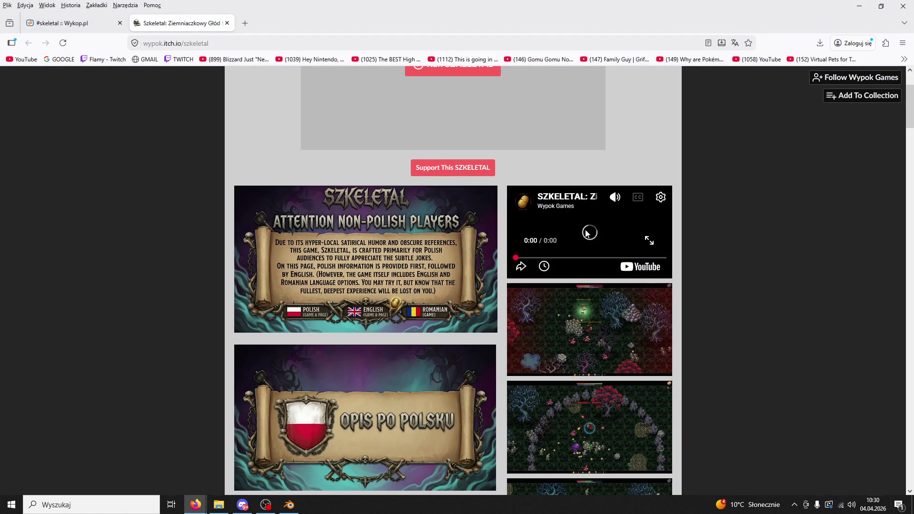
left_click(650, 241)
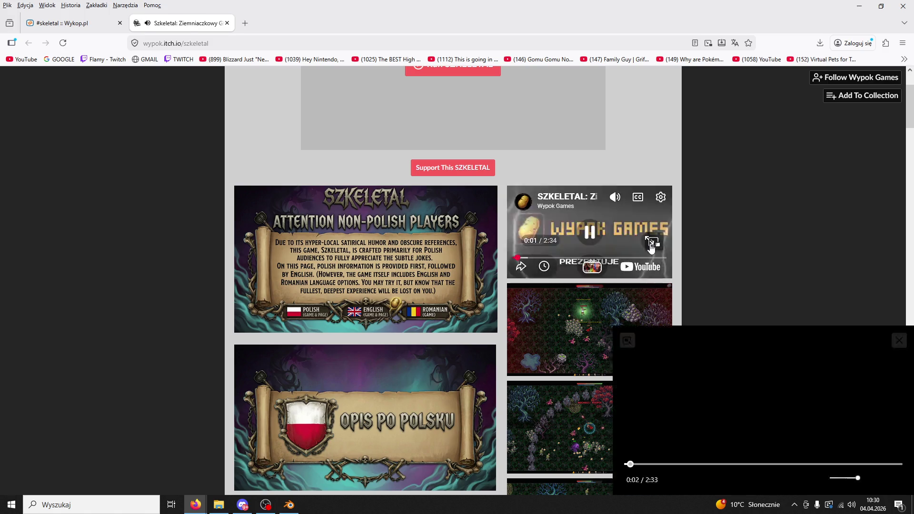
left_click(589, 221)
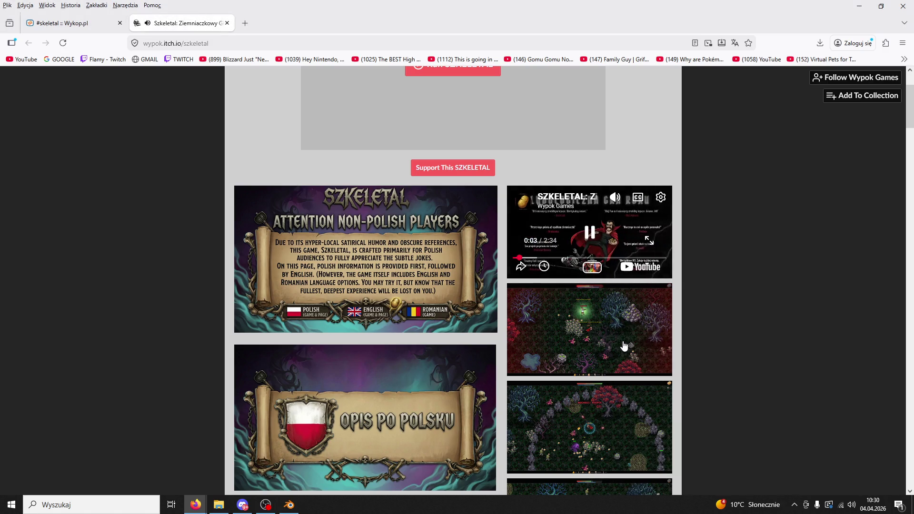
left_click(590, 245)
left_click(640, 268)
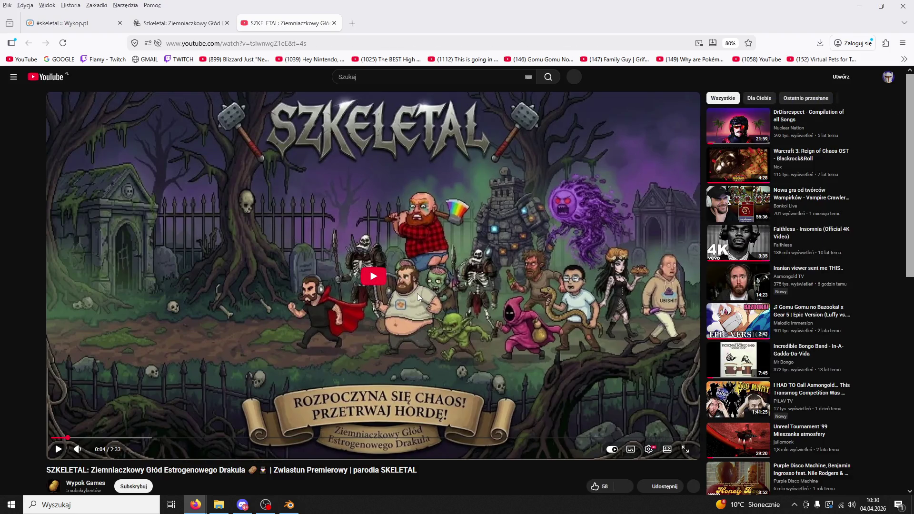
Play the Szkeletal trailer fullscreen on YouTube, pausing it at 0:43.
left_click(417, 293)
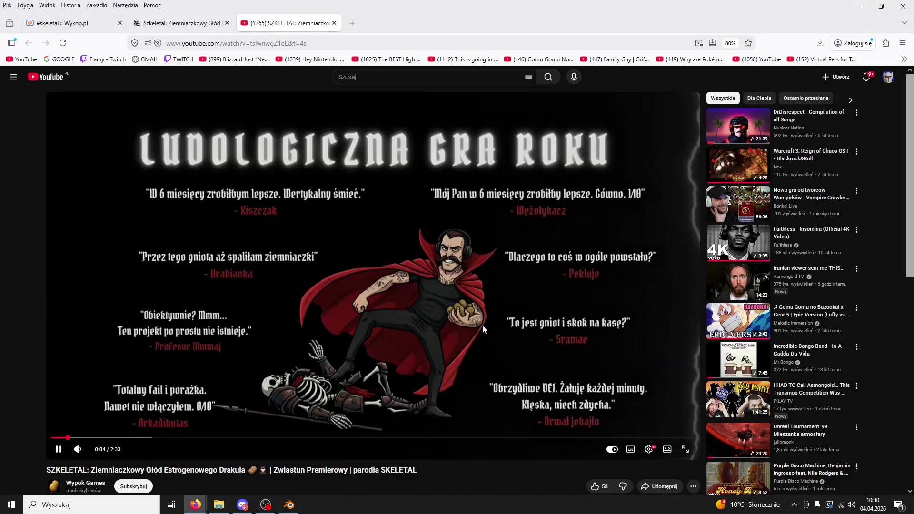
left_click(684, 452)
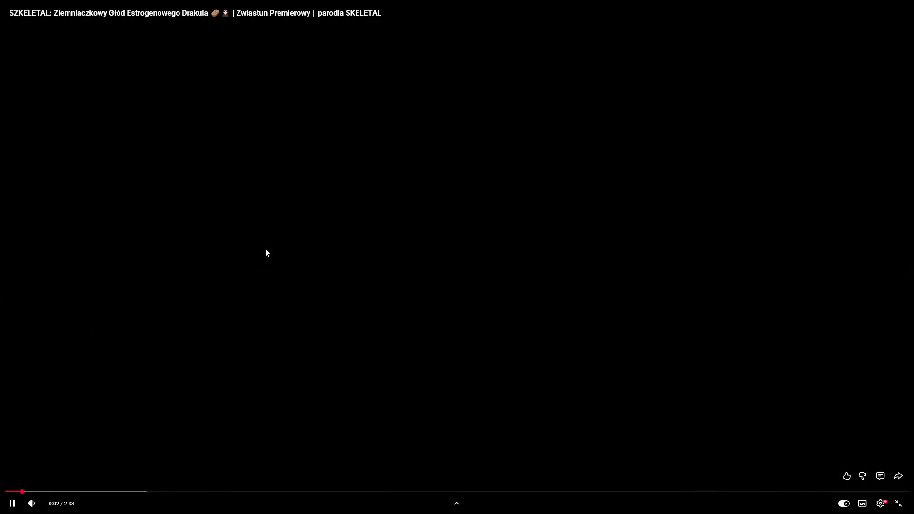
left_click(265, 247)
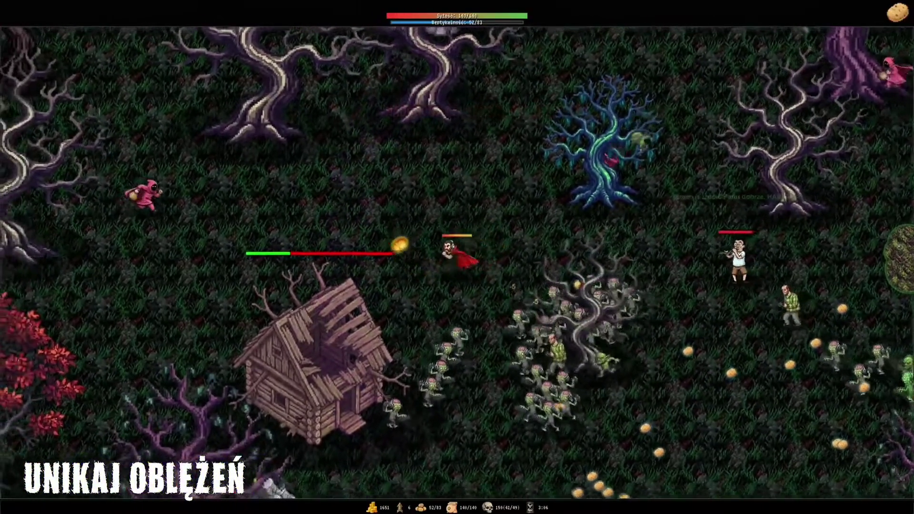
mouse_move(410, 305)
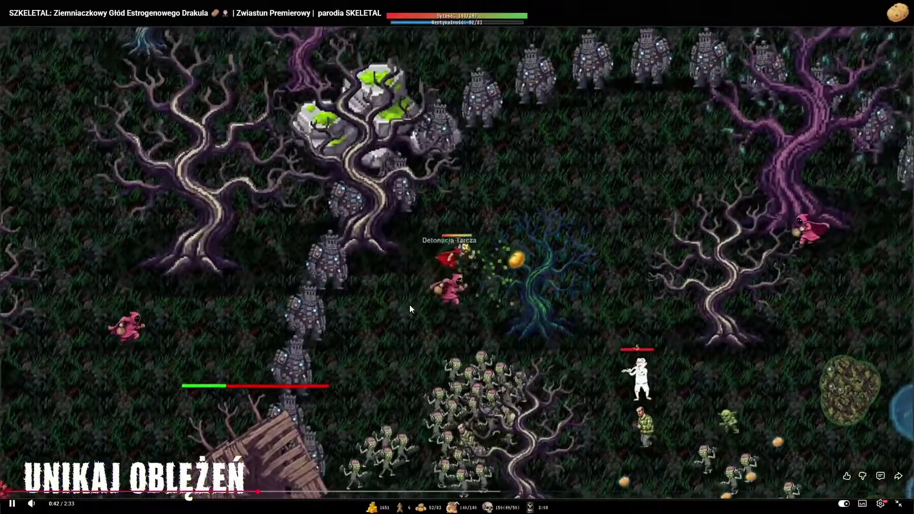
left_click(634, 170)
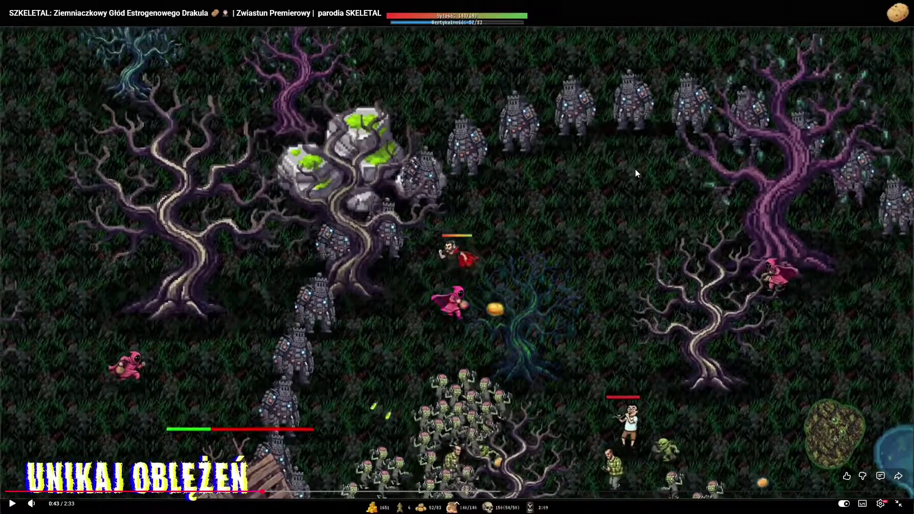
Resume the trailer, then jump through 2:04 and 2:14 to the 2:20 closing card.
left_click(616, 205)
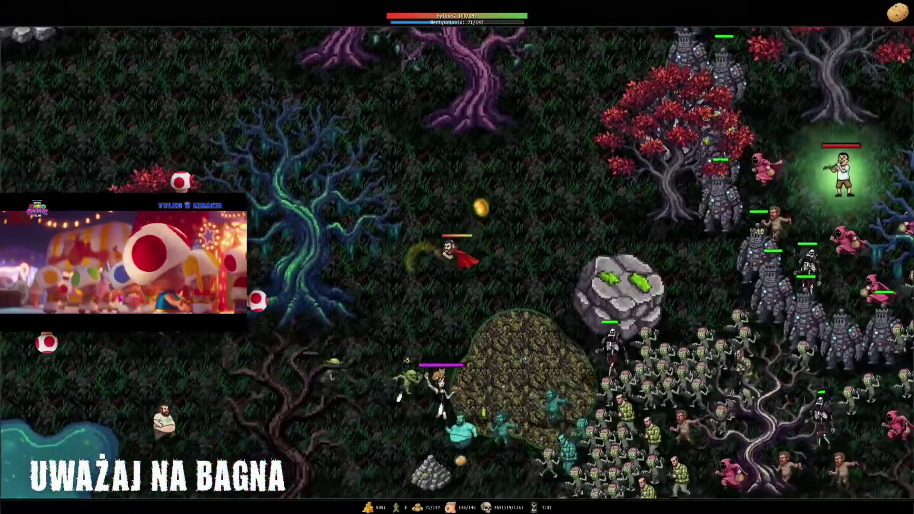
key("s")
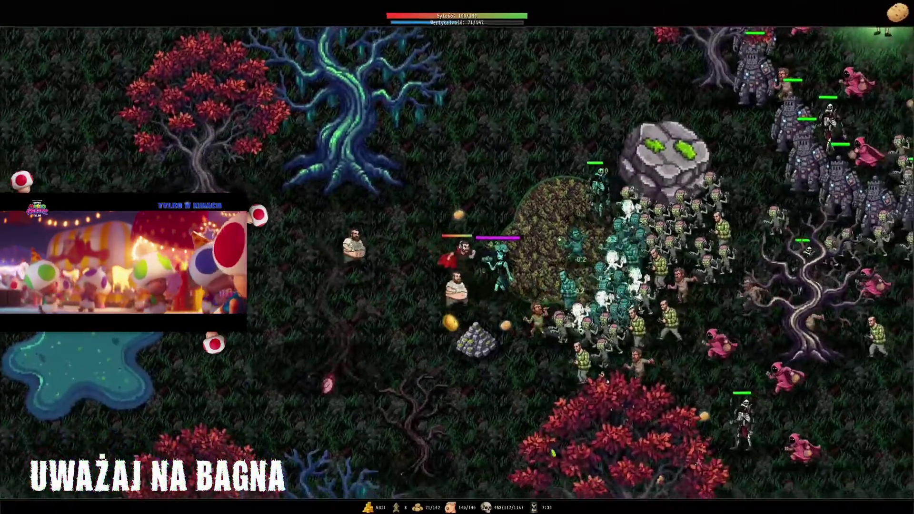
key("w")
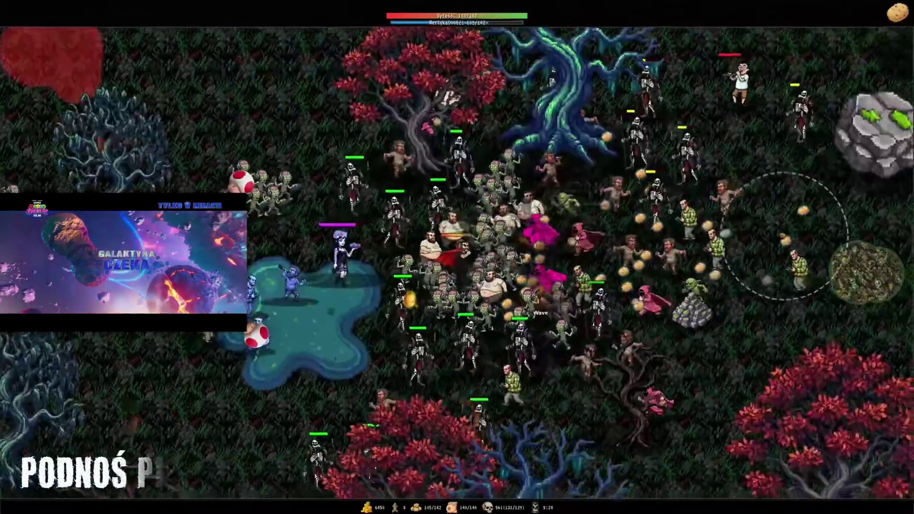
key("d")
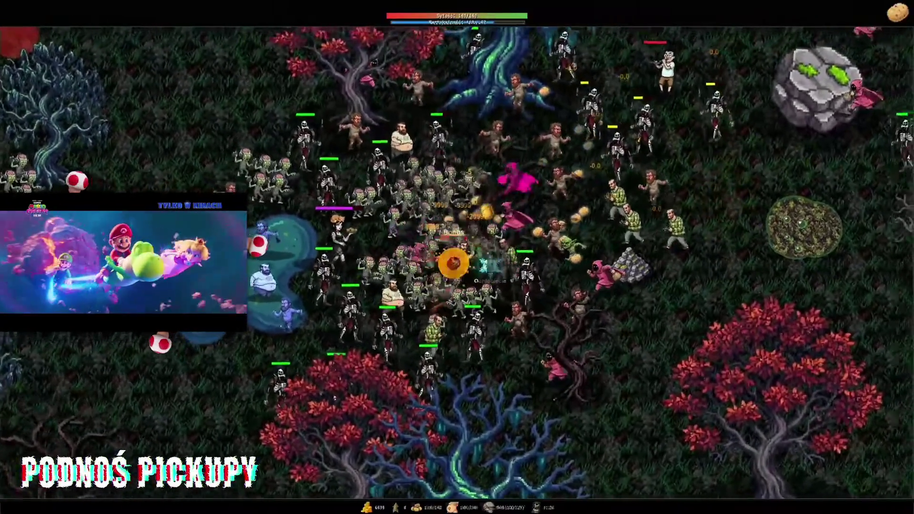
key("w")
key("a")
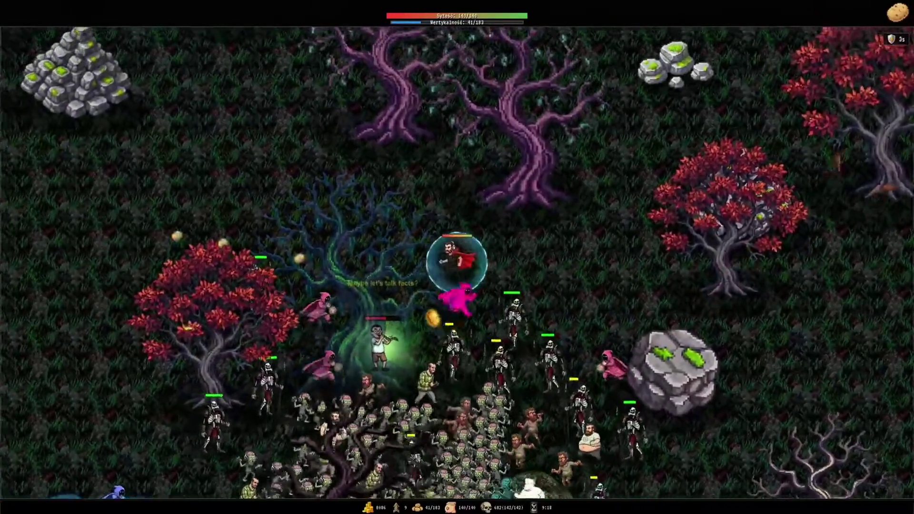
mouse_move(759, 456)
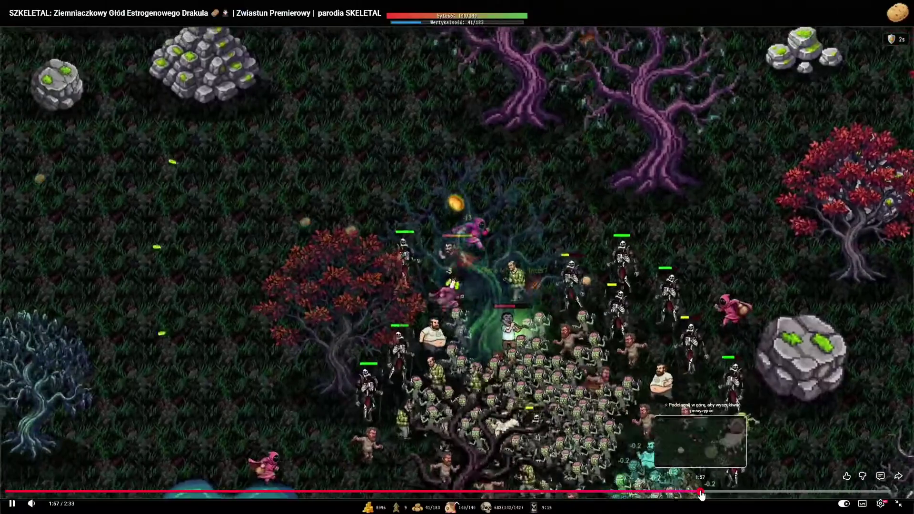
left_click(738, 491)
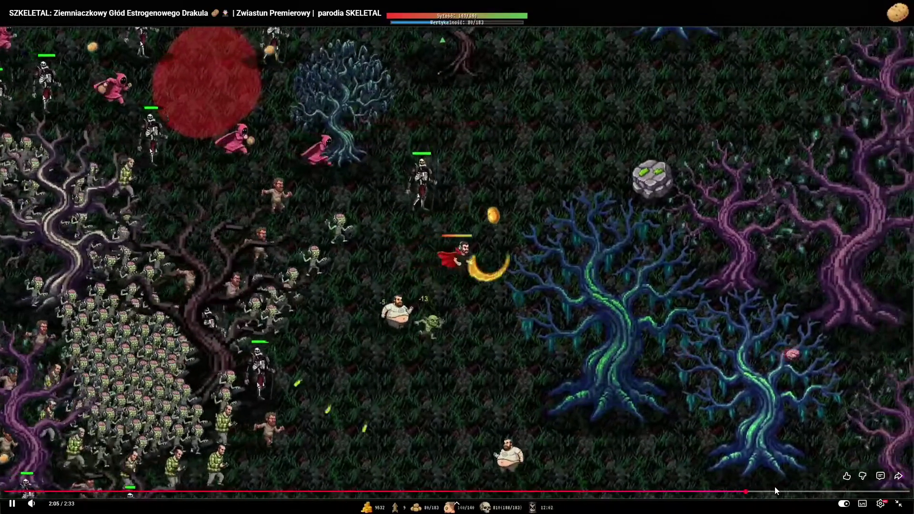
key("space")
left_click(752, 424)
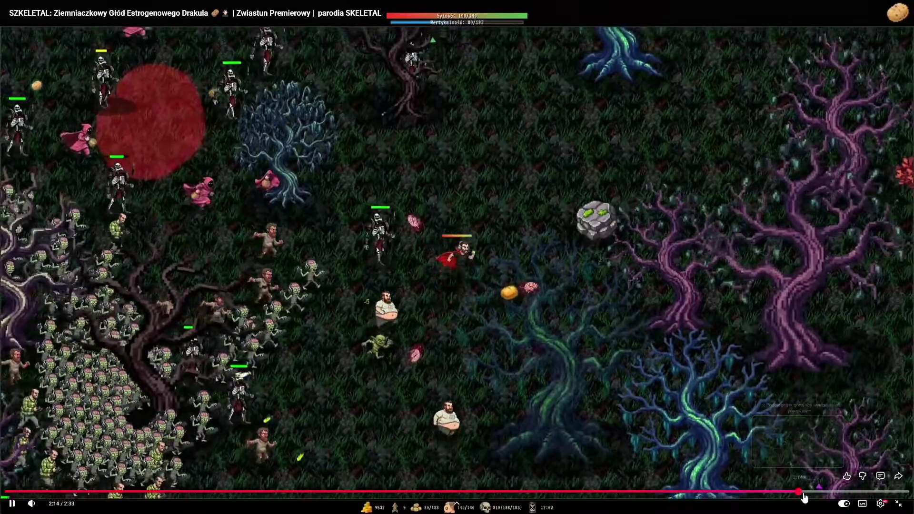
left_click(798, 491)
left_click(828, 493)
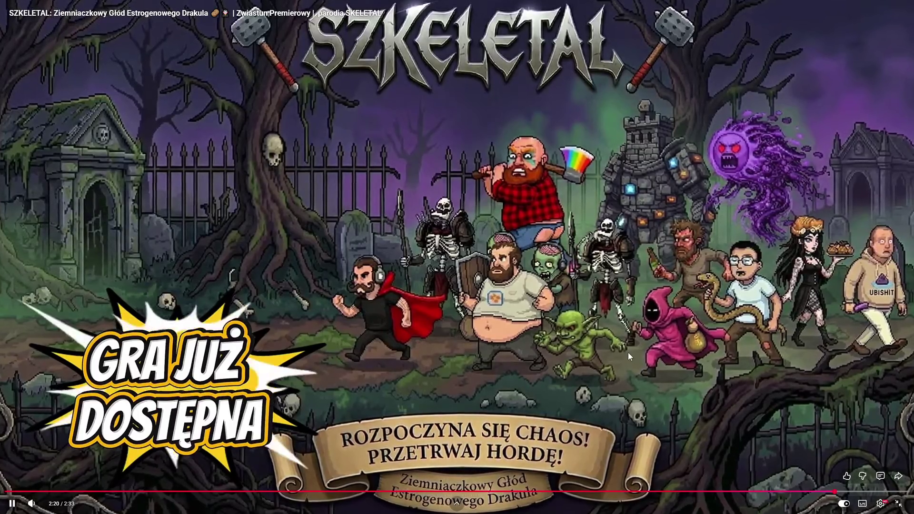
left_click(609, 265)
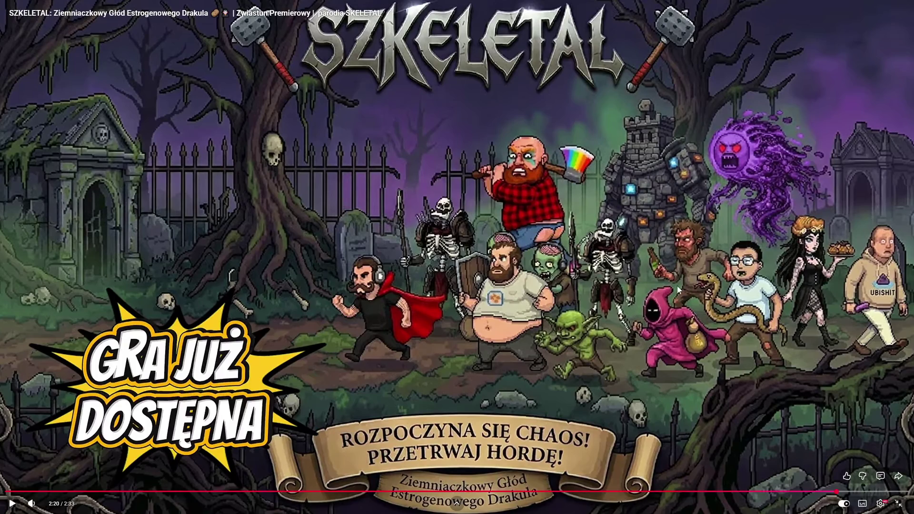
key("Escape")
Scroll through the Szkeletal itch.io description, then close that tab.
left_click(181, 23)
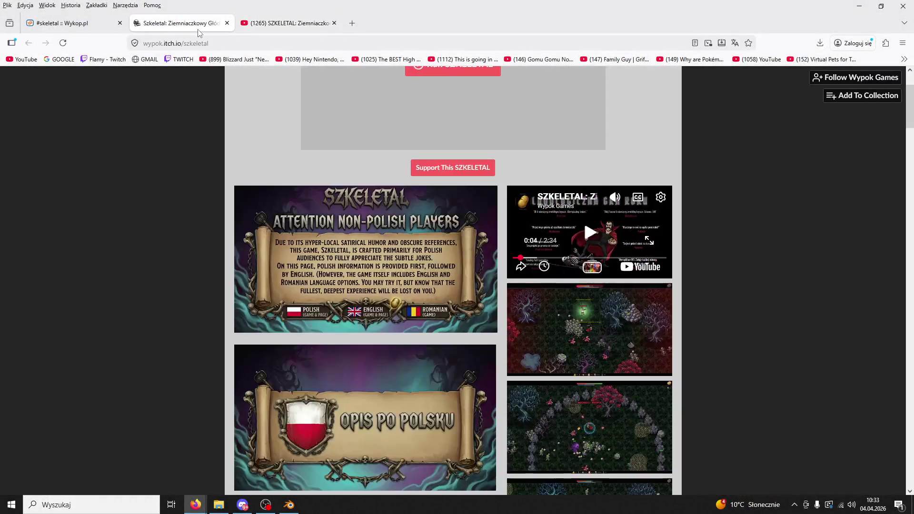
scroll(381, 192, "down", 7)
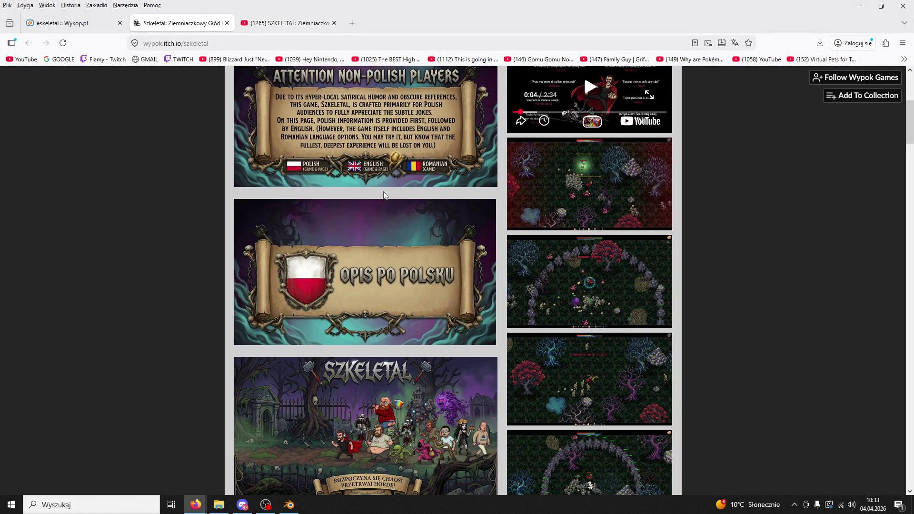
scroll(383, 193, "down", 5)
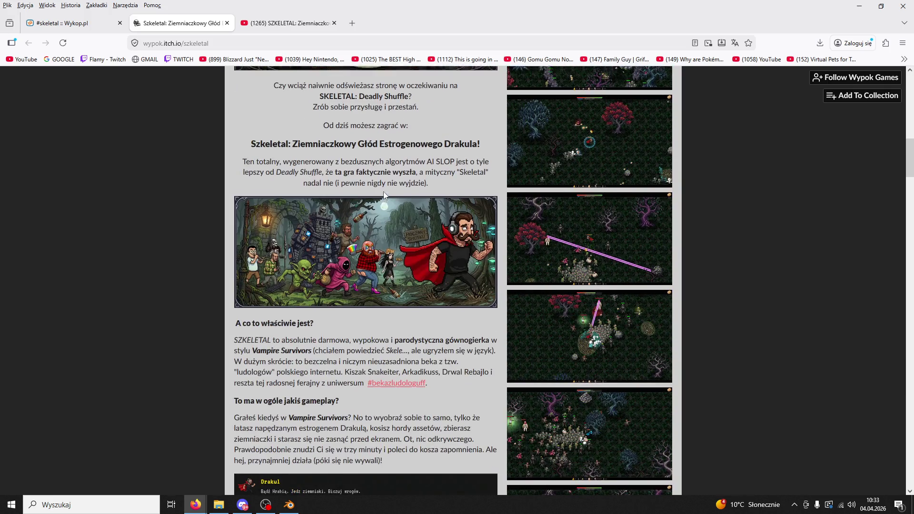
scroll(383, 193, "up", 4)
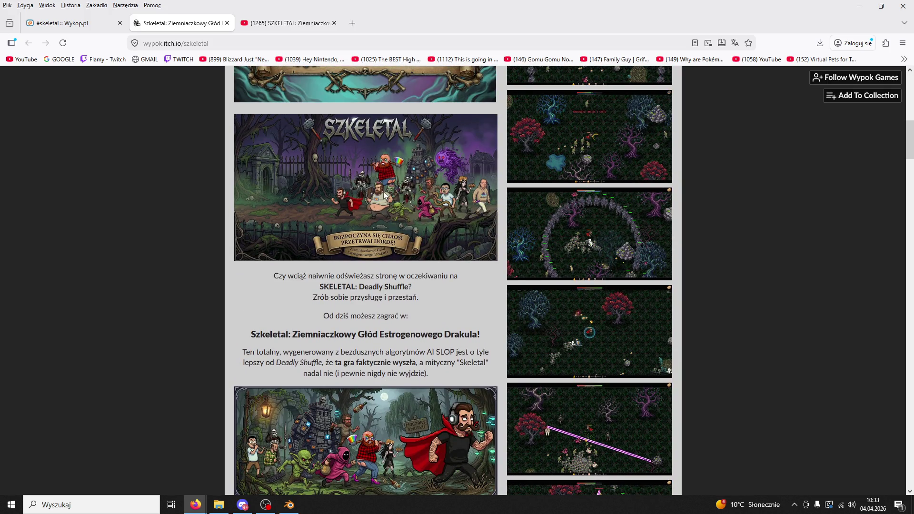
scroll(383, 189, "down", 4)
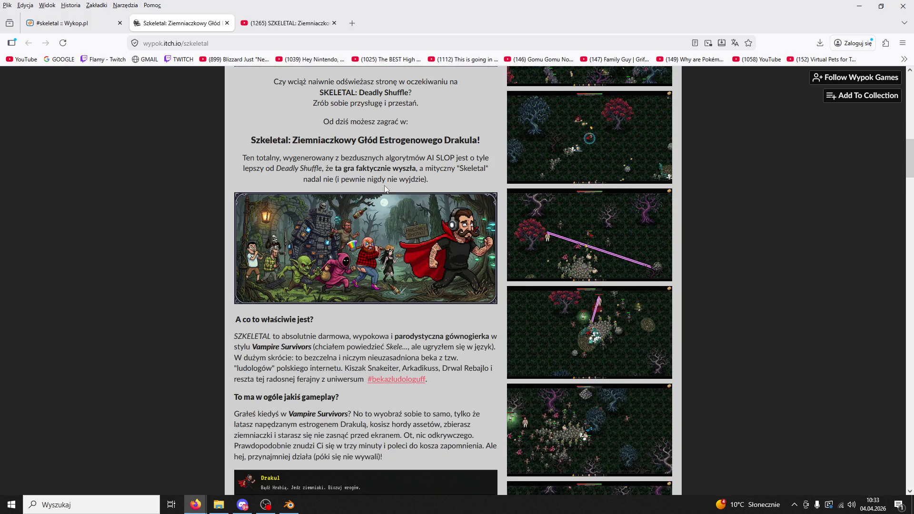
scroll(440, 211, "up", 3)
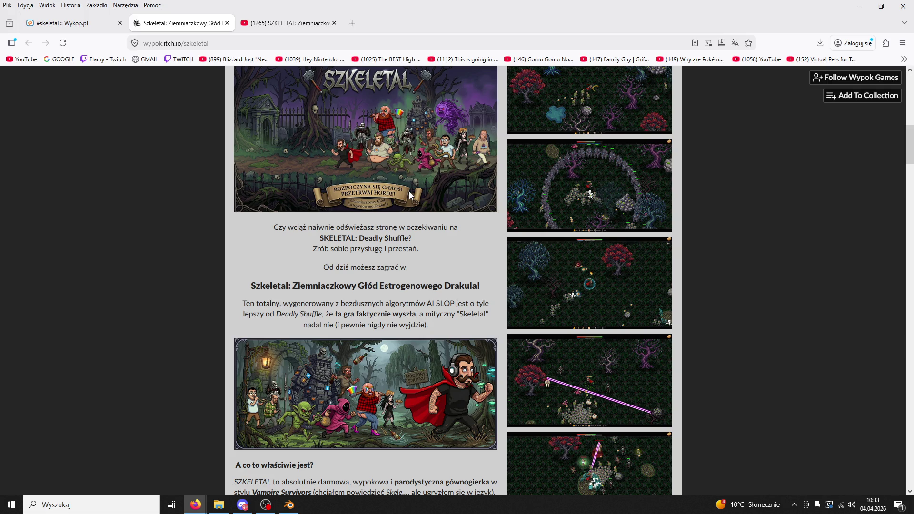
scroll(410, 192, "down", 12)
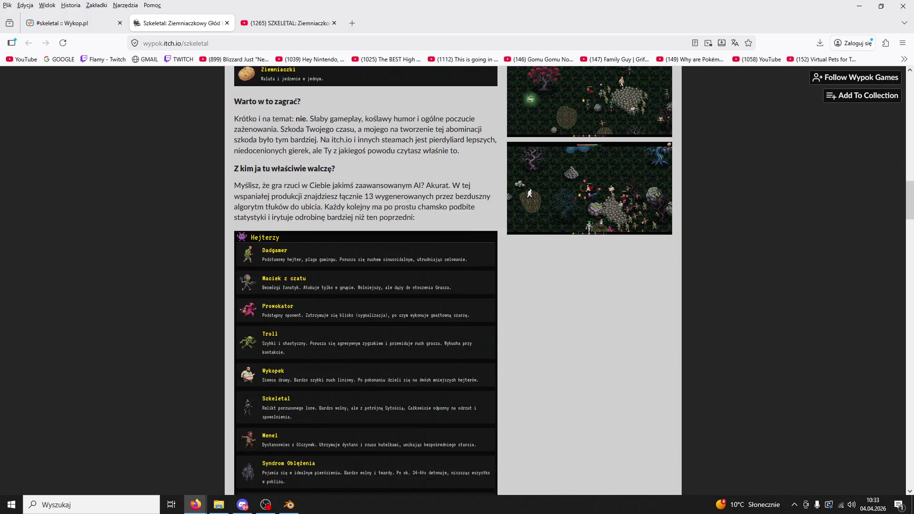
scroll(408, 199, "down", 15)
scroll(406, 200, "down", 3)
scroll(406, 201, "up", 8)
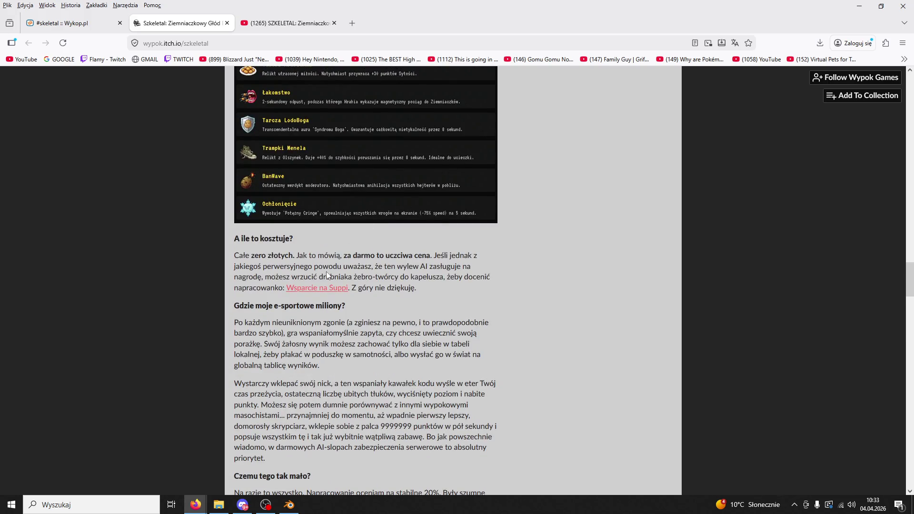
scroll(328, 277, "down", 15)
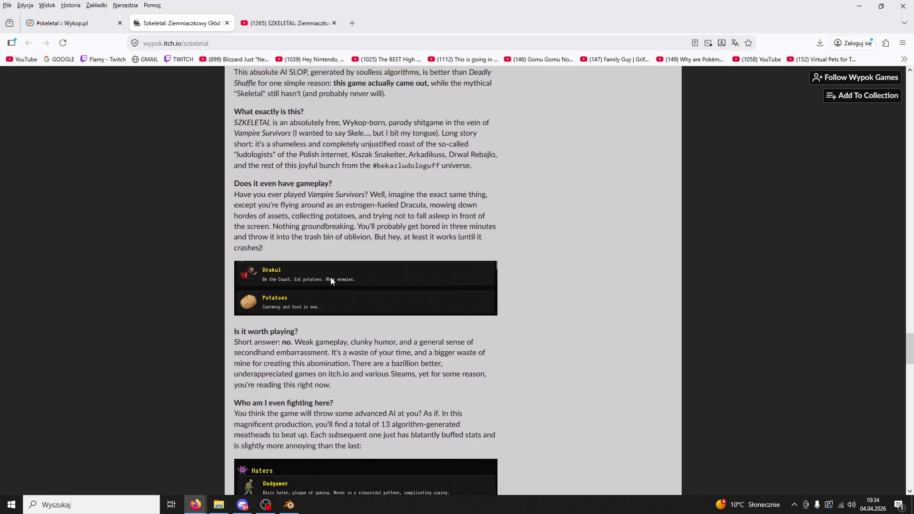
scroll(330, 277, "down", 15)
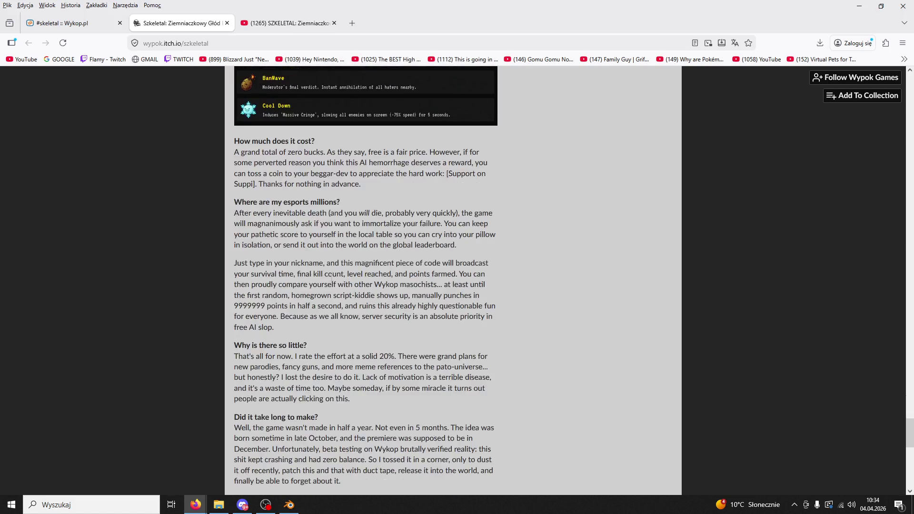
scroll(332, 275, "down", 10)
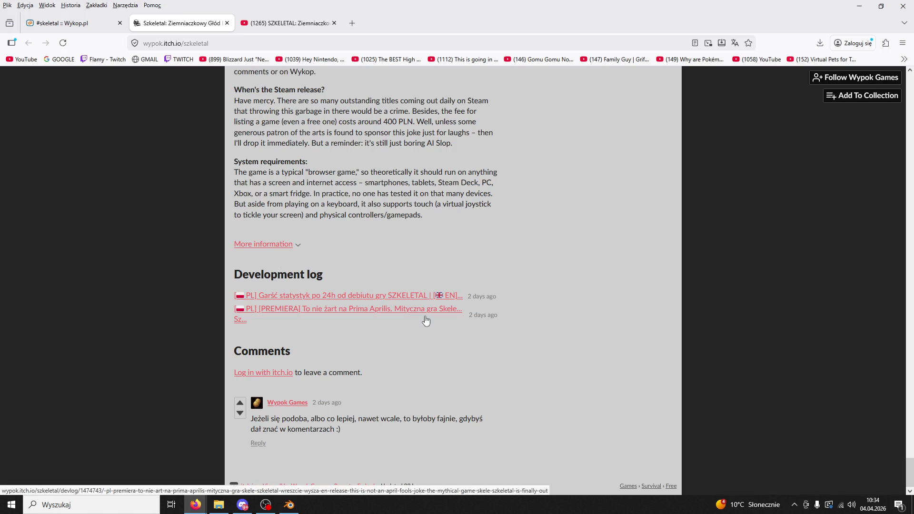
left_click(227, 23)
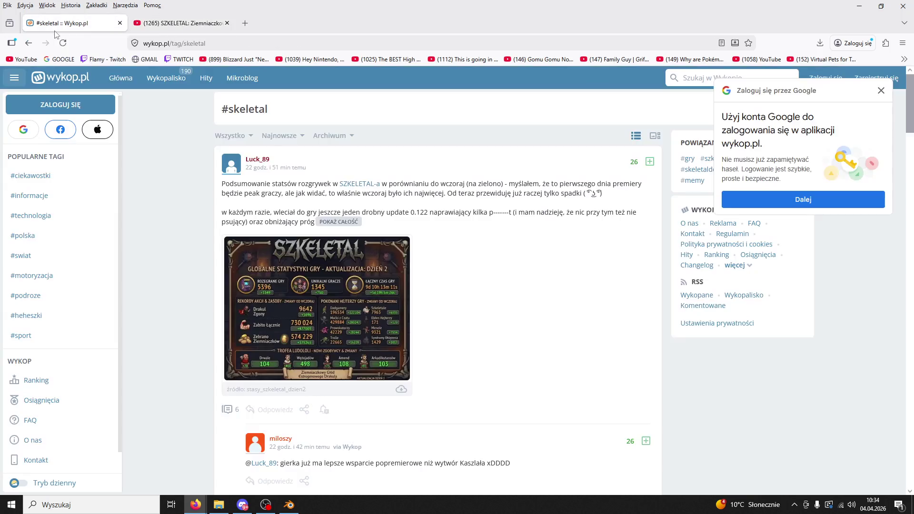
View the post's game statistics image enlarged, then close it.
scroll(357, 286, "down", 3)
scroll(357, 286, "up", 3)
left_click(358, 308)
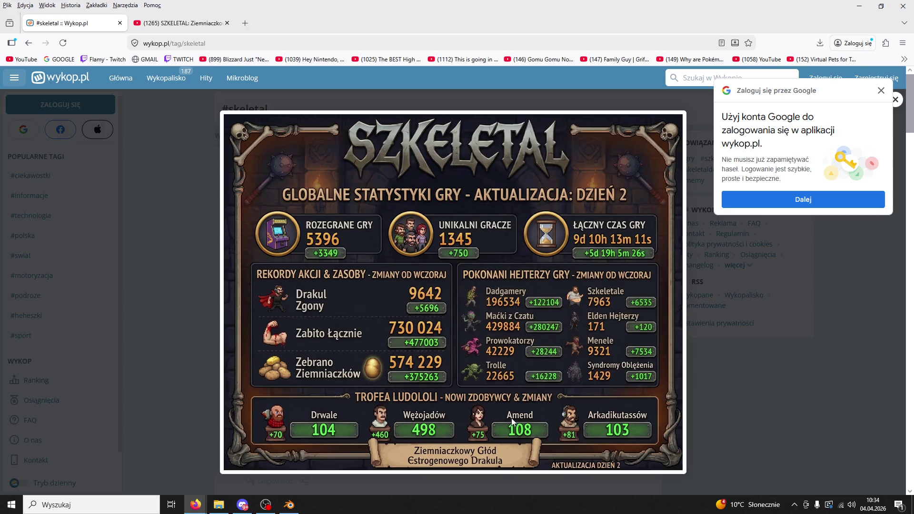
left_click(712, 395)
Scroll down the #skeletal tag and play the video embedded in a post.
scroll(667, 365, "down", 5)
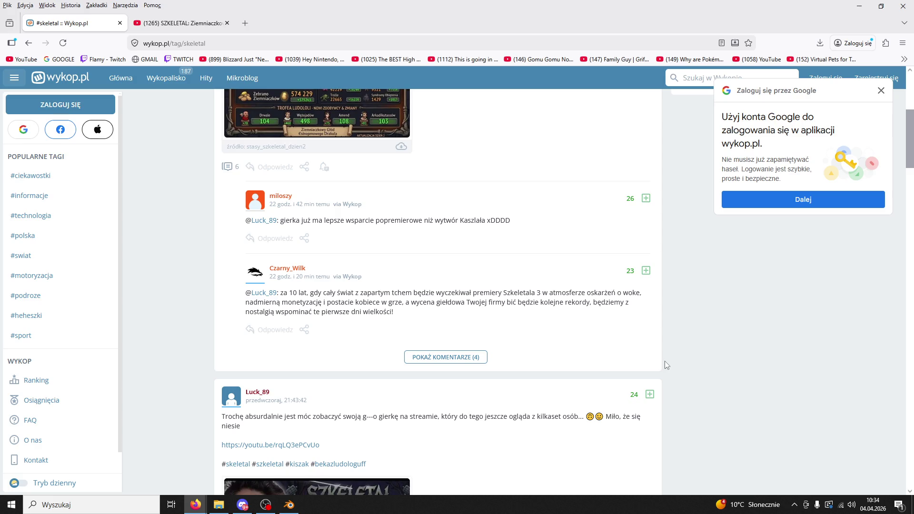
scroll(666, 363, "down", 4)
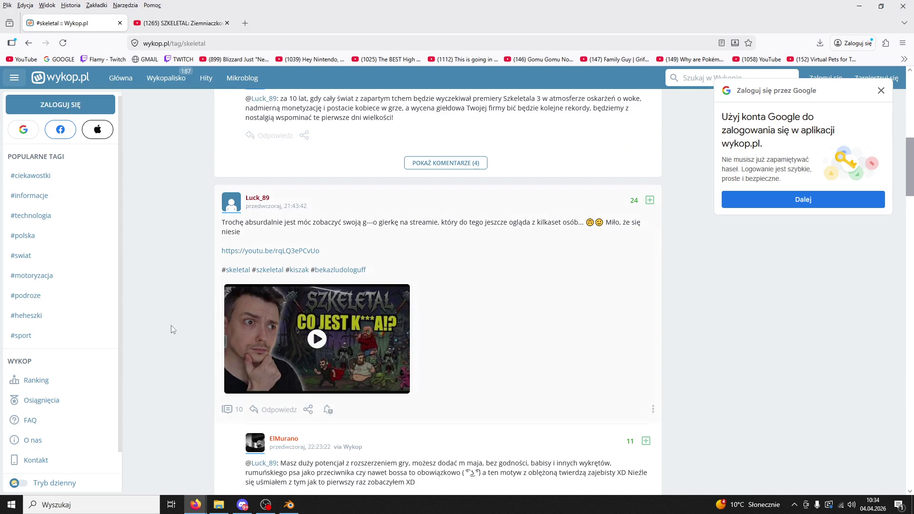
left_click(277, 335)
scroll(467, 380, "down", 1)
scroll(401, 323, "down", 3)
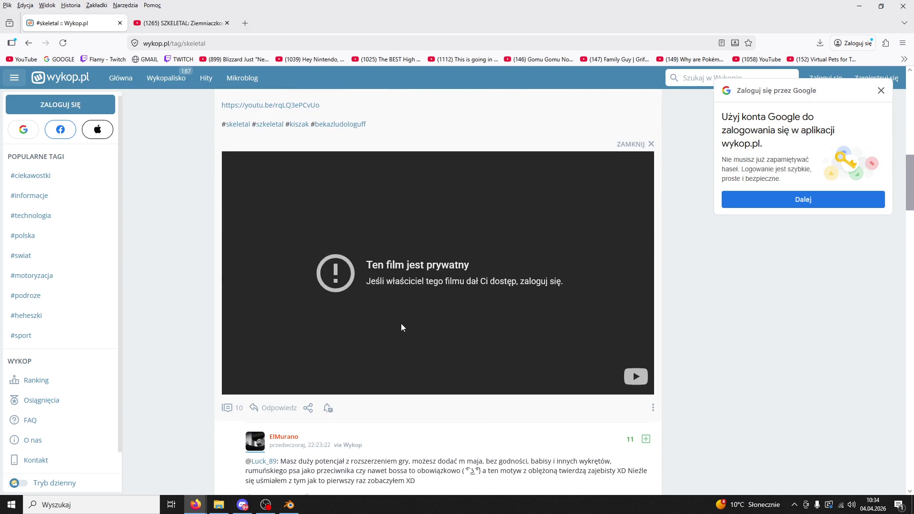
double_click(382, 276)
scroll(417, 287, "down", 8)
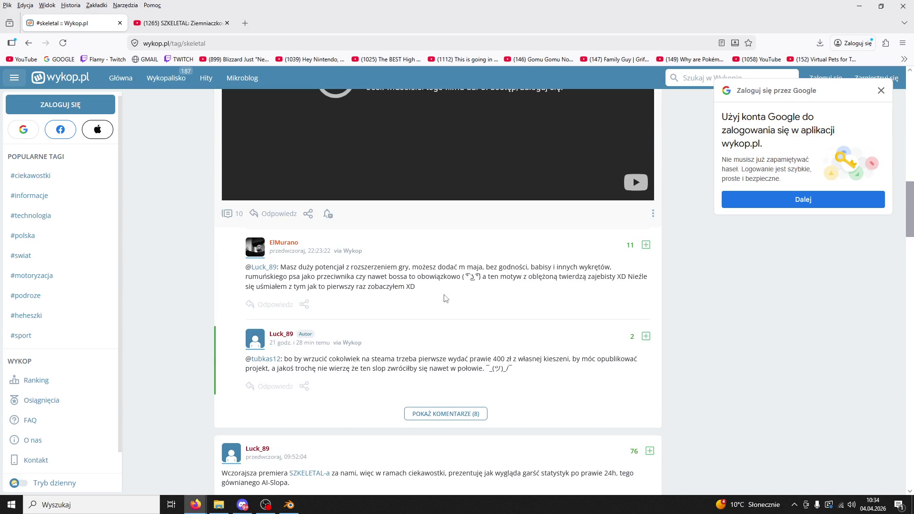
scroll(445, 298, "down", 8)
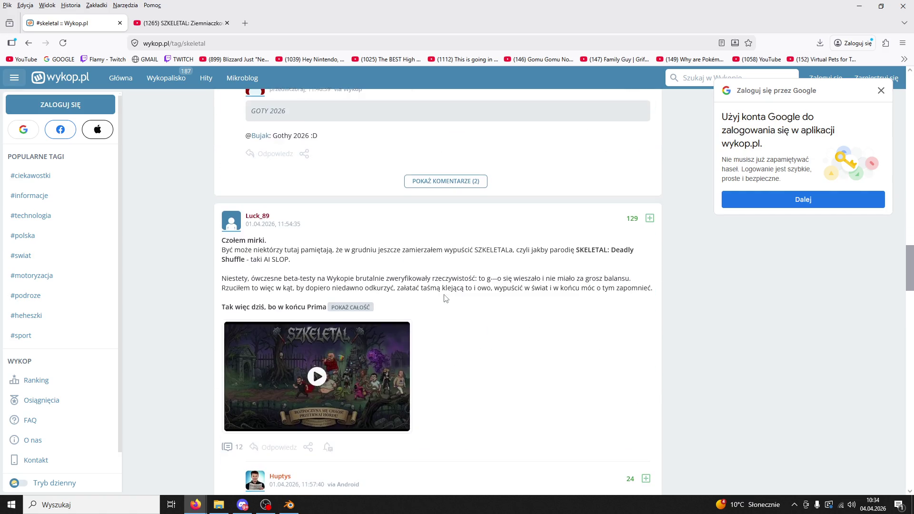
scroll(440, 294, "down", 5)
scroll(438, 290, "down", 9)
scroll(436, 289, "down", 3)
scroll(435, 288, "up", 3)
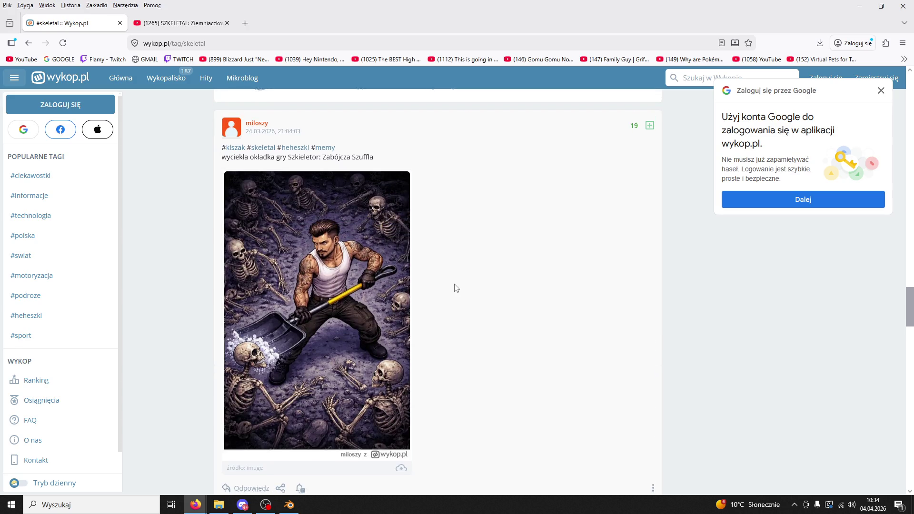
scroll(454, 288, "down", 10)
Enlarge and close two post images, including the SKELETAL Deadly Shuffle one.
left_click(335, 250)
left_click(571, 281)
scroll(596, 281, "down", 9)
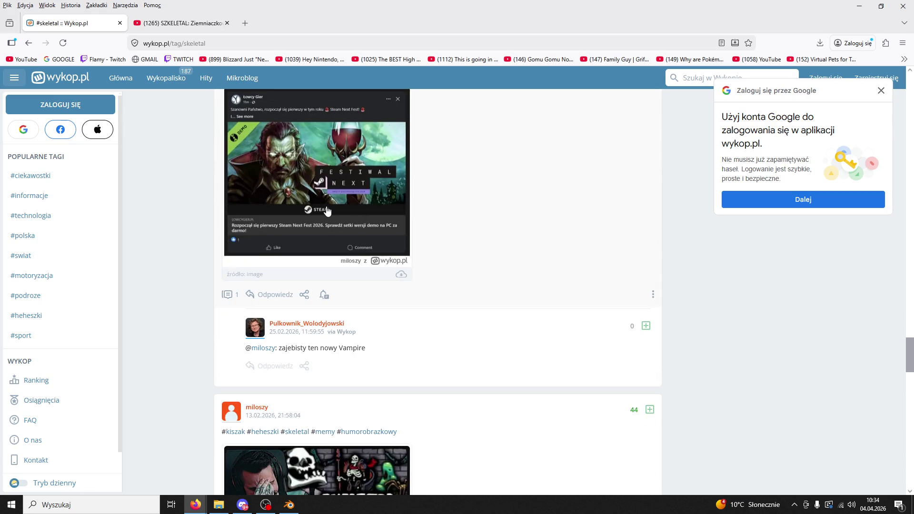
scroll(443, 215, "down", 4)
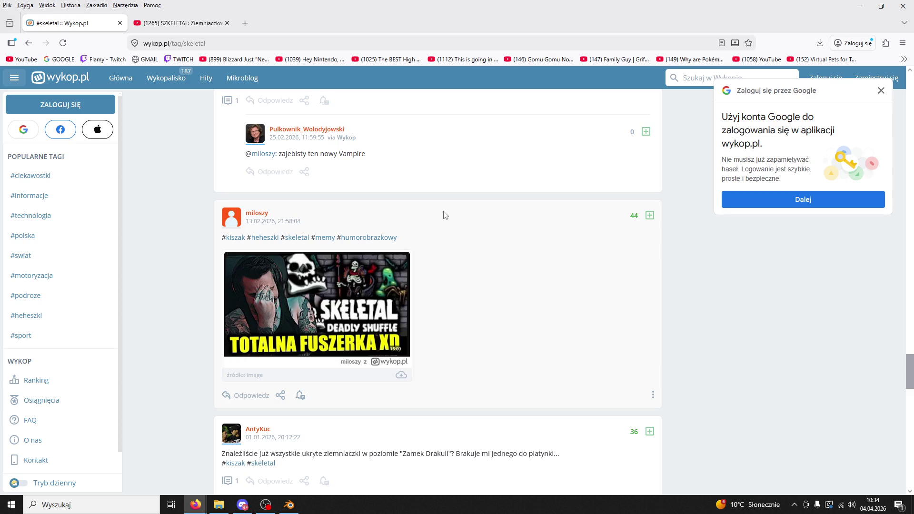
left_click(365, 287)
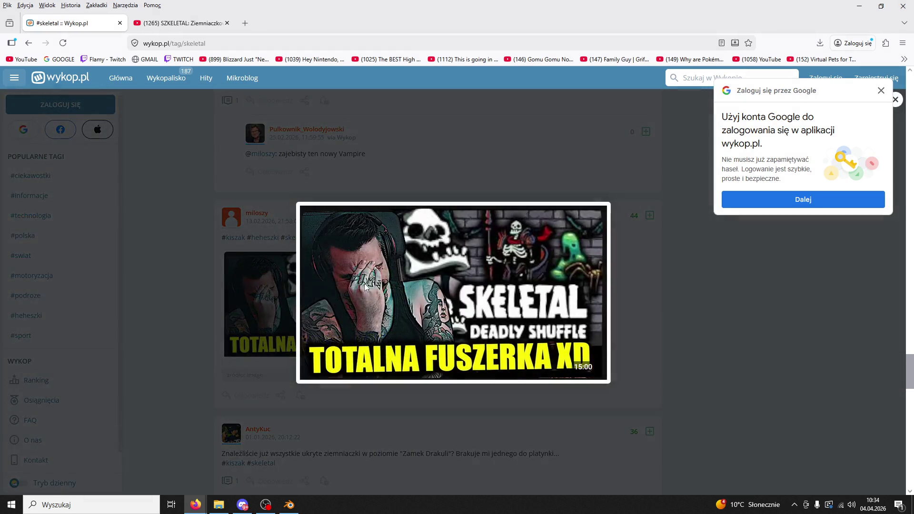
left_click(503, 425)
scroll(518, 367, "down", 7)
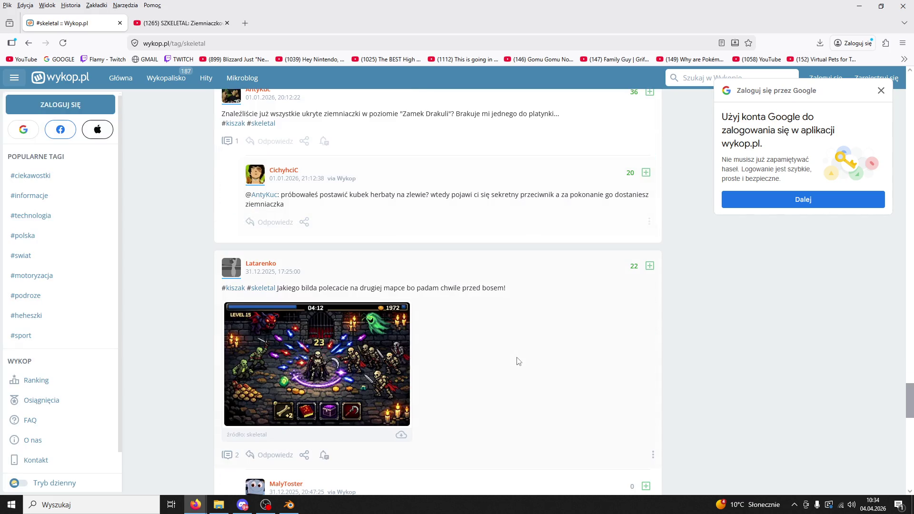
scroll(518, 362, "down", 10)
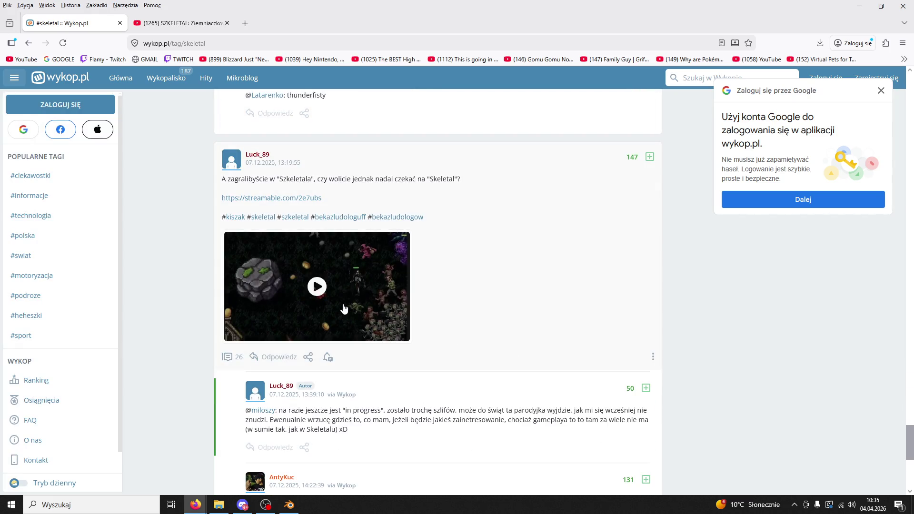
Play the gameplay video, jump it to 0:46, pause it, and close the Wykop tab.
left_click(341, 302)
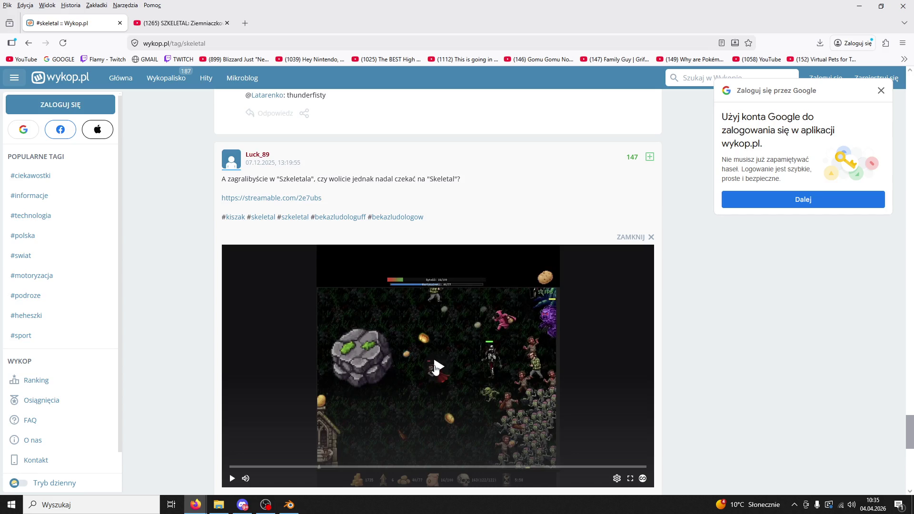
left_click(366, 463)
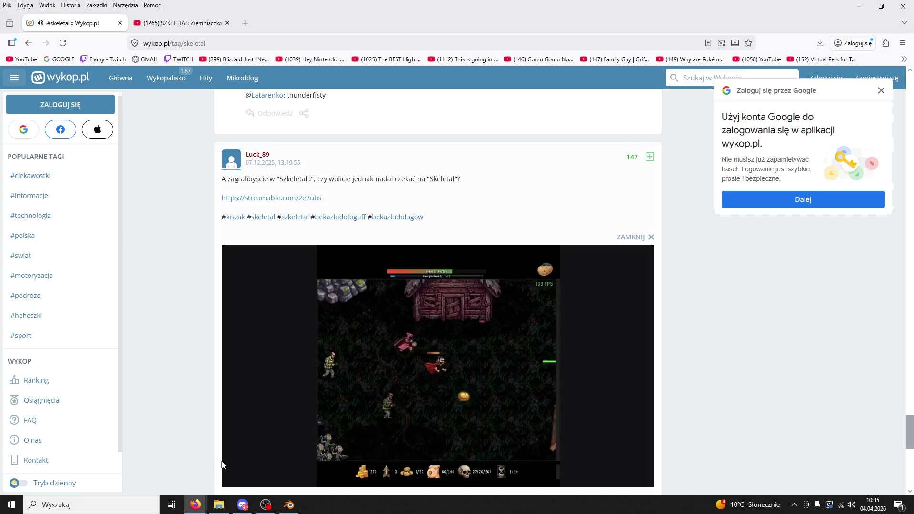
left_click(238, 478)
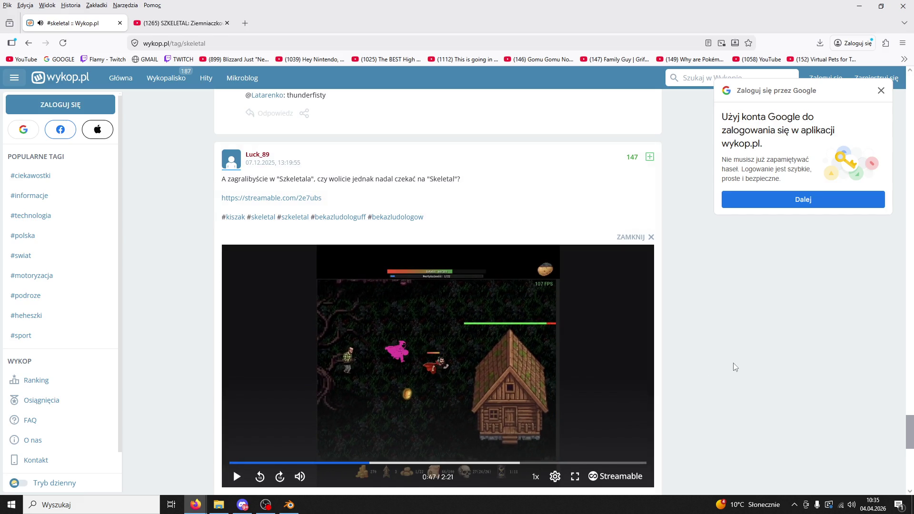
scroll(733, 362, "down", 5)
scroll(733, 362, "down", 4)
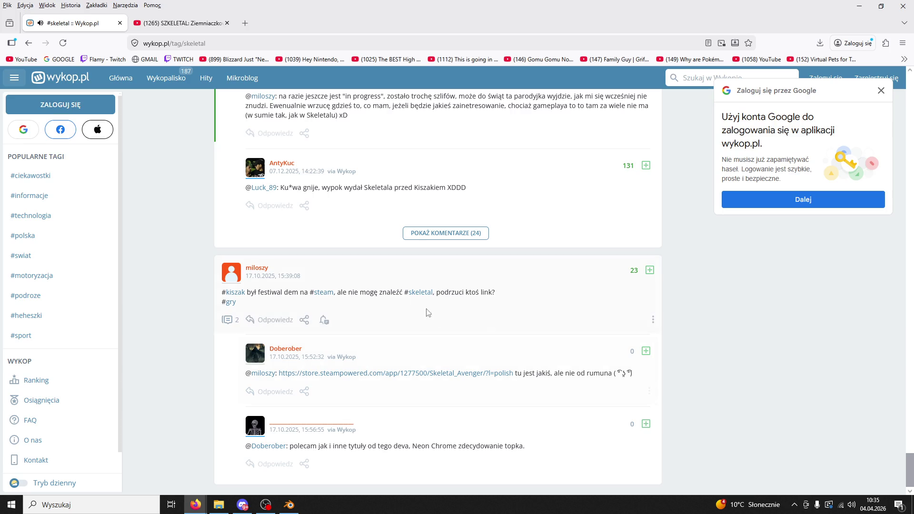
left_click(120, 24)
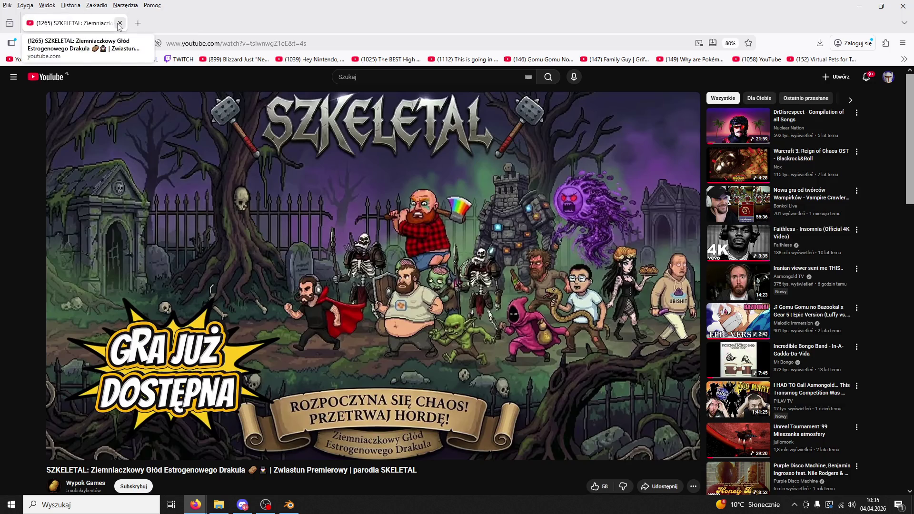
Close the Firefox window showing the YouTube Szkeletal trailer.
left_click(897, 10)
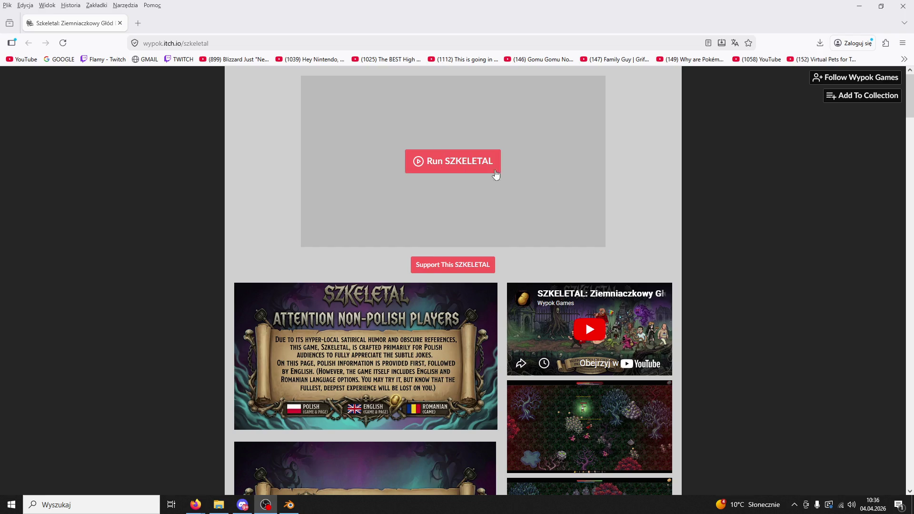
Return to Firefox and run SZKELETAL from its itch.io page.
key("alt+Tab")
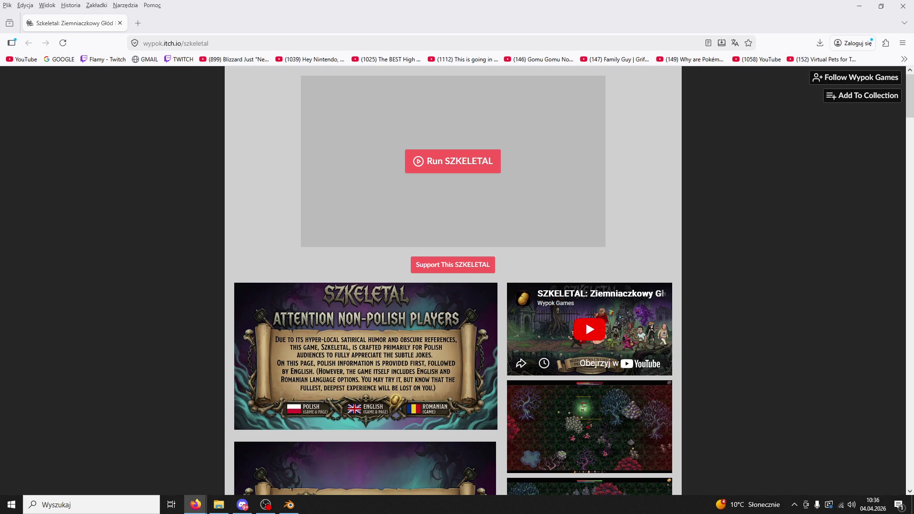
left_click(464, 162)
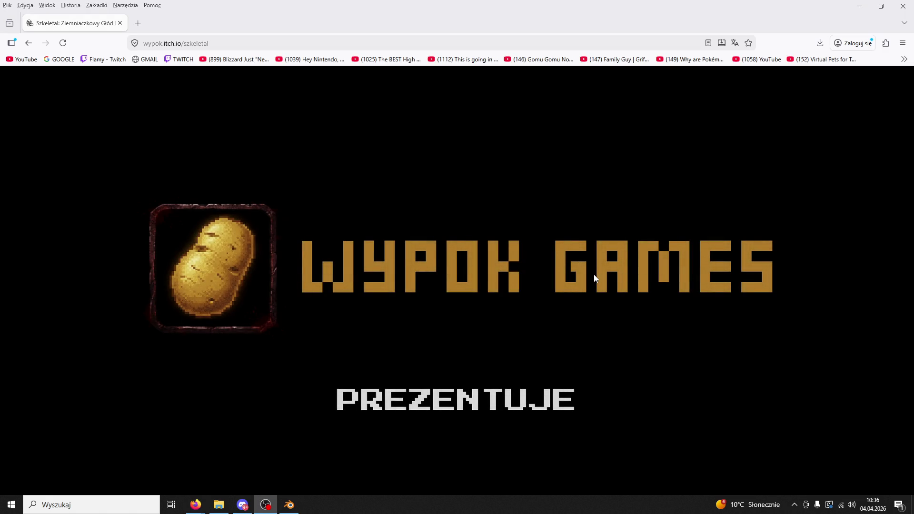
Start a new SZKELETAL game, page through the intro comic, and dismiss the CO NOWEGO? dialog.
left_click(572, 249)
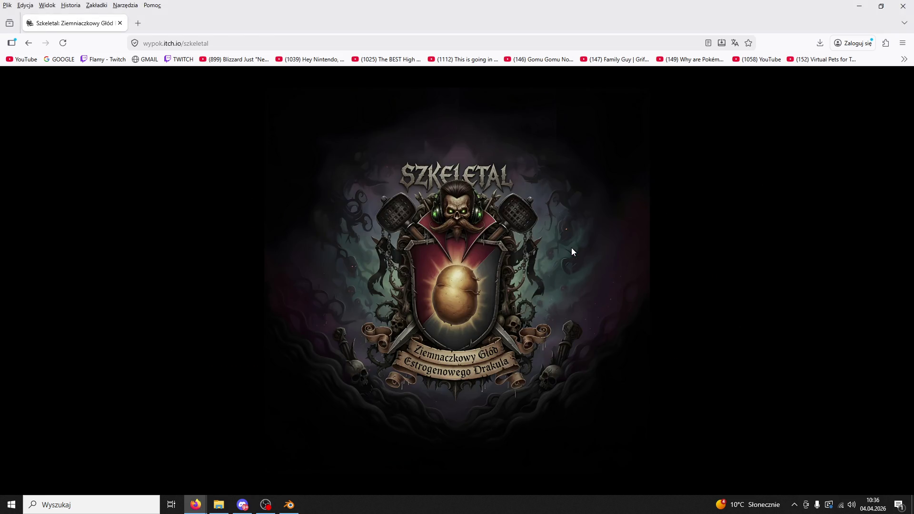
left_click(571, 255)
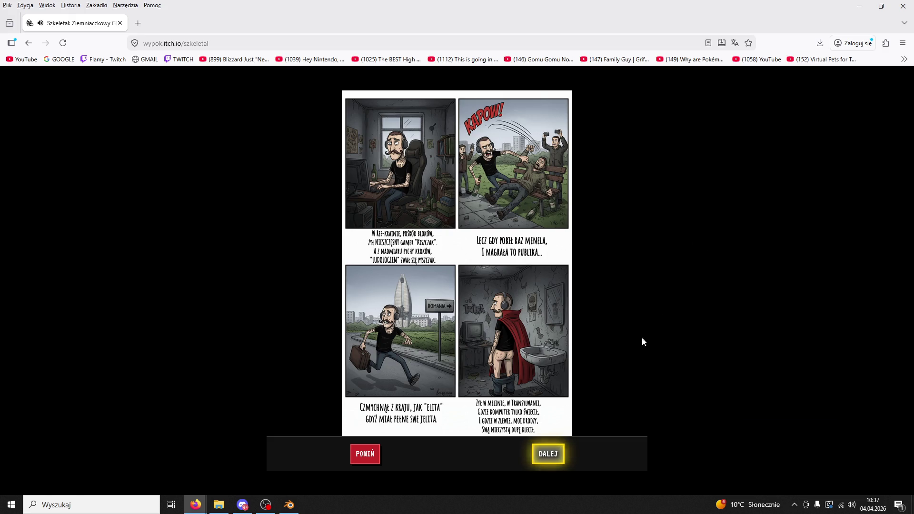
left_click(552, 457)
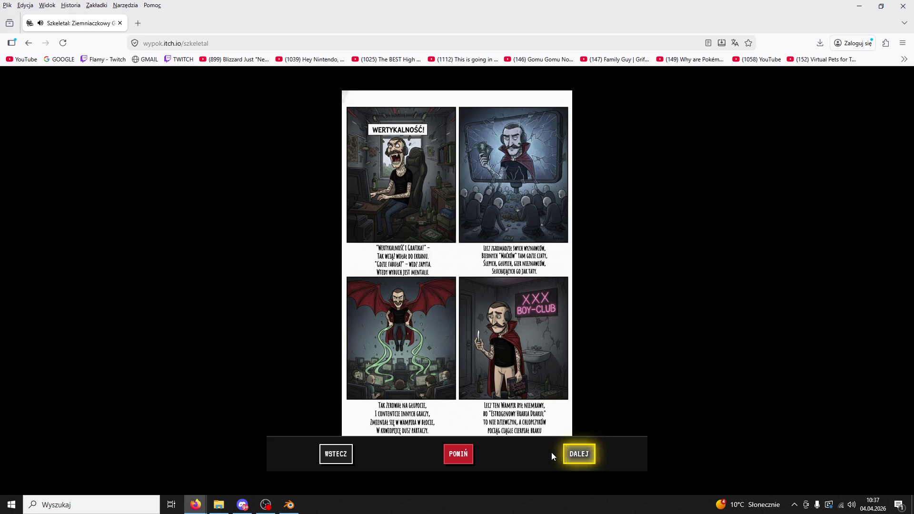
left_click(581, 455)
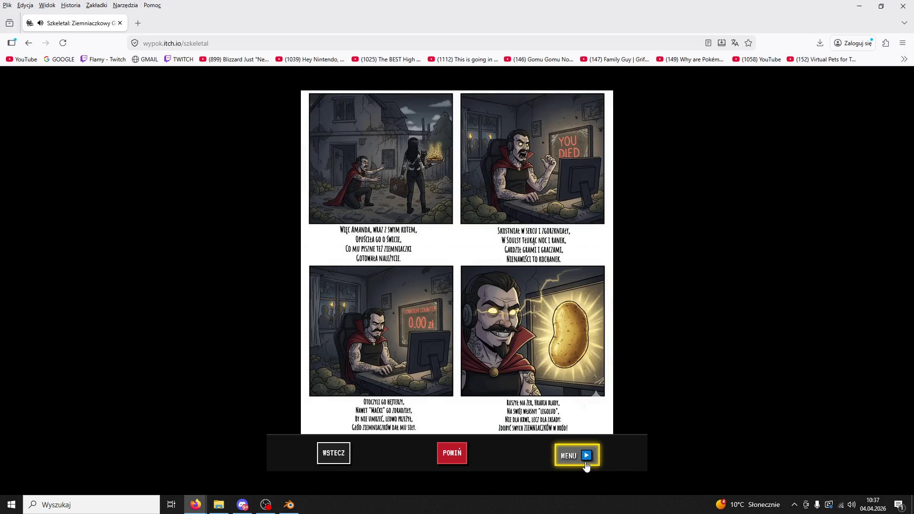
left_click(576, 457)
left_click(487, 363)
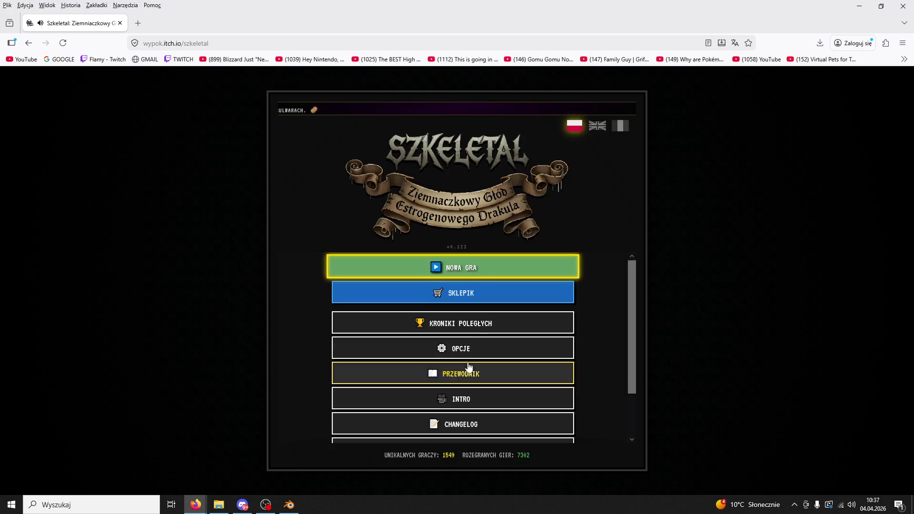
Start a new Szkeletal run, walk the character left, then pause and resume.
left_click(486, 267)
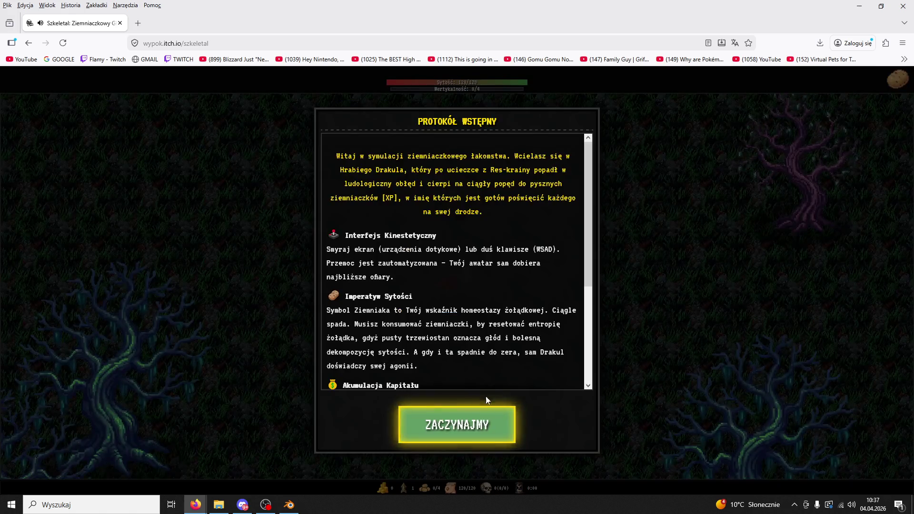
left_click(473, 424)
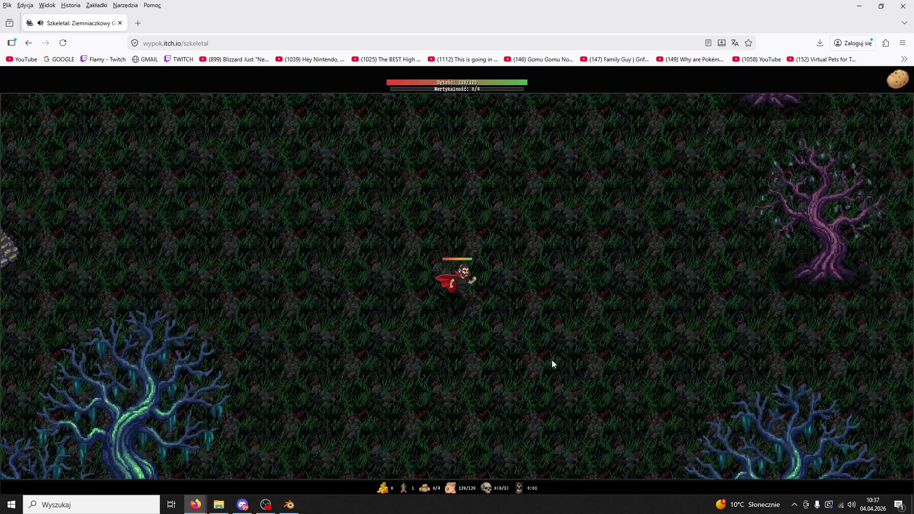
key("w+a")
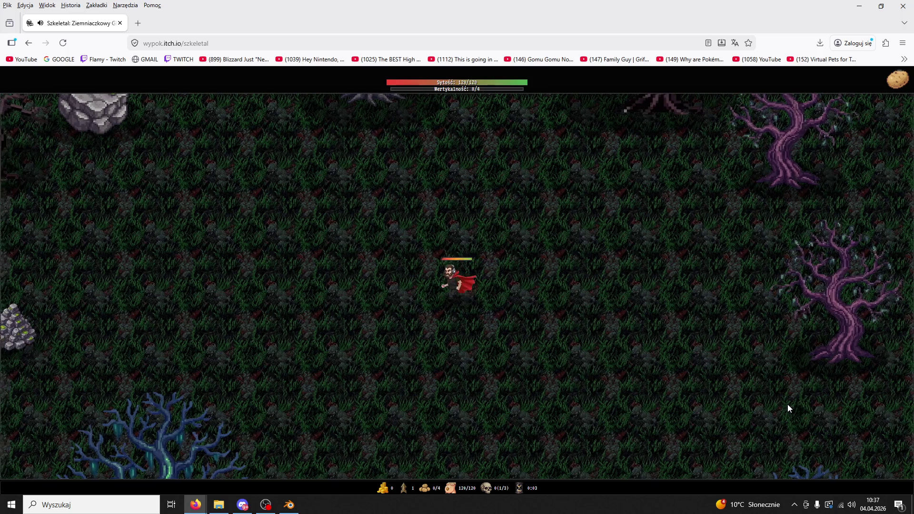
key("a")
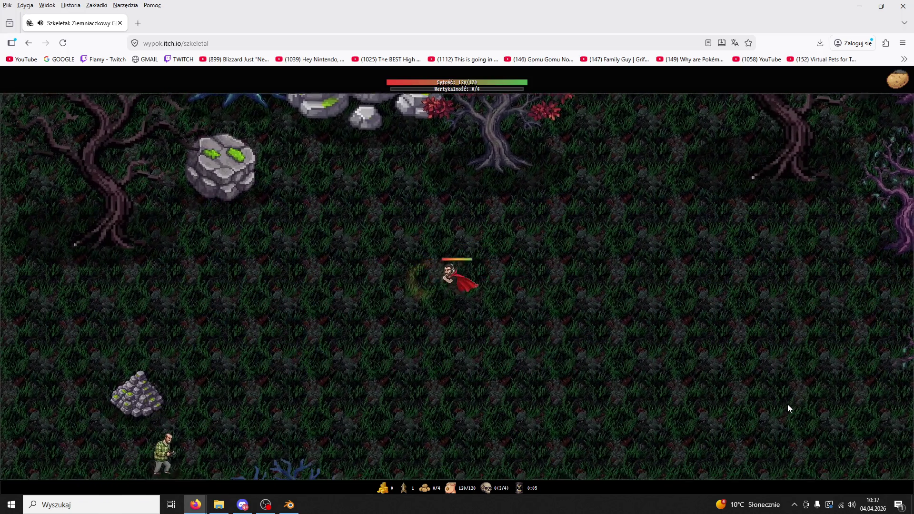
key("a+s")
key("Escape")
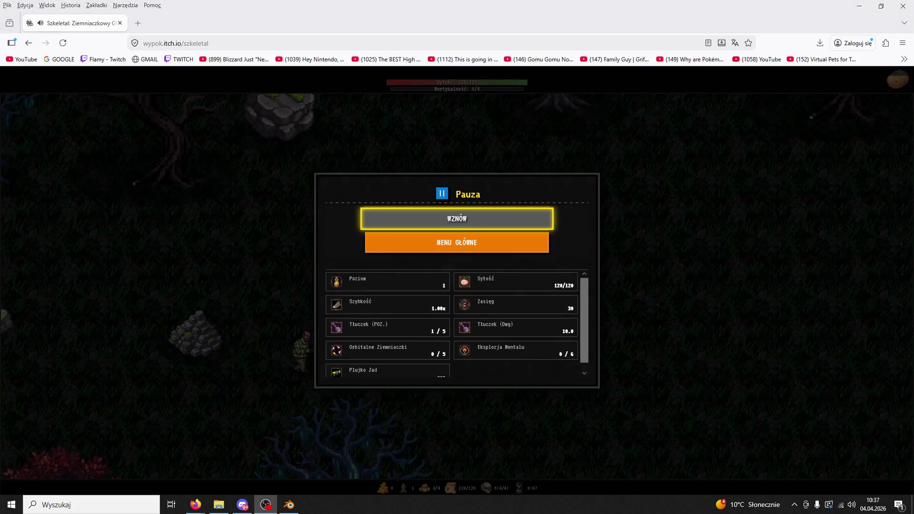
left_click(482, 222)
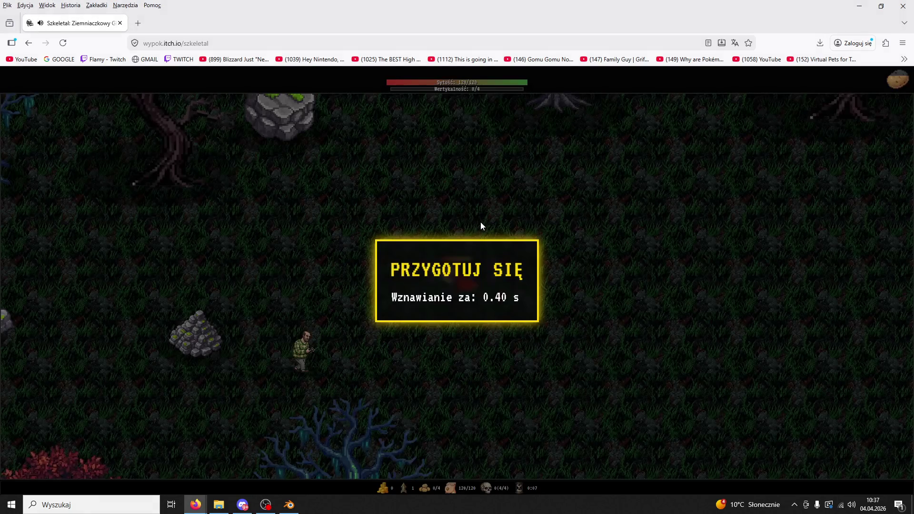
Walk through the forest fighting enemies and collecting dropped potatoes.
key("a+s")
key("d")
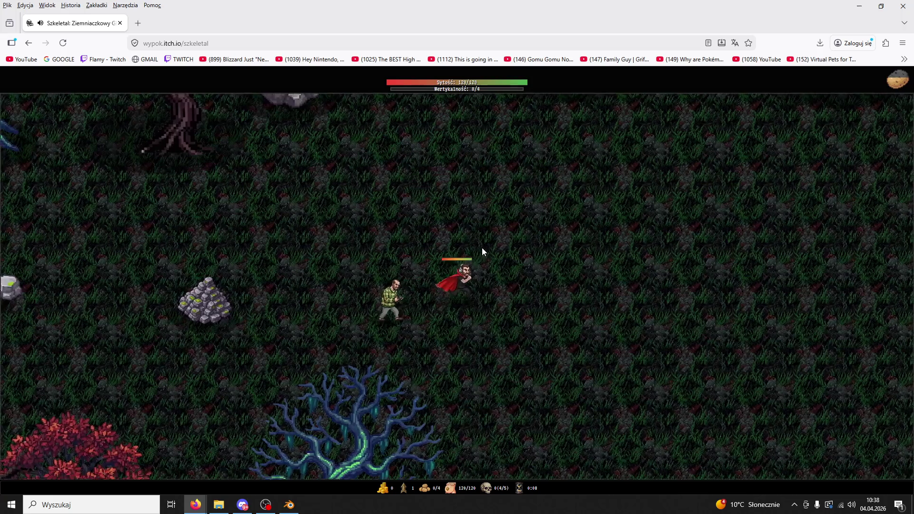
key("d")
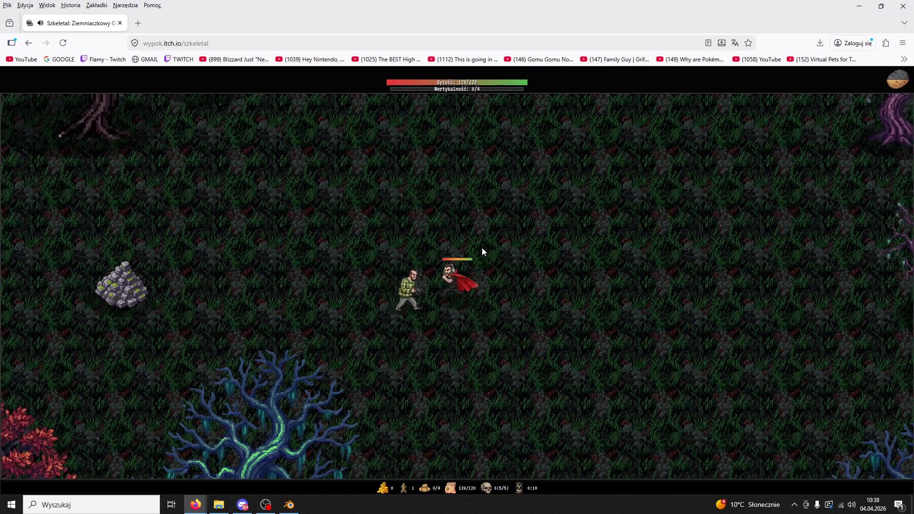
key("d")
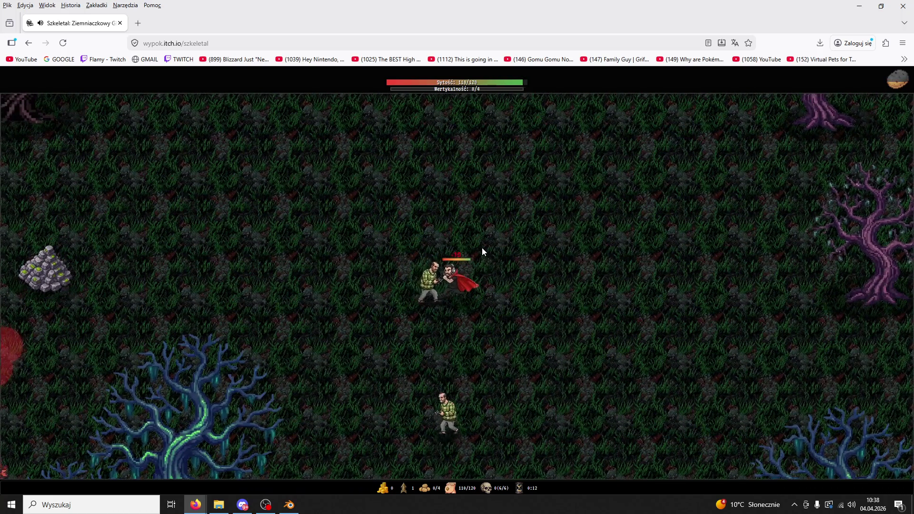
key("a")
key("s")
key("a")
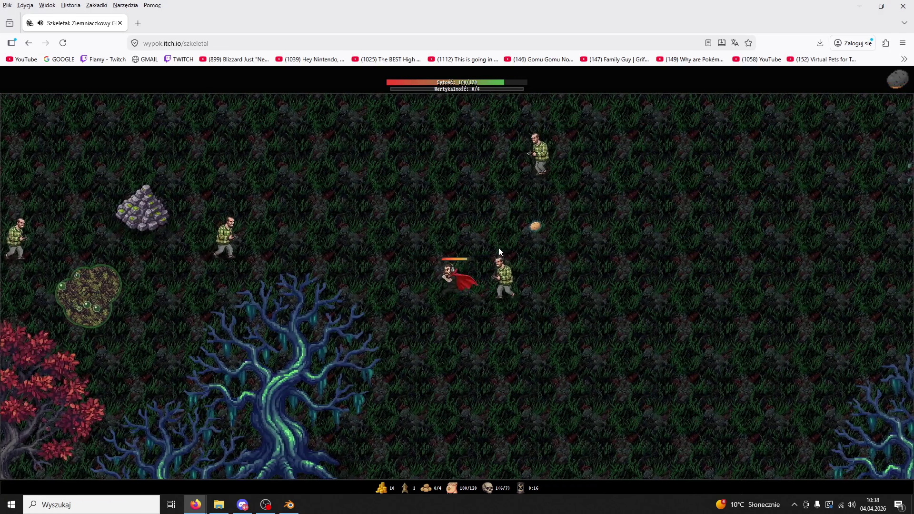
key("d")
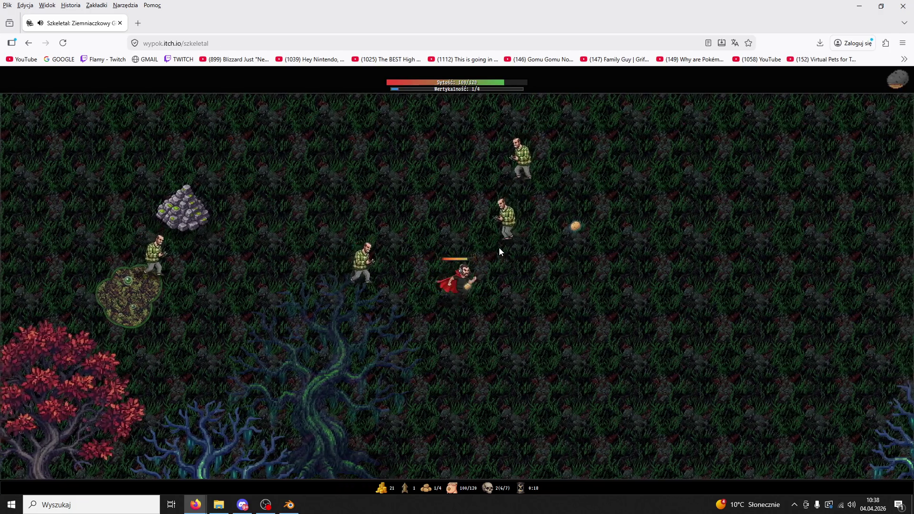
key("d")
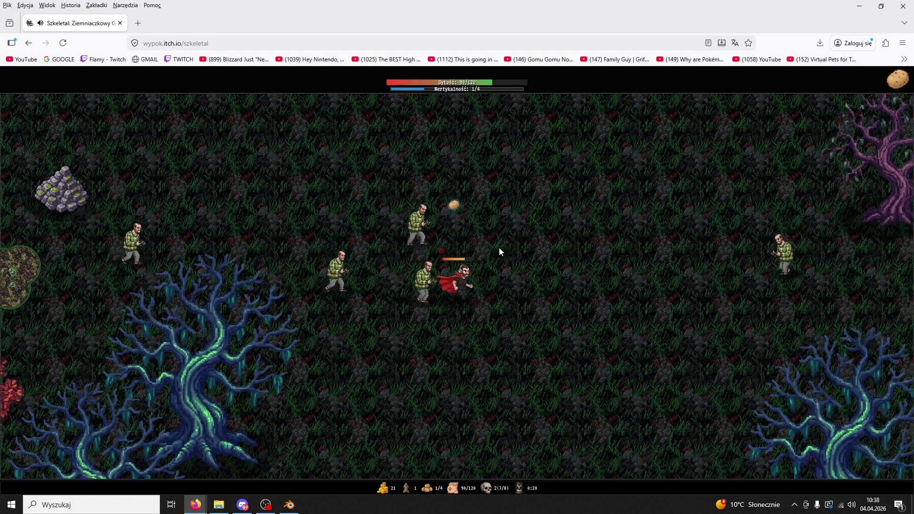
key("w")
key("a")
key("w")
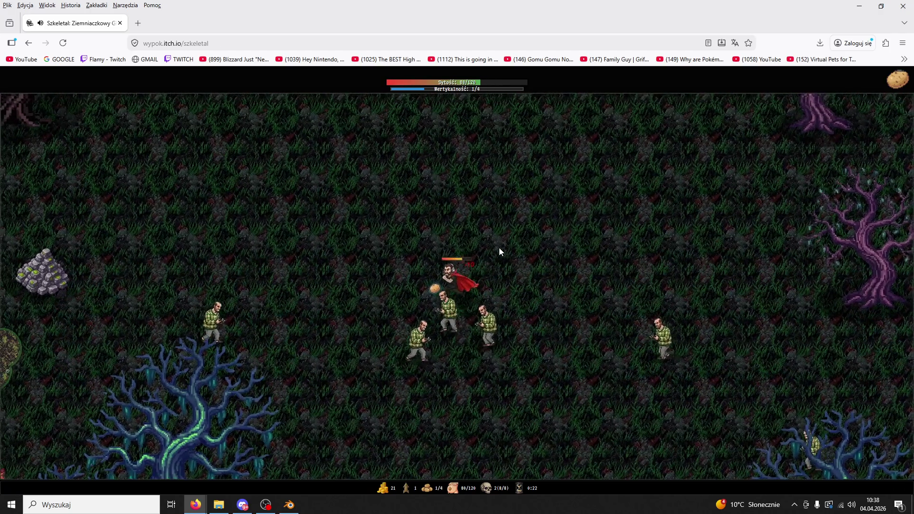
key("a")
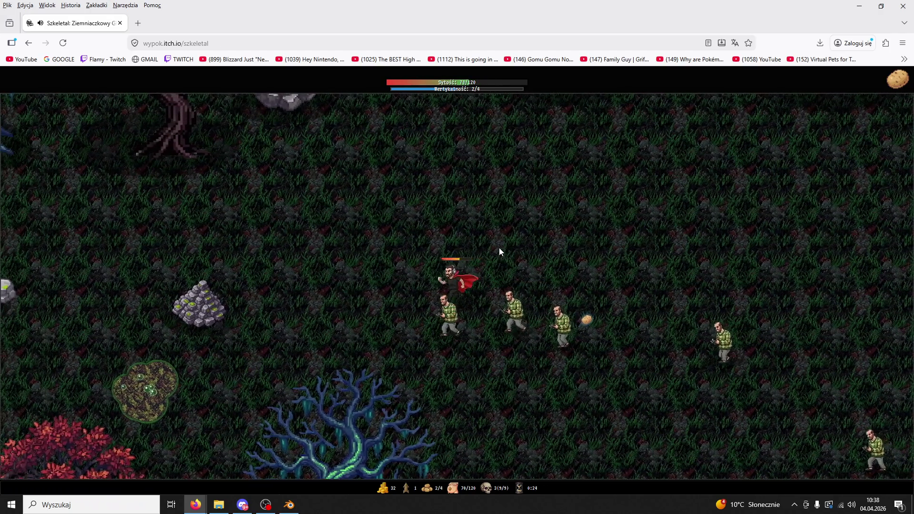
key("a")
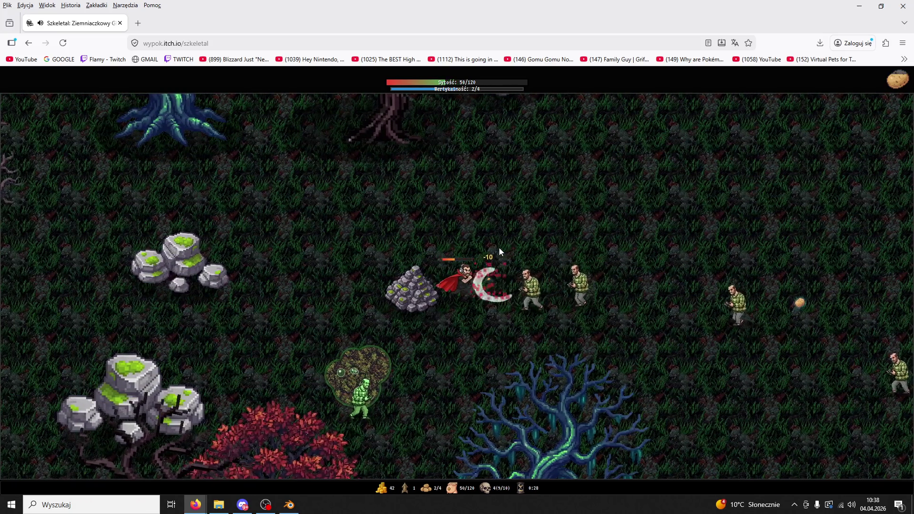
Attack enemies while dodging the horde and collect experience until reaching level 2.
key("w")
key("d")
key("d")
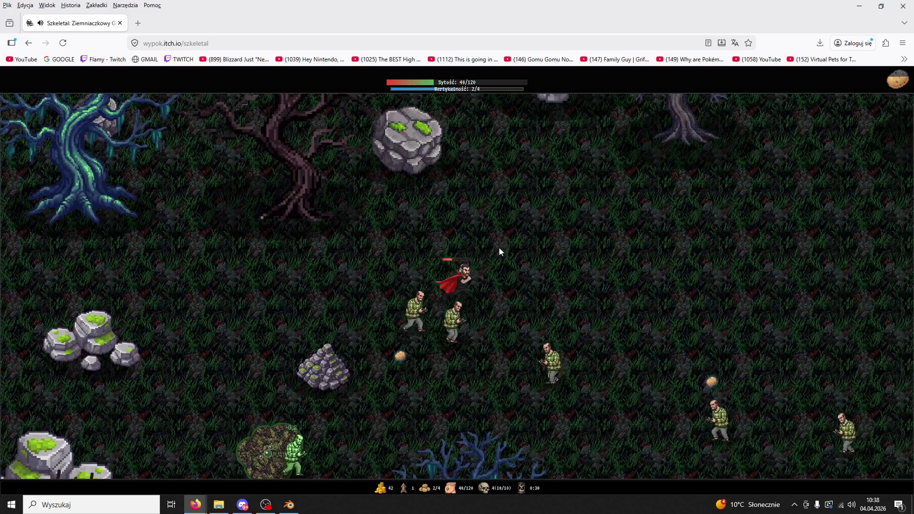
key("d")
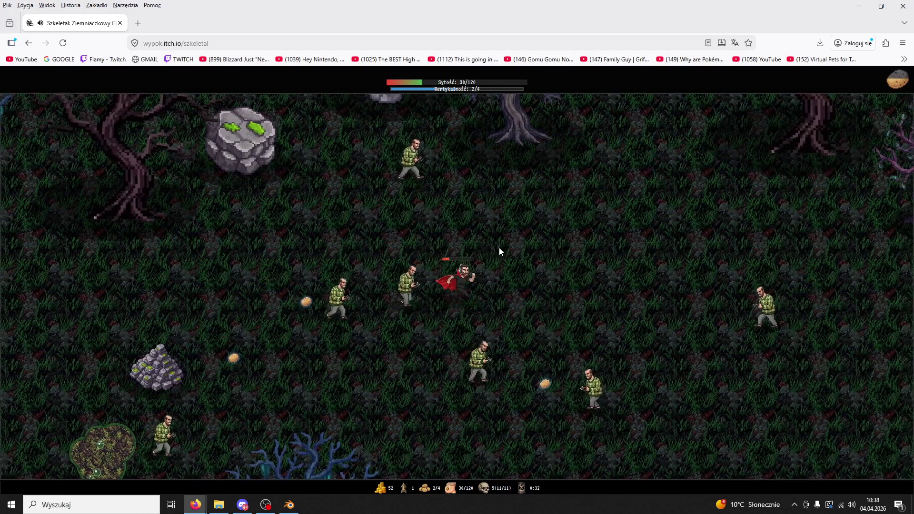
key("d")
key("s")
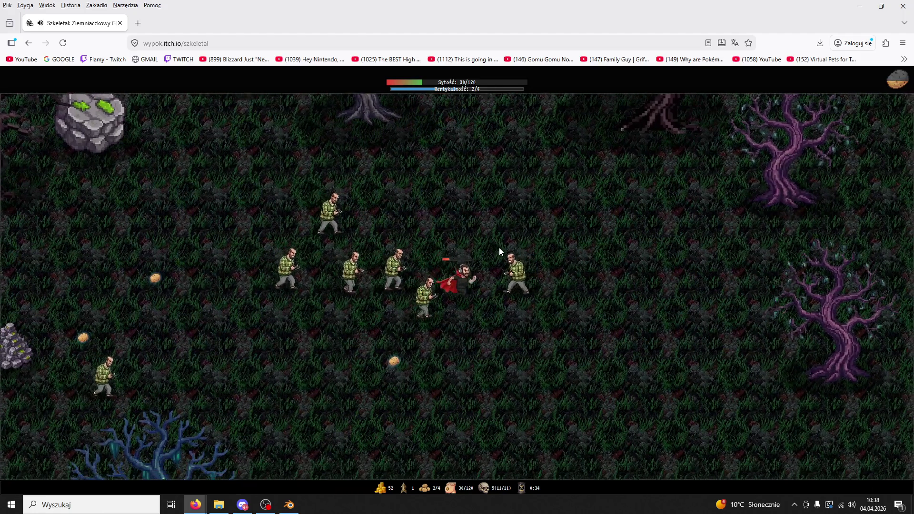
key("d")
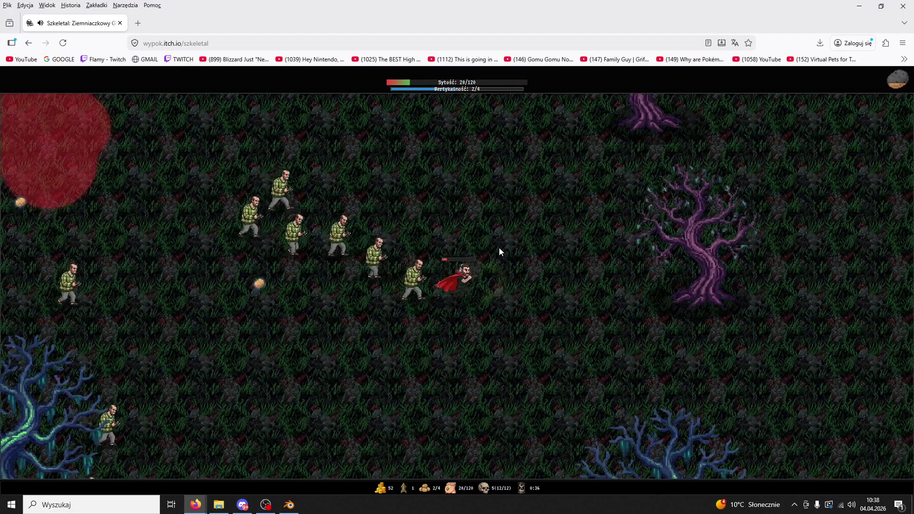
key("a")
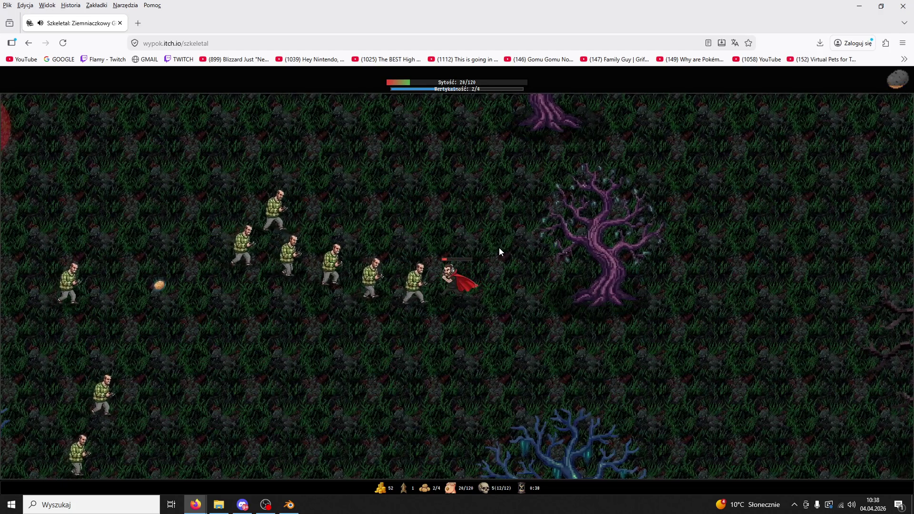
key("d")
key("s")
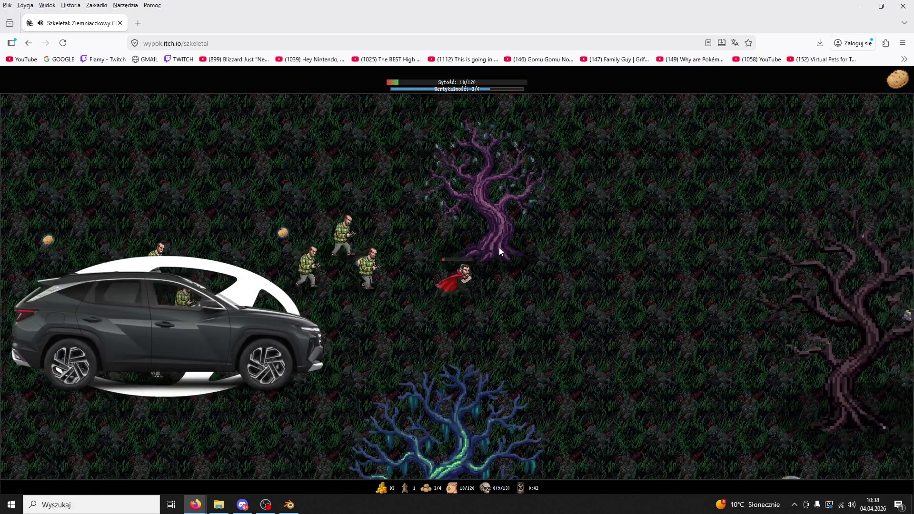
key("a")
key("d")
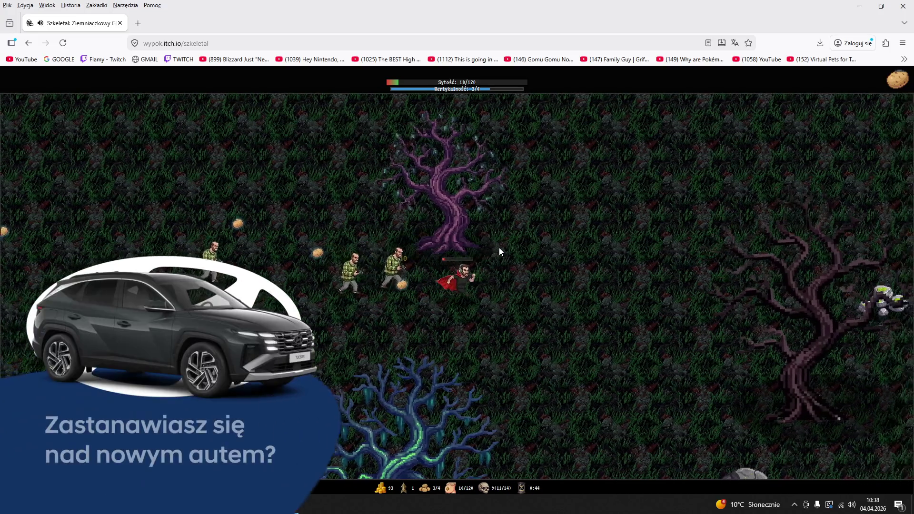
key("d")
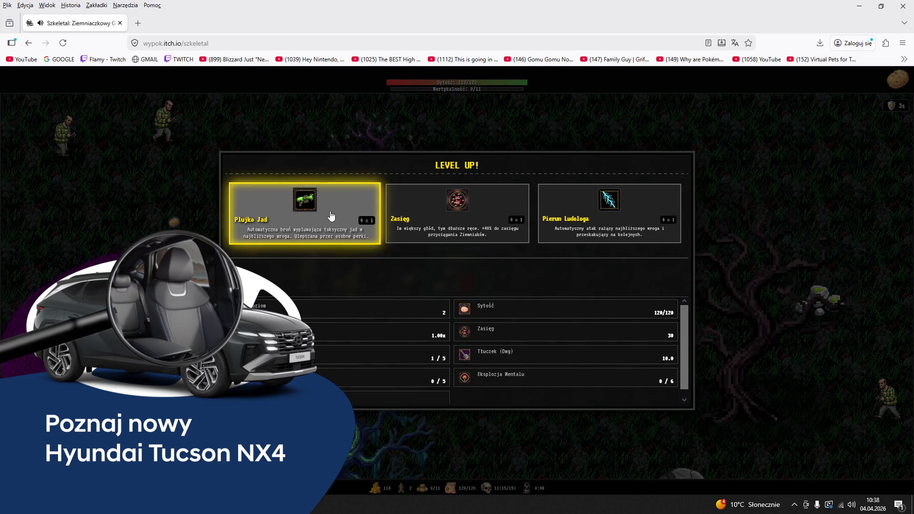
Take the Plujko Jad upgrade and walk around picking up experience.
left_click(331, 216)
key("s")
key("a")
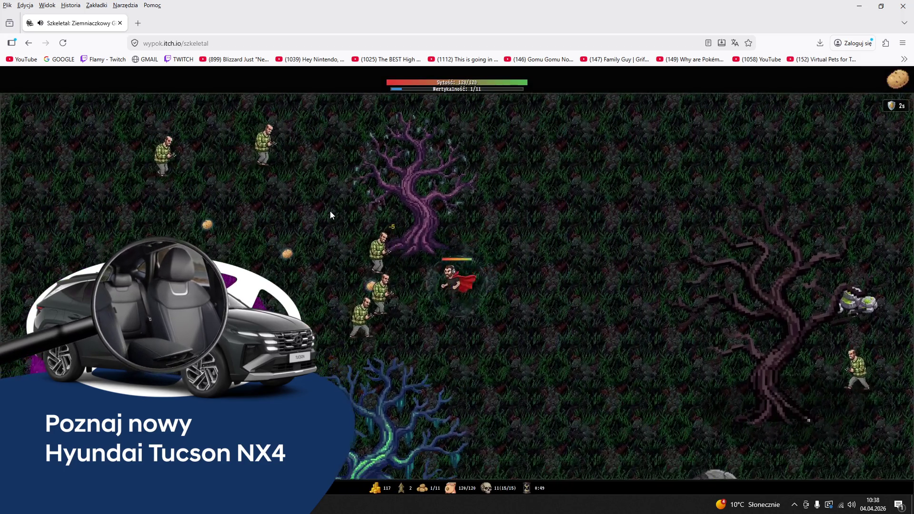
key("a")
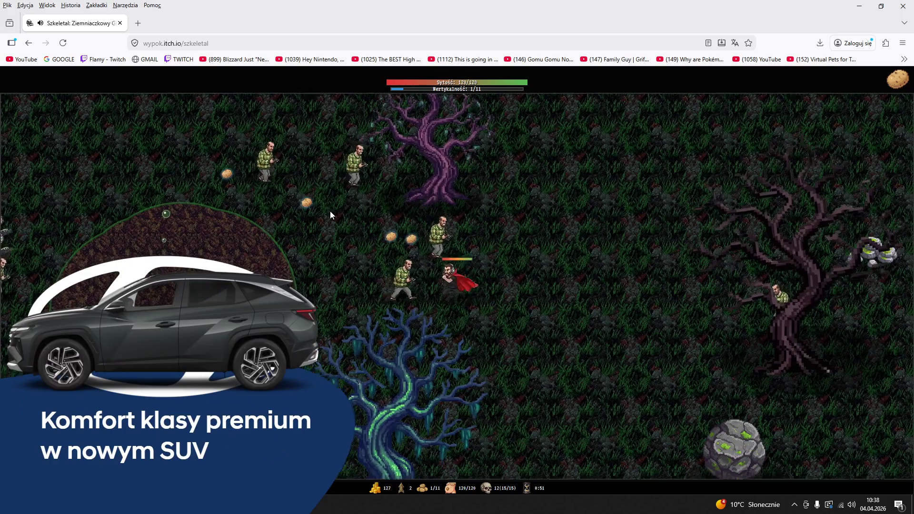
key("w")
key("d")
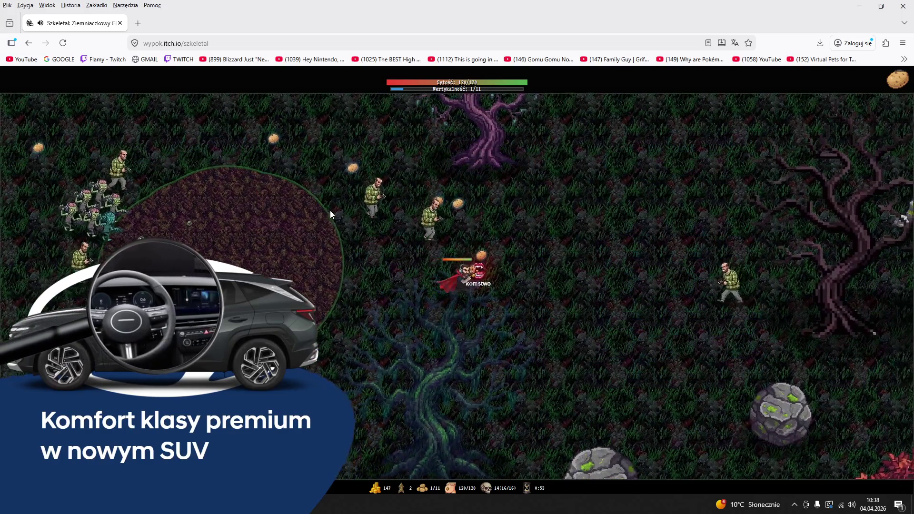
key("s")
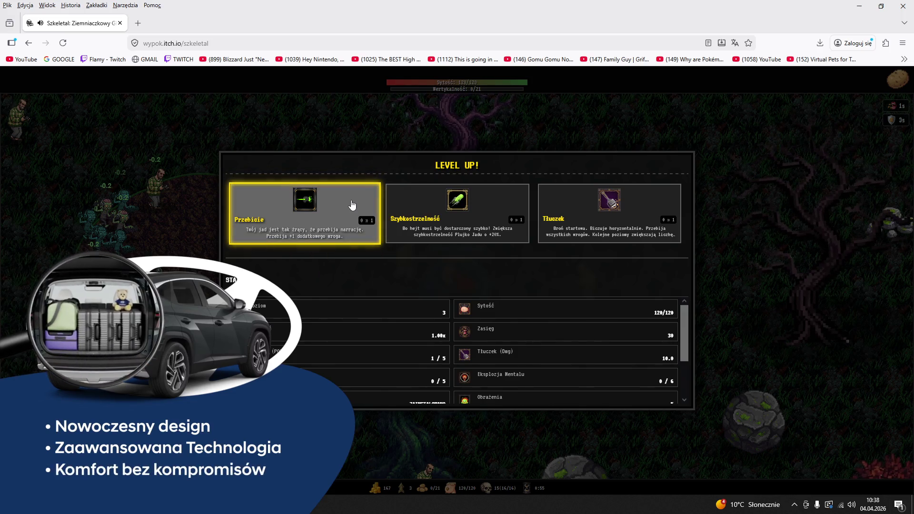
Take the Przebicie upgrade at the next level-up and move away from the zombie group.
left_click(351, 205)
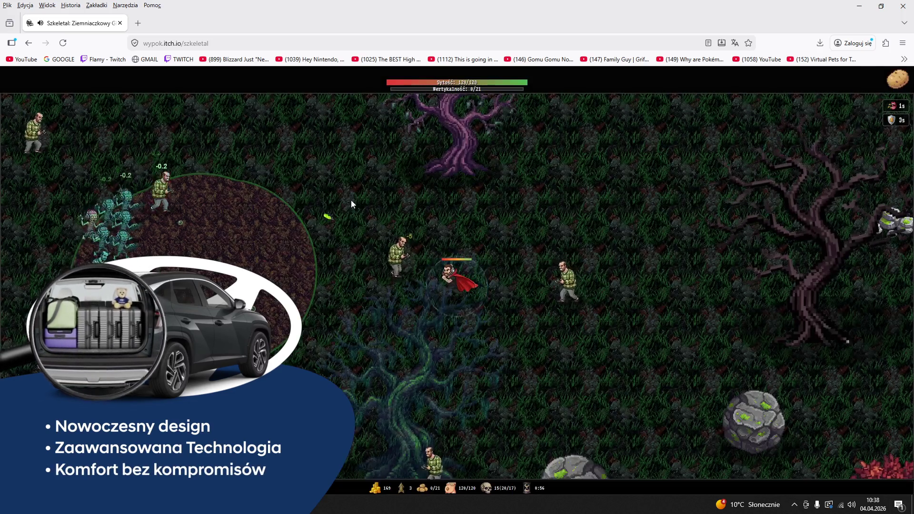
key("a")
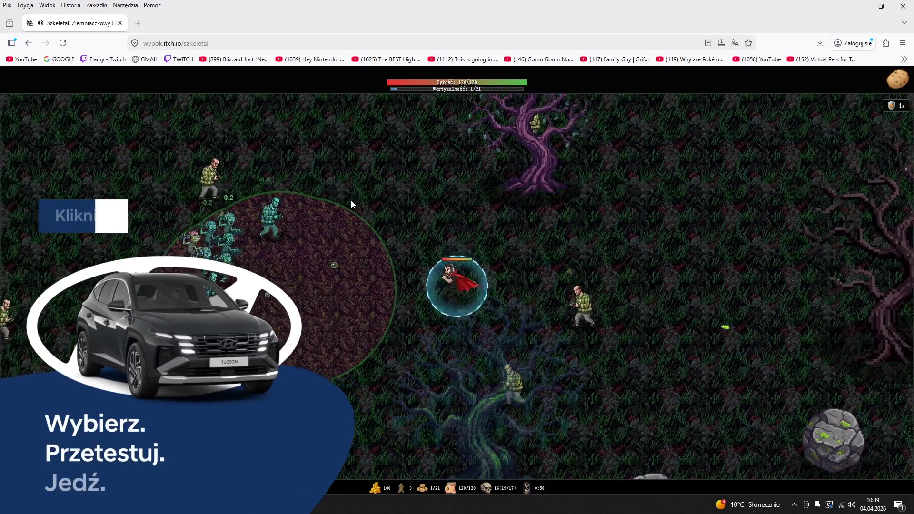
key("a")
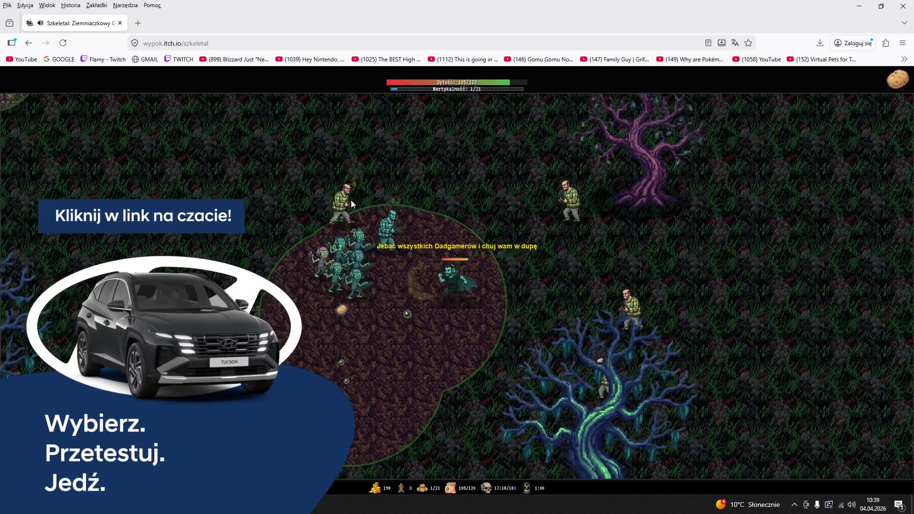
key("s")
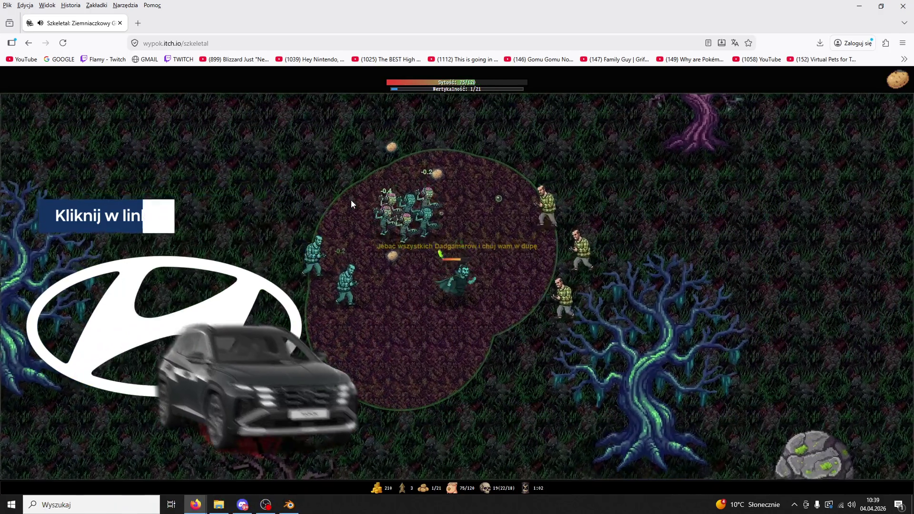
key("d")
key("s")
key("d")
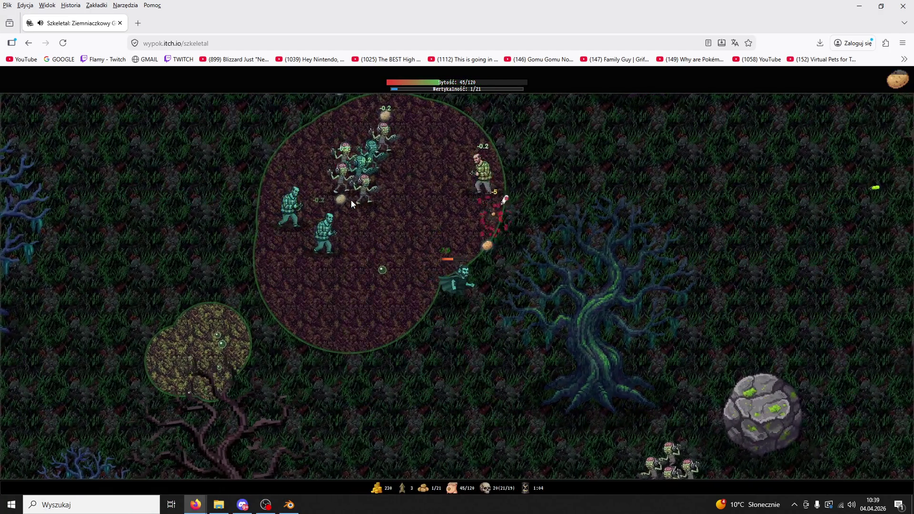
key("w")
key("d")
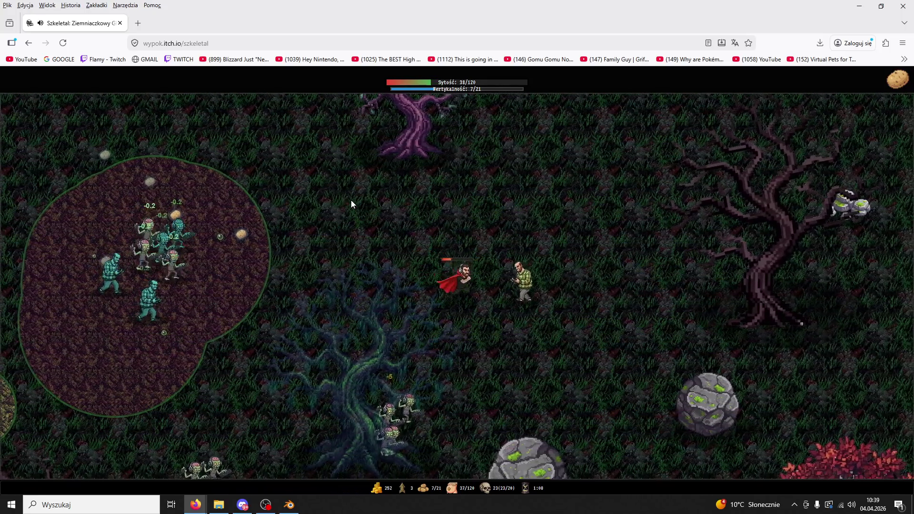
Keep weaving around the enemies, then pause the game.
key("a")
key("w")
key("a")
key("s")
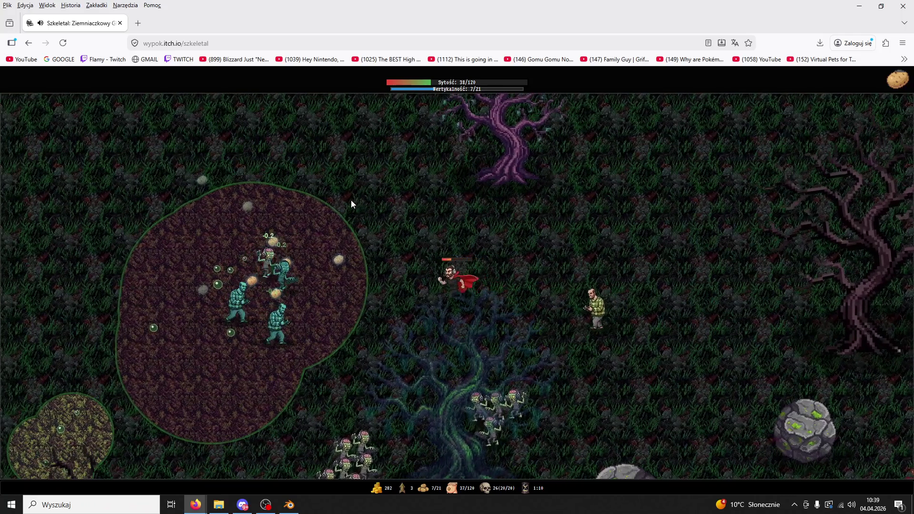
key("d")
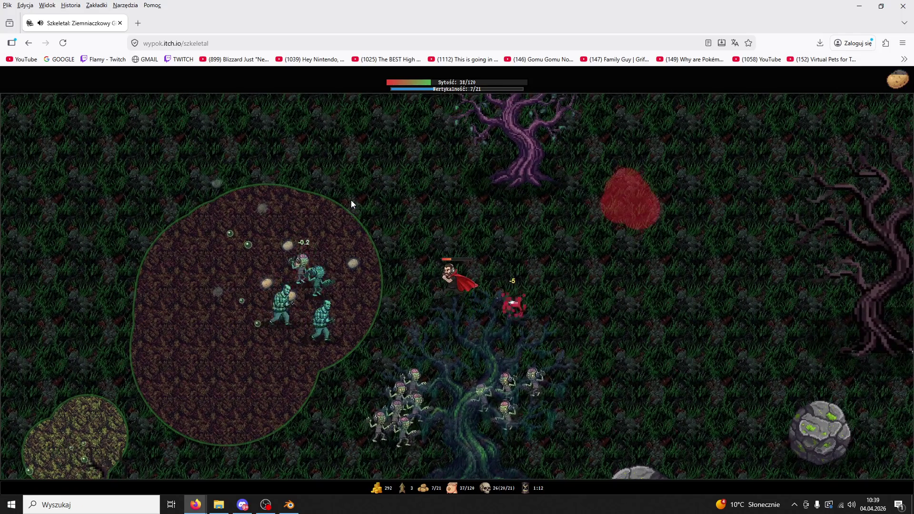
key("w")
key("a")
key("w")
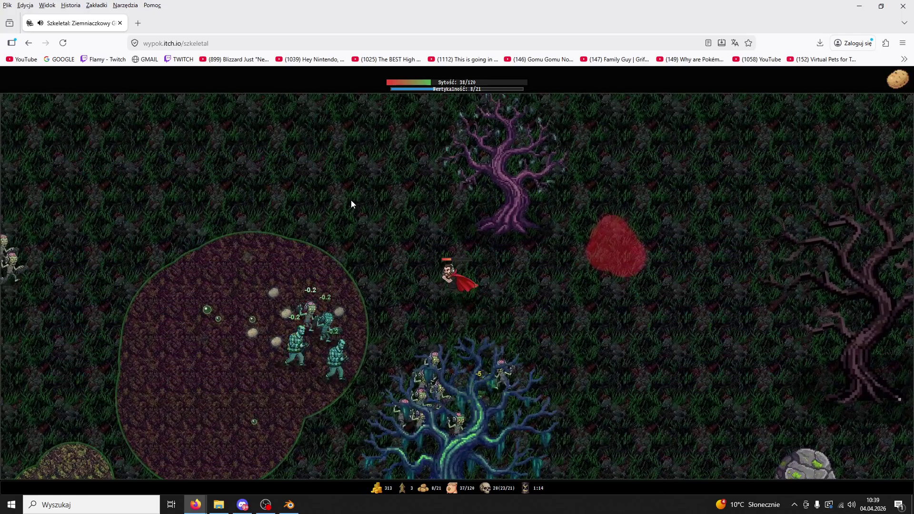
key("Escape")
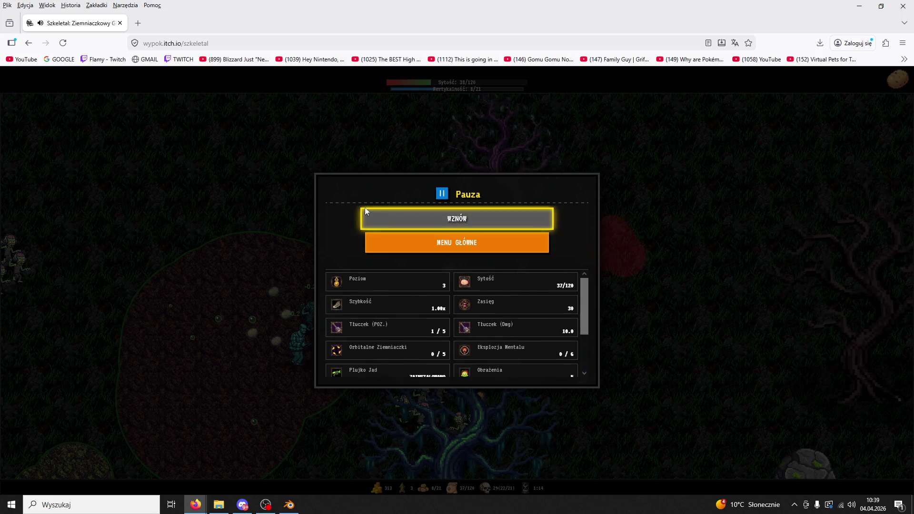
Resume the run and walk the hero left, then back right across the forest.
left_click(424, 218)
key("w+a")
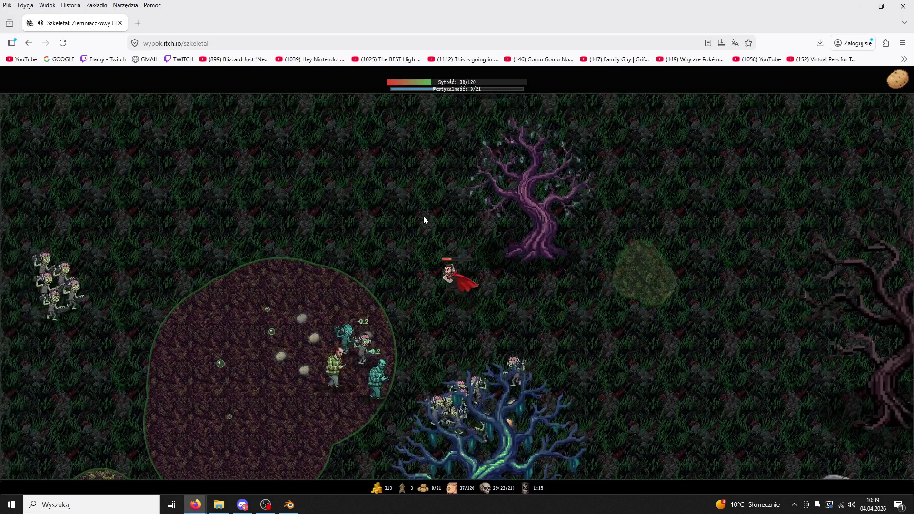
key("a")
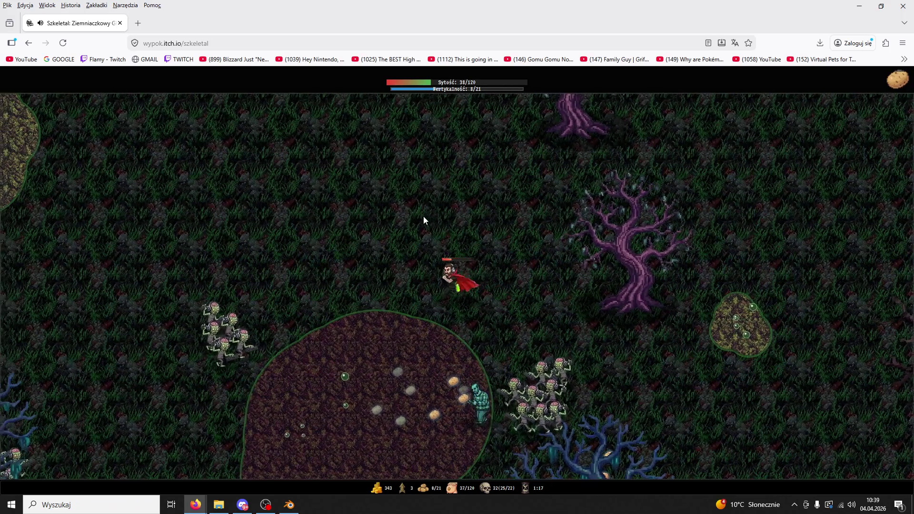
key("a")
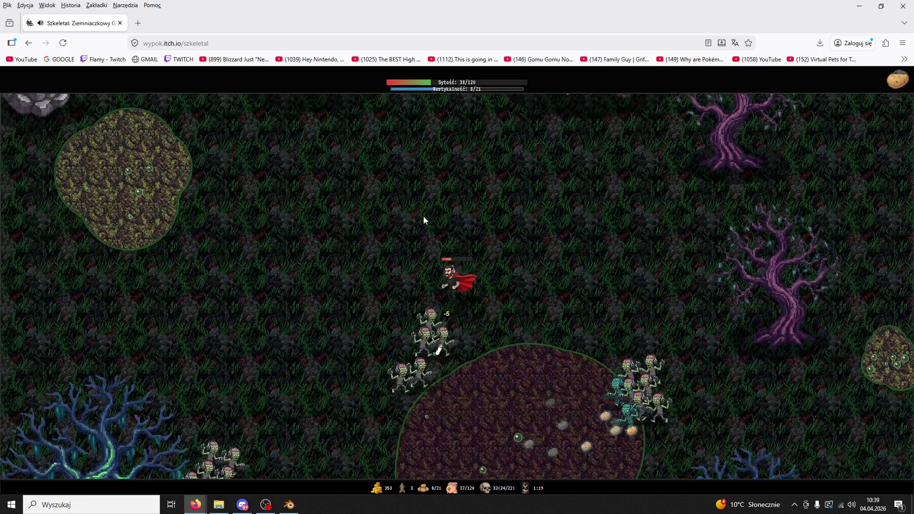
key("a")
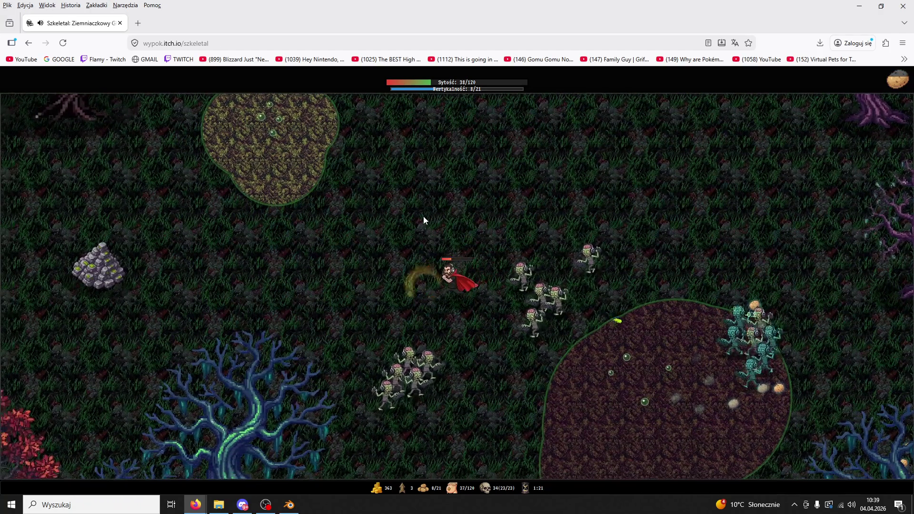
key("d")
key("w")
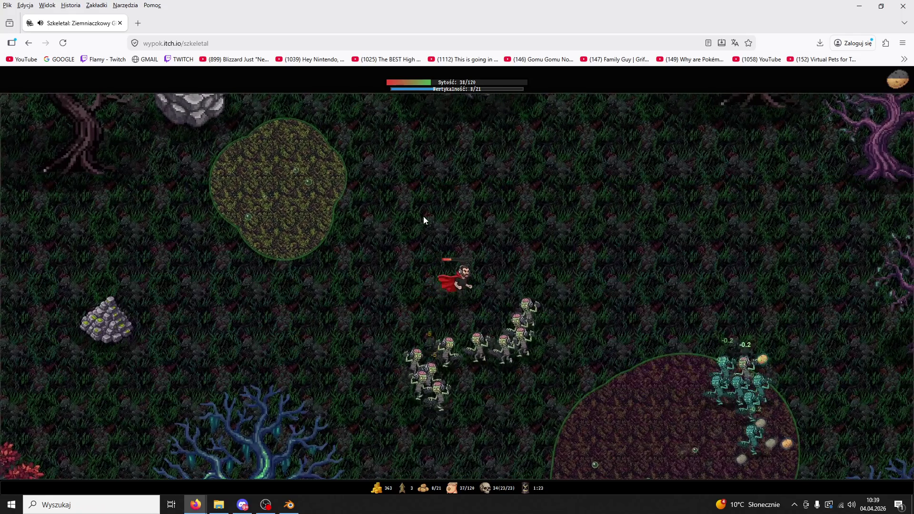
key("d")
key("s")
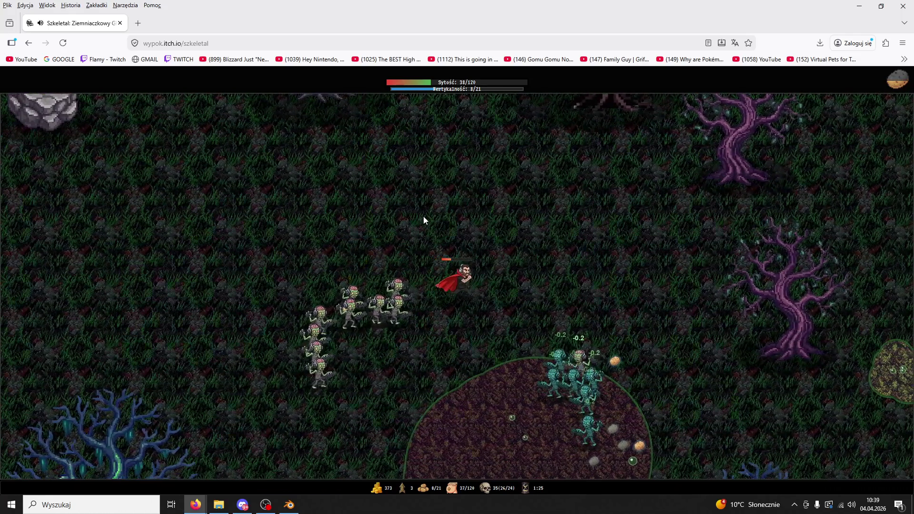
key("d")
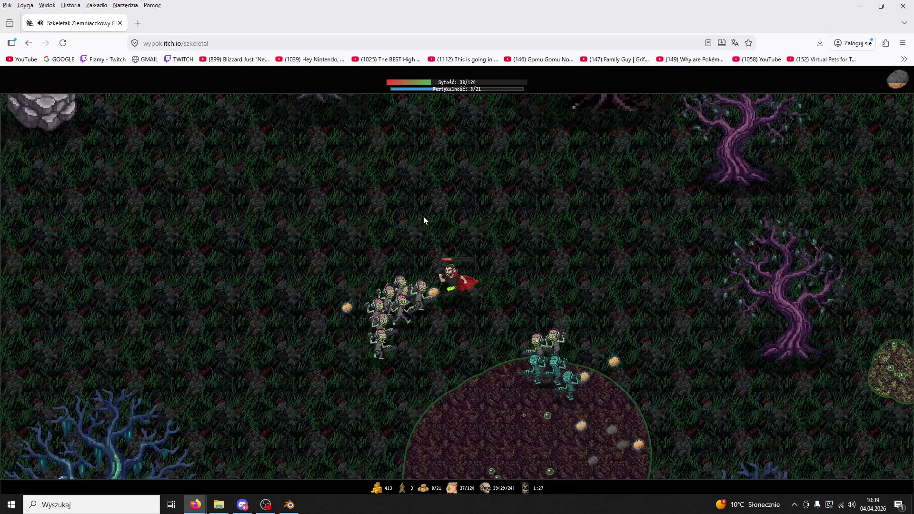
key("d")
key("s")
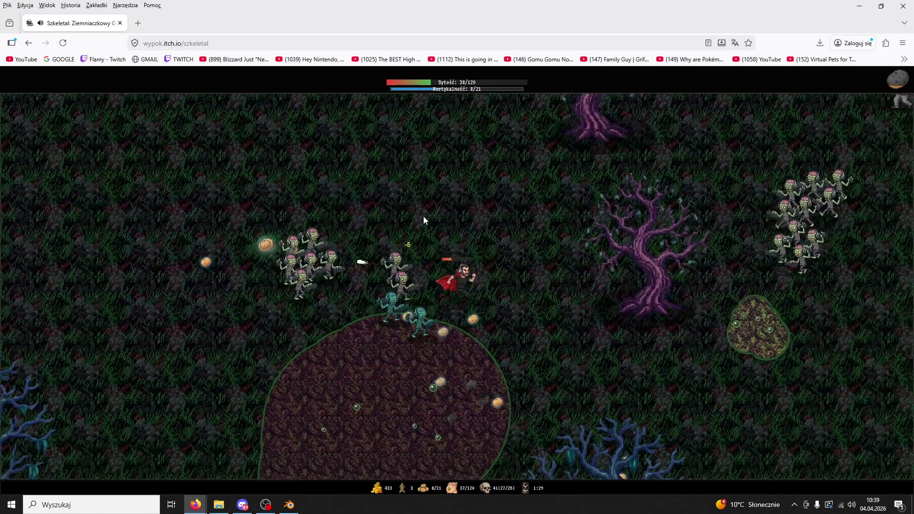
key("d")
key("w")
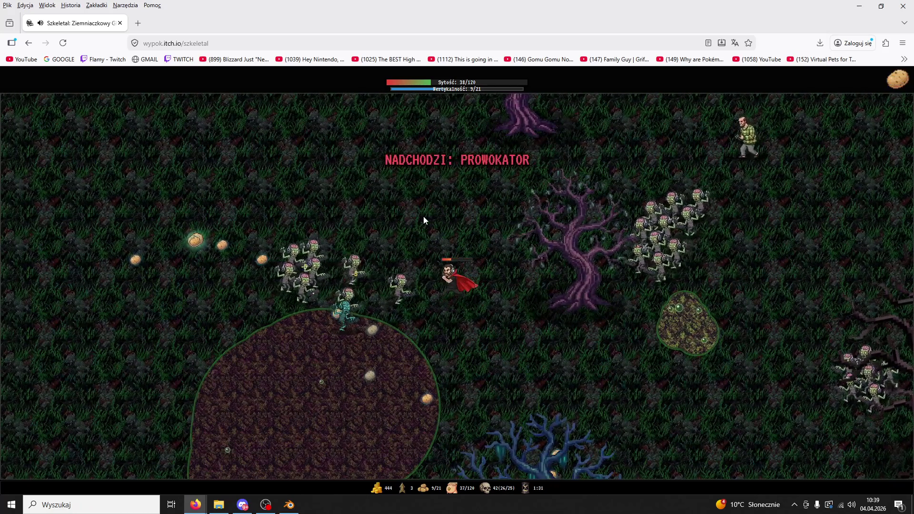
Dodge the zombie horde by weaving left, up and down around the map.
key("a")
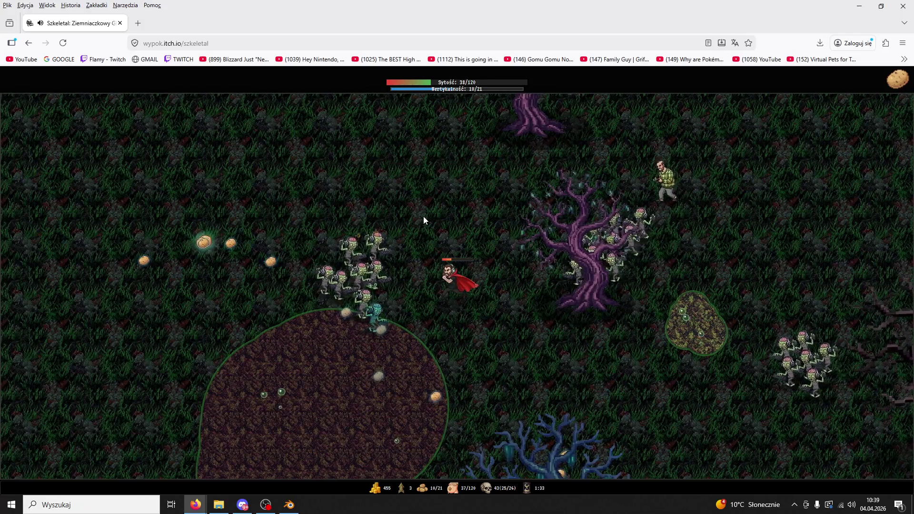
key("w")
key("a")
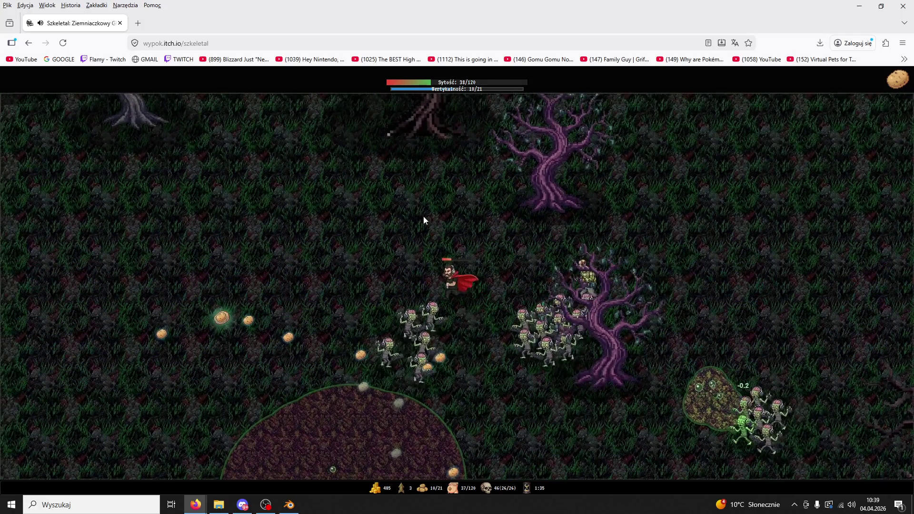
key("s")
key("a")
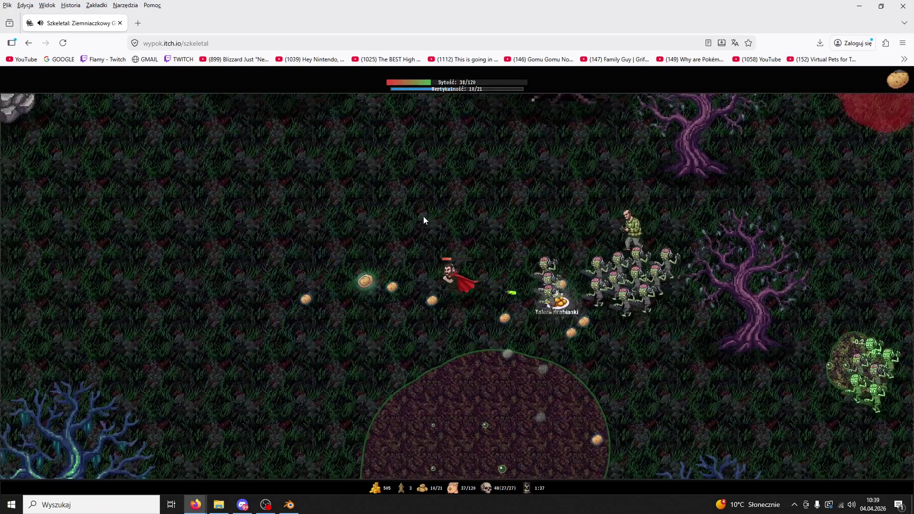
key("a")
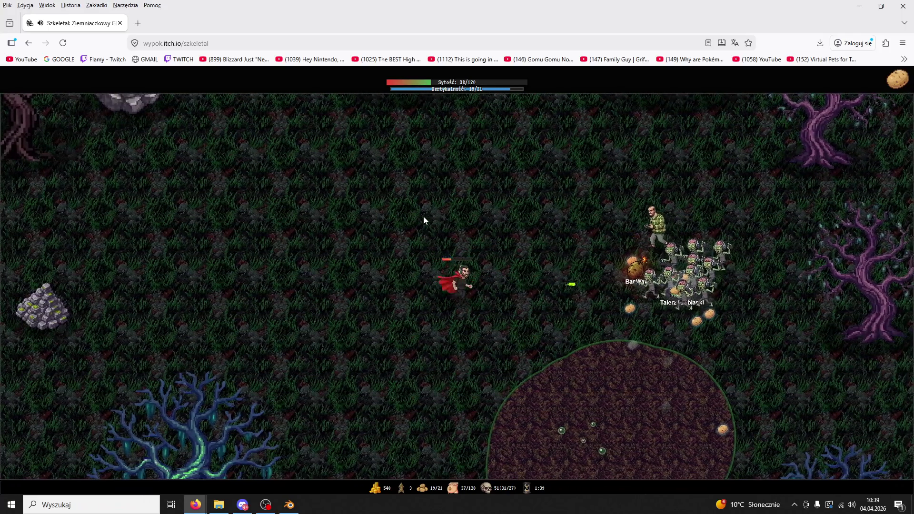
key("d")
key("d")
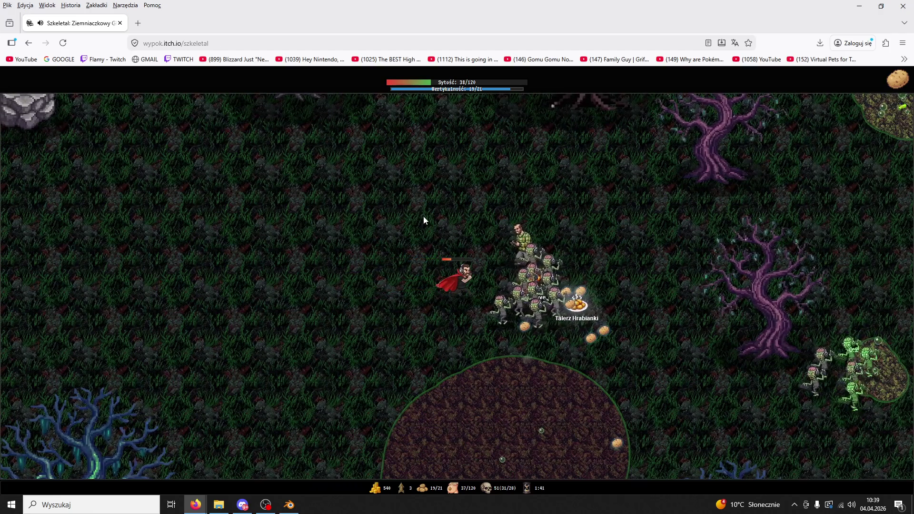
key("a")
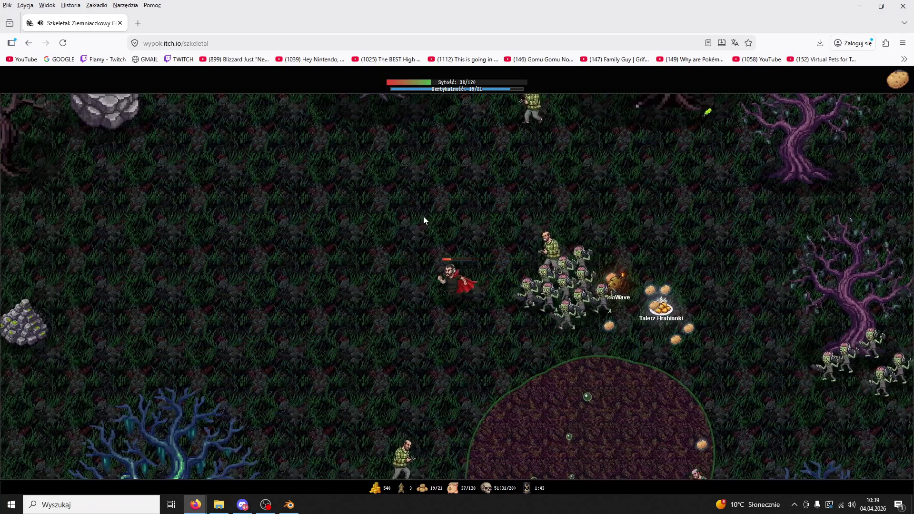
key("a")
key("w")
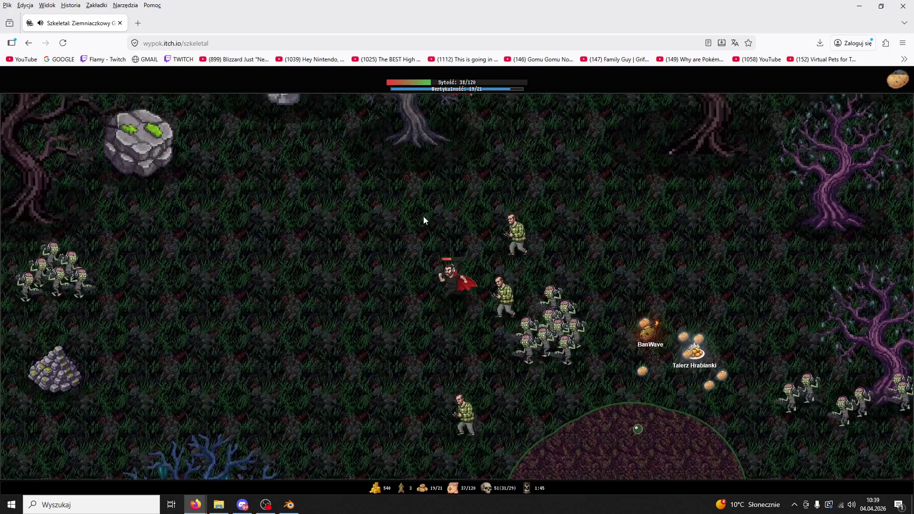
key("d")
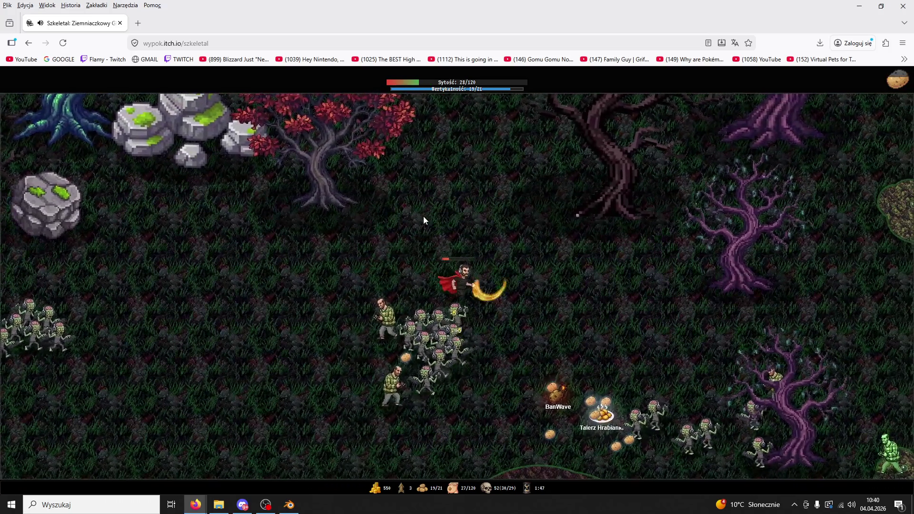
key("s")
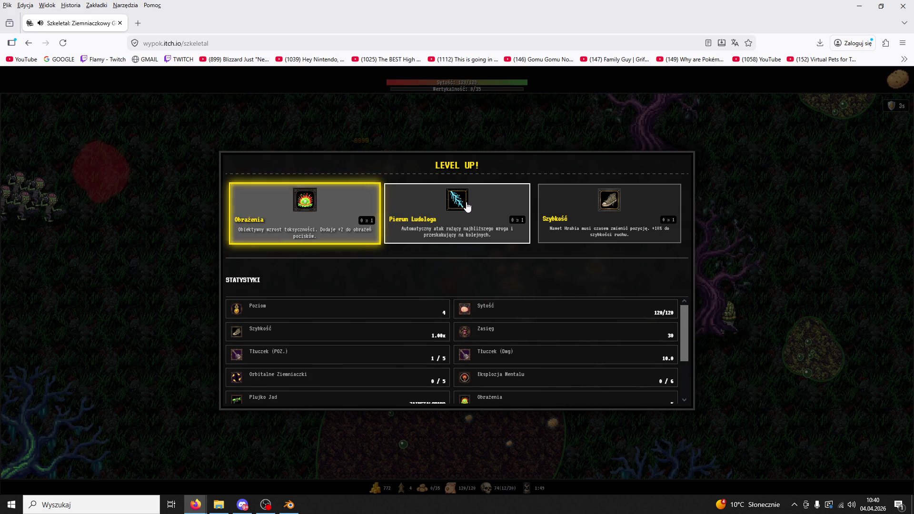
Take the Obrażenia upgrade and keep the hero moving around the zombies.
left_click(321, 203)
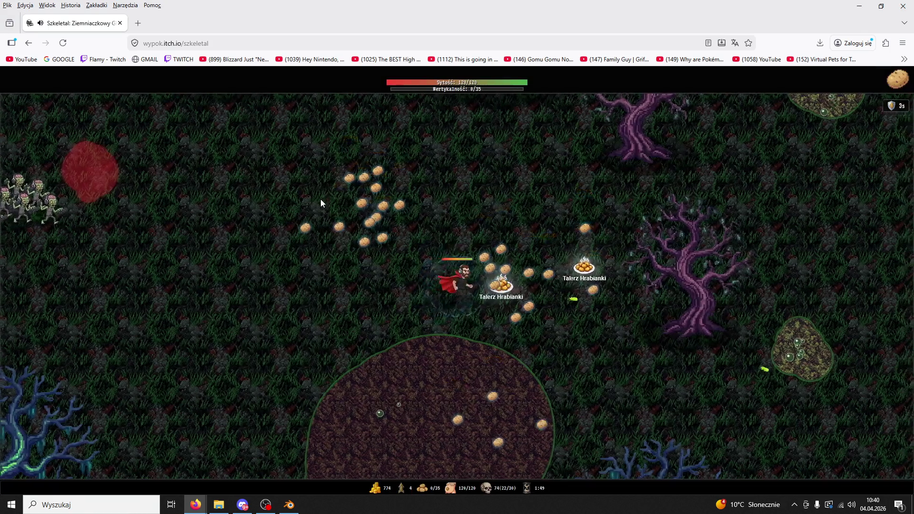
key("d")
key("w")
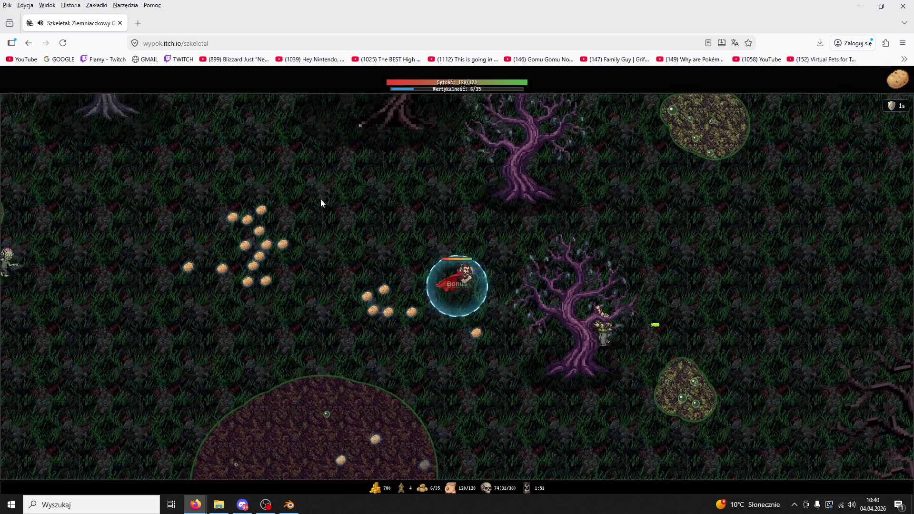
key("a")
key("w")
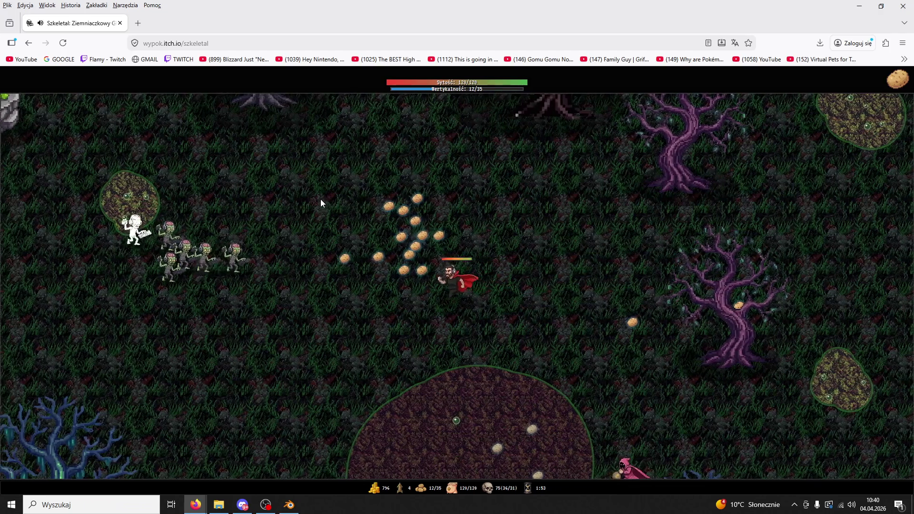
key("s")
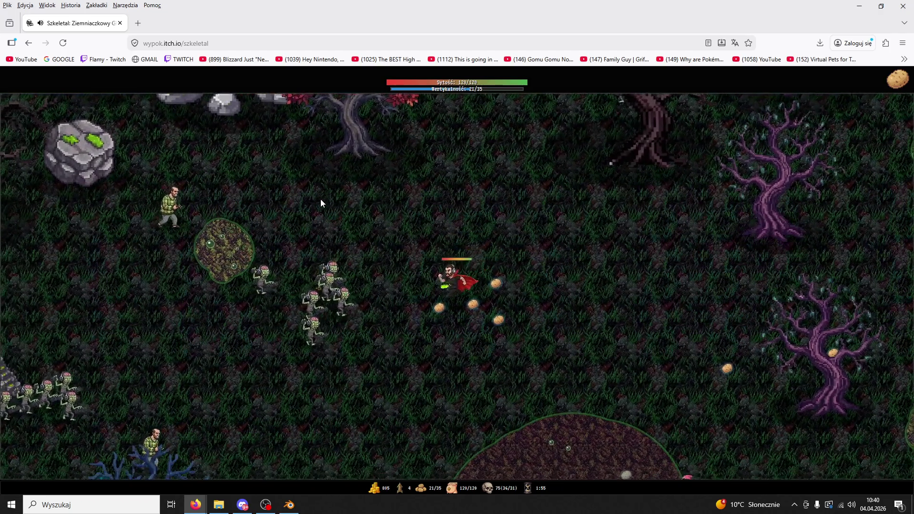
key("d")
key("a")
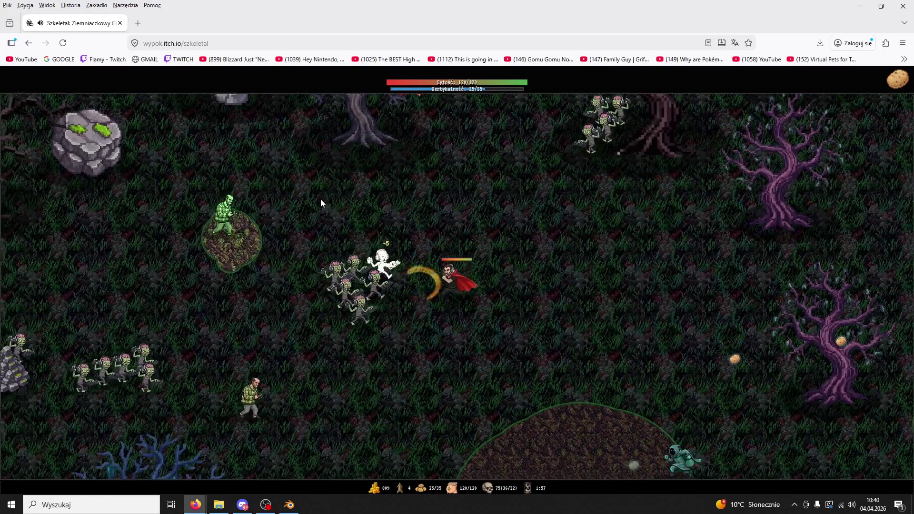
key("d")
key("s")
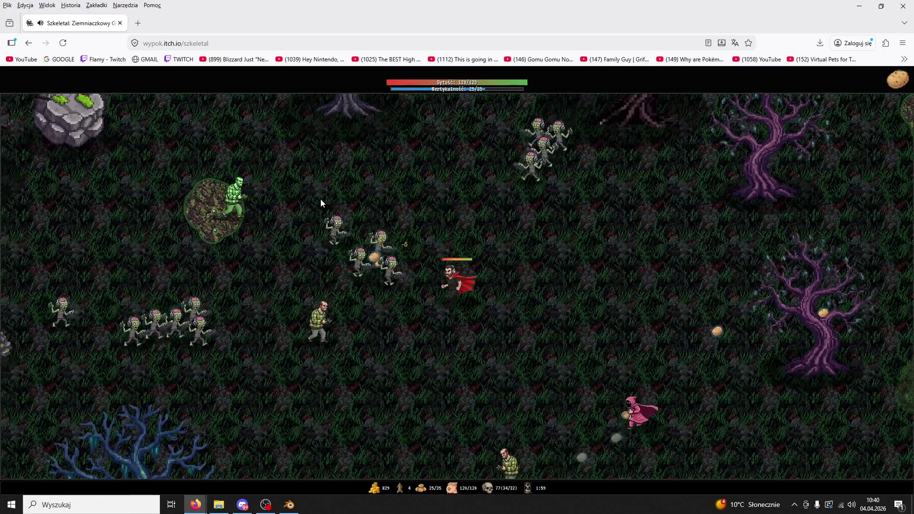
key("a")
key("d")
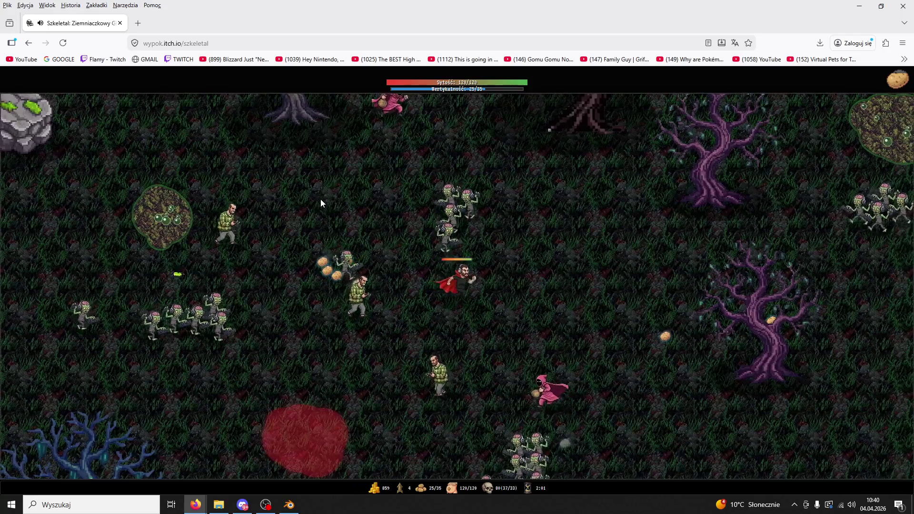
Lead the hero left across the map, staying away from the zombies.
key("w")
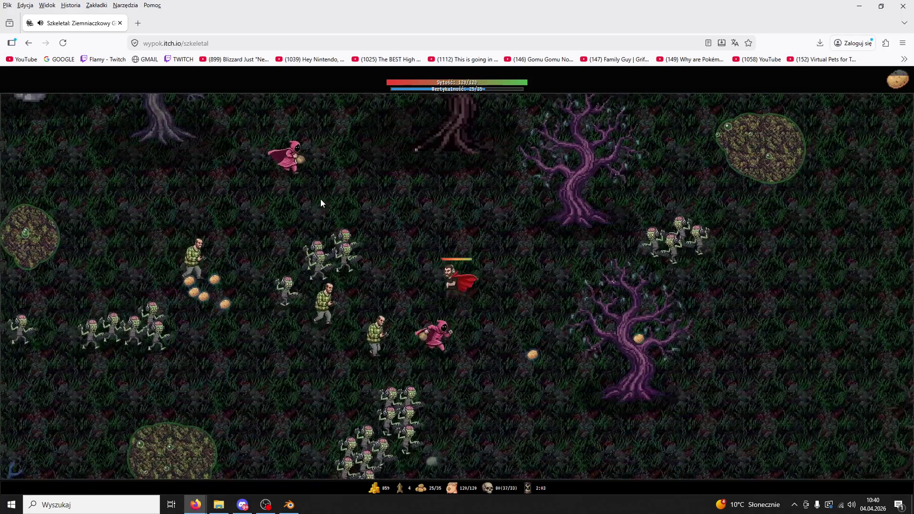
key("a")
key("w")
key("a")
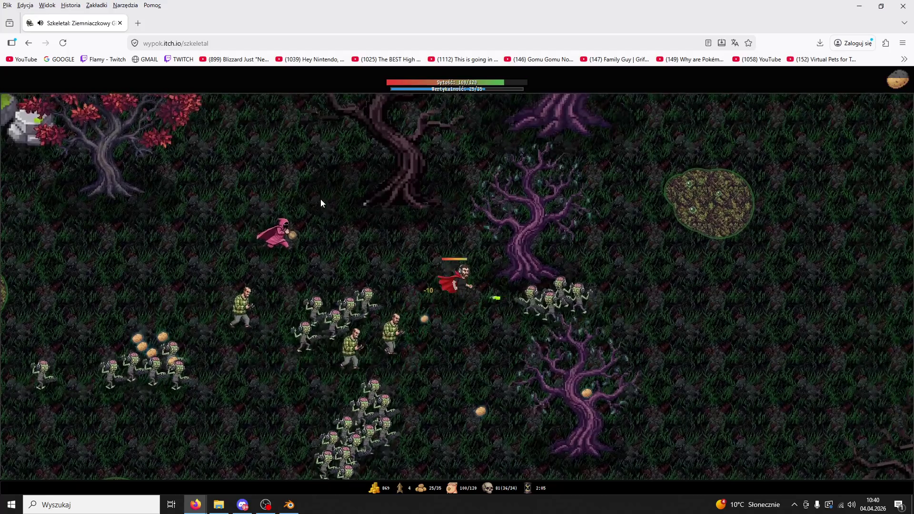
key("a")
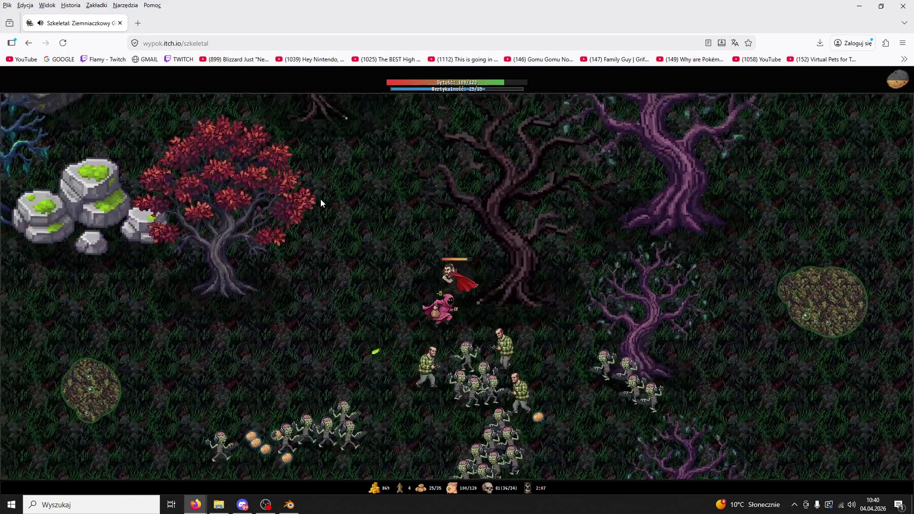
key("a")
key("s")
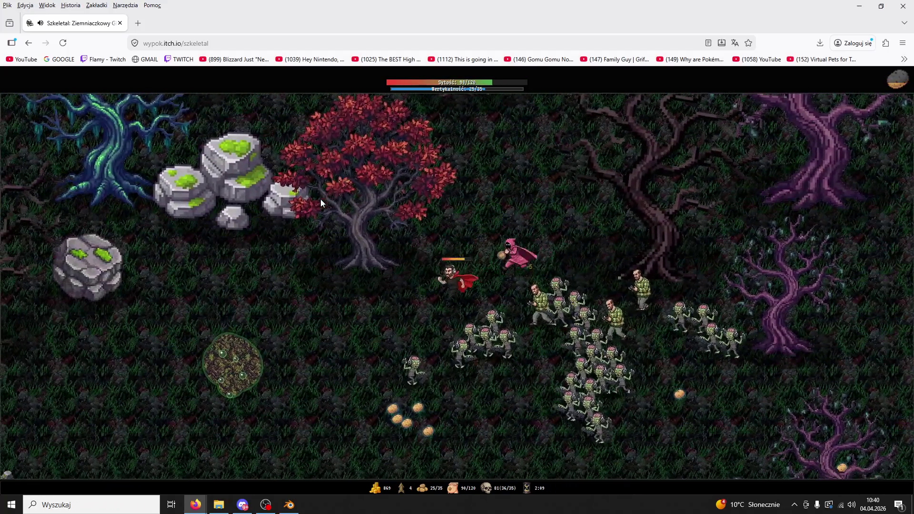
key("a")
key("s")
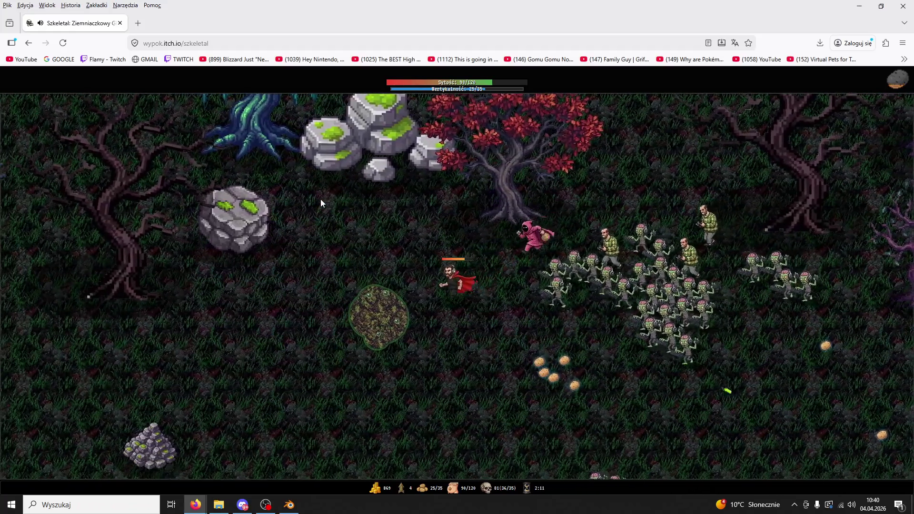
key("d")
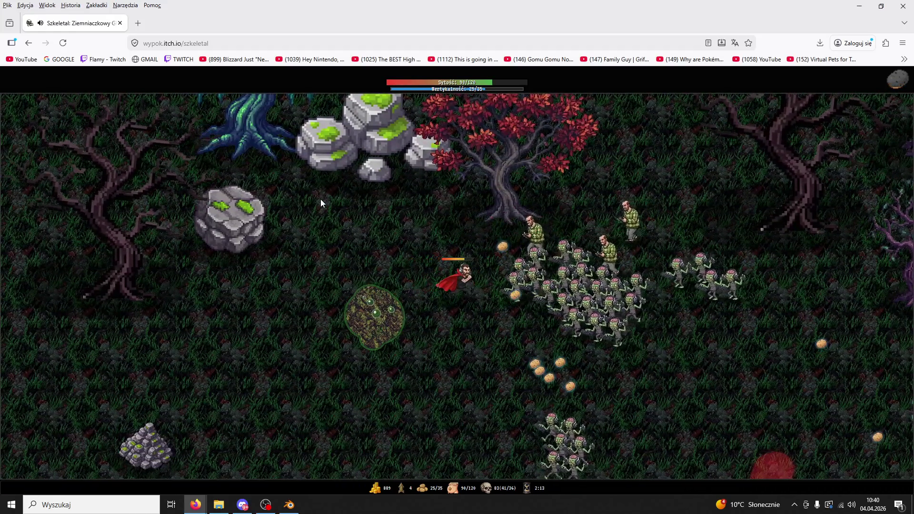
key("a")
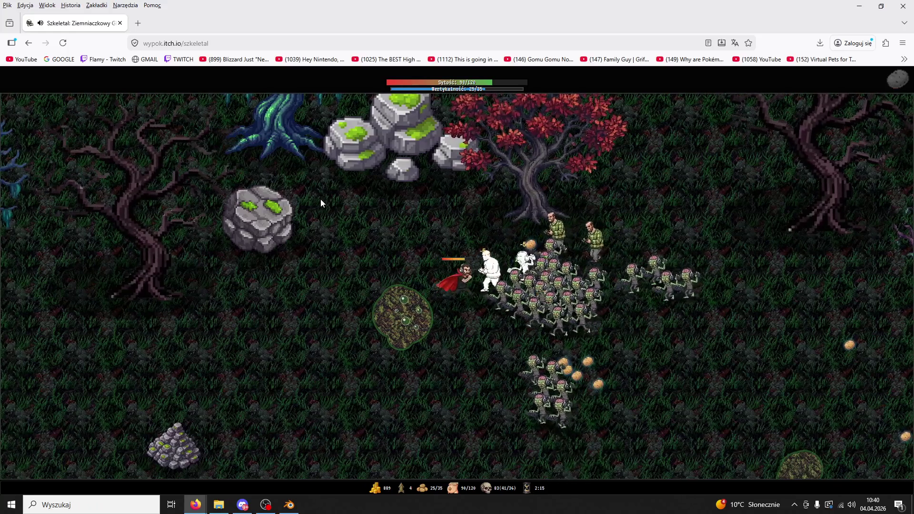
key("a")
key("w")
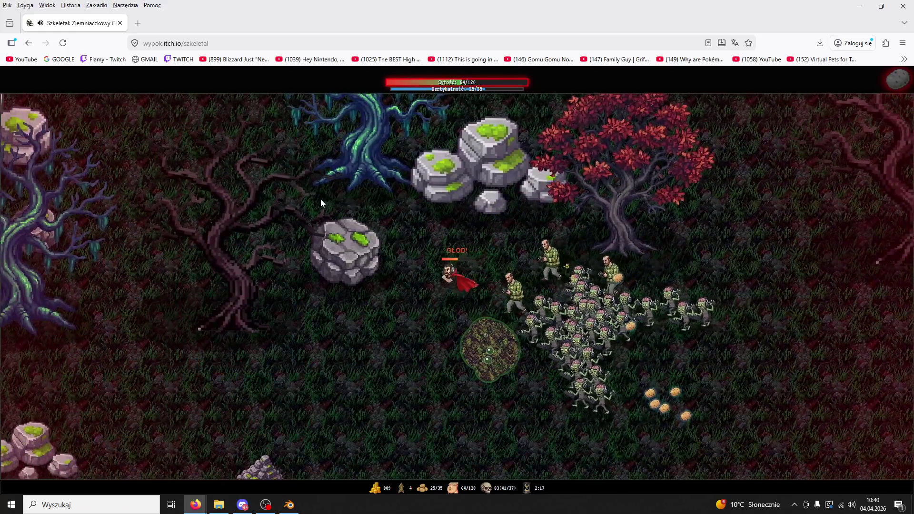
key("a")
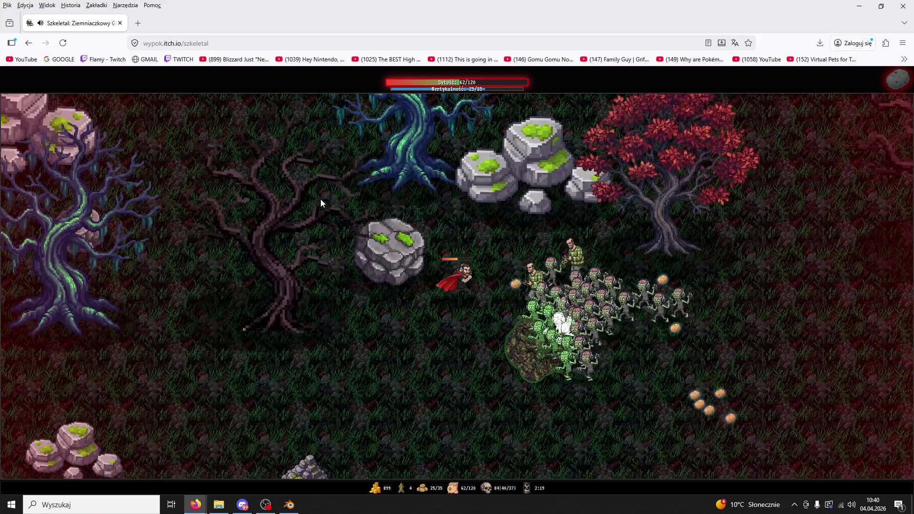
Zigzag past the horde collecting potatoes until the level 5 LEVEL UP! screen appears.
key("a")
key("s")
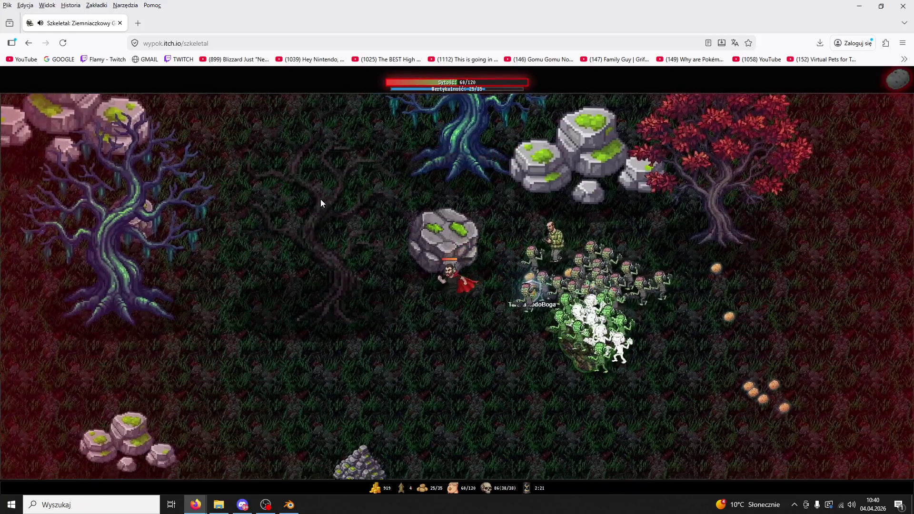
key("s")
key("d")
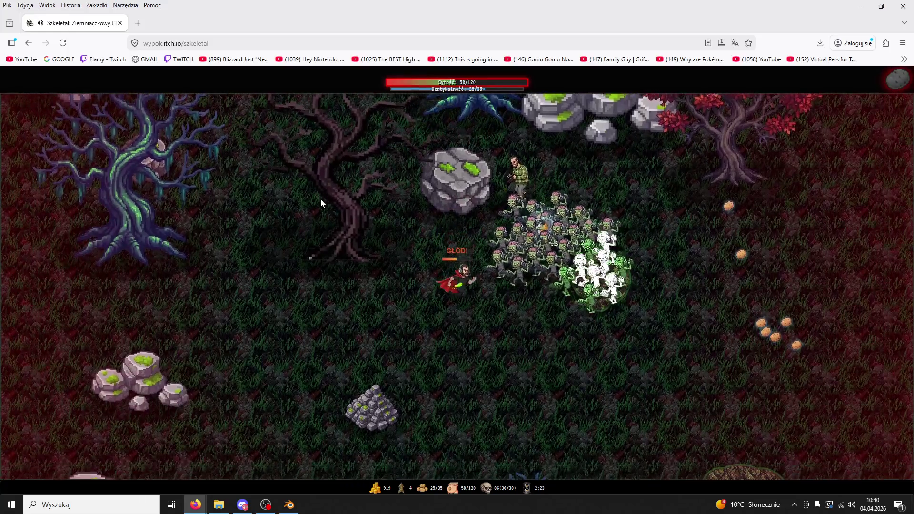
key("d")
key("s")
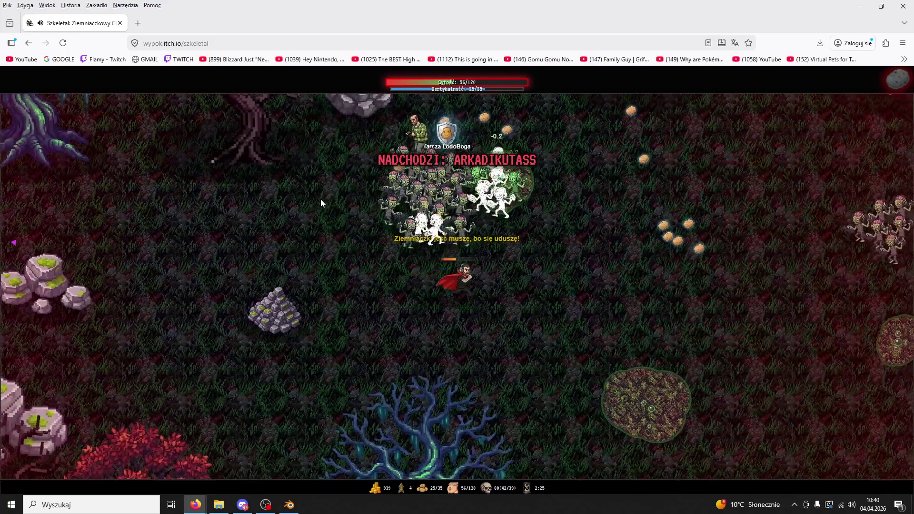
key("d")
key("w")
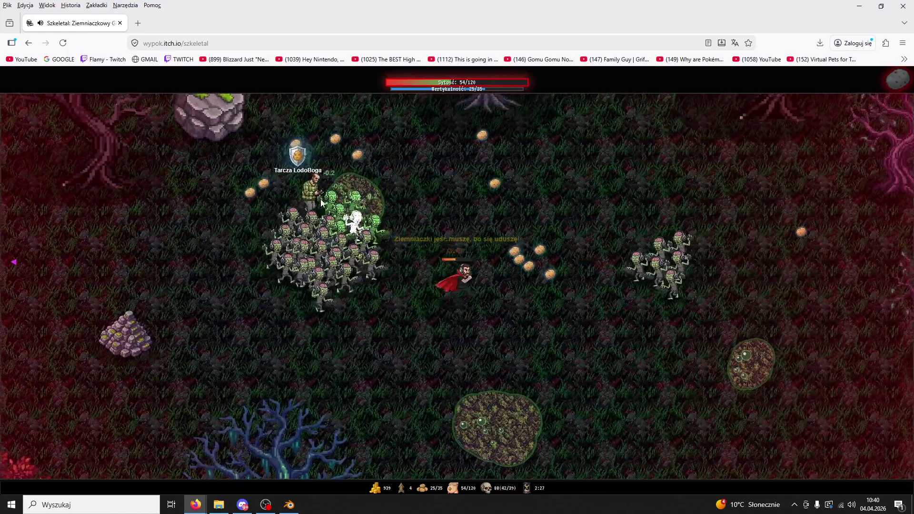
key("a")
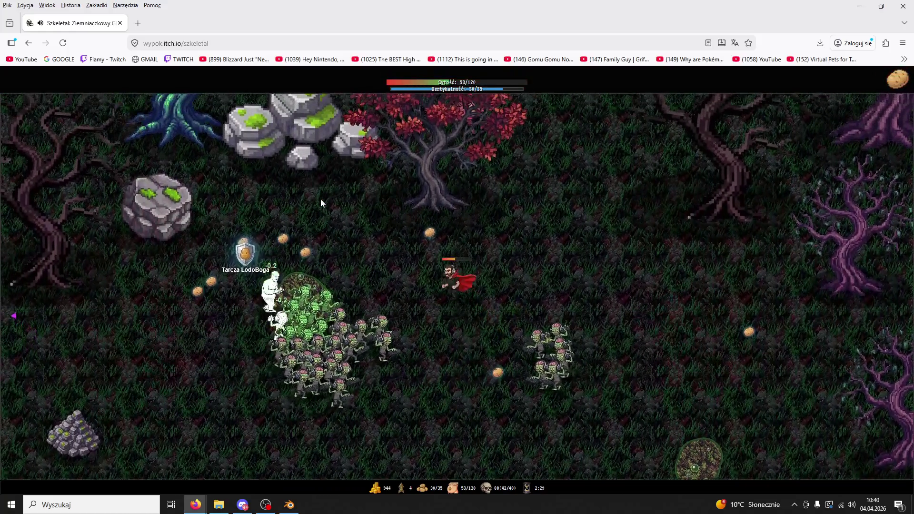
key("a")
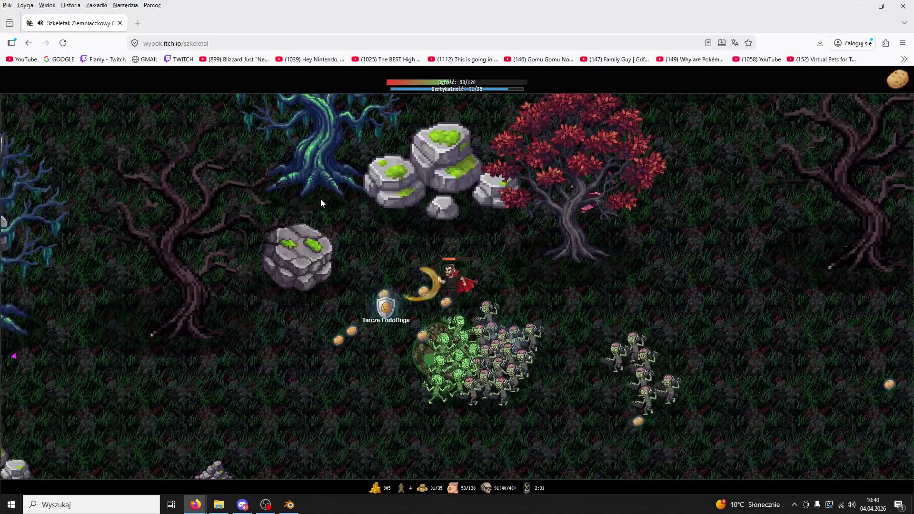
key("s")
key("a")
key("d")
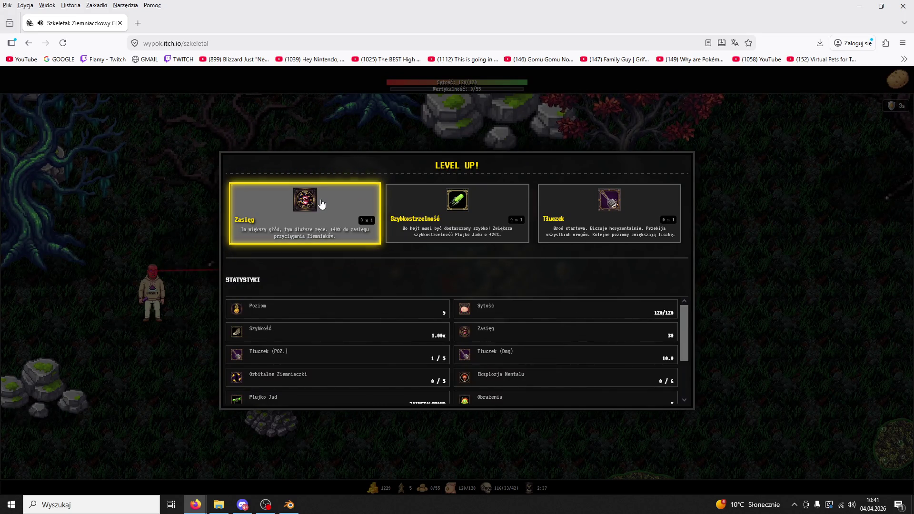
Take the Zasięg upgrade, then submit the 1238-point score online under a typed nickname.
left_click(322, 204)
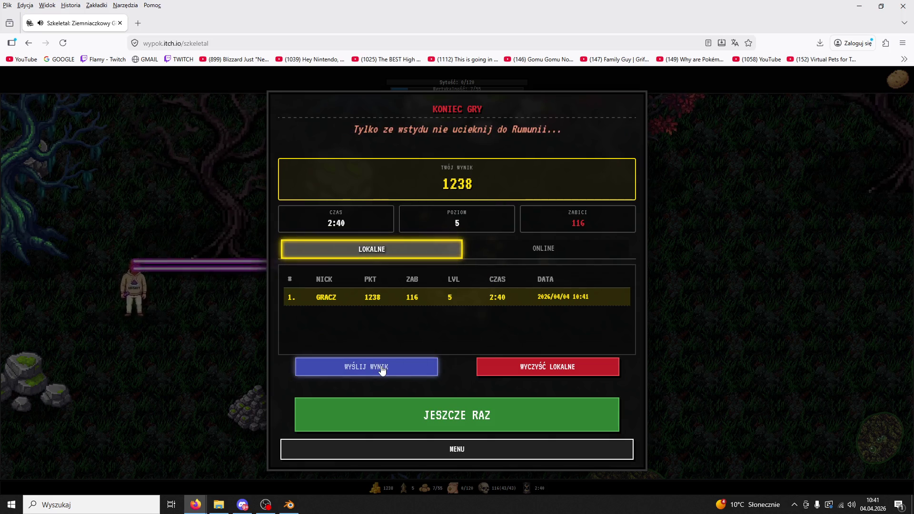
left_click(395, 369)
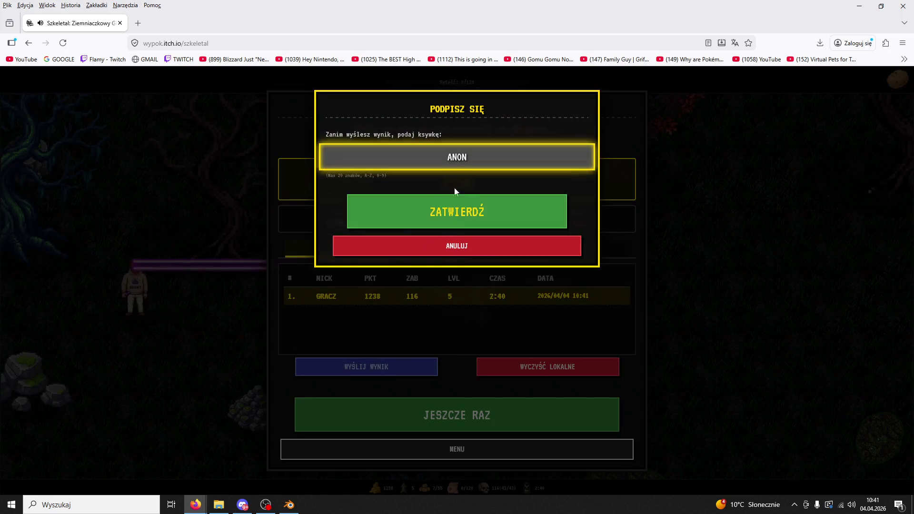
key("BackSpace")
key("BackSpace")
key("BackSpace")
type("FLAMY")
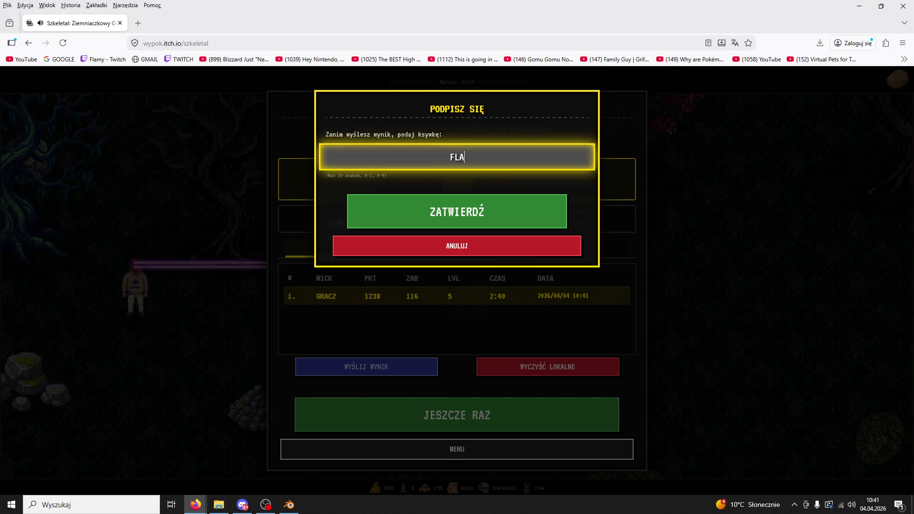
left_click(507, 204)
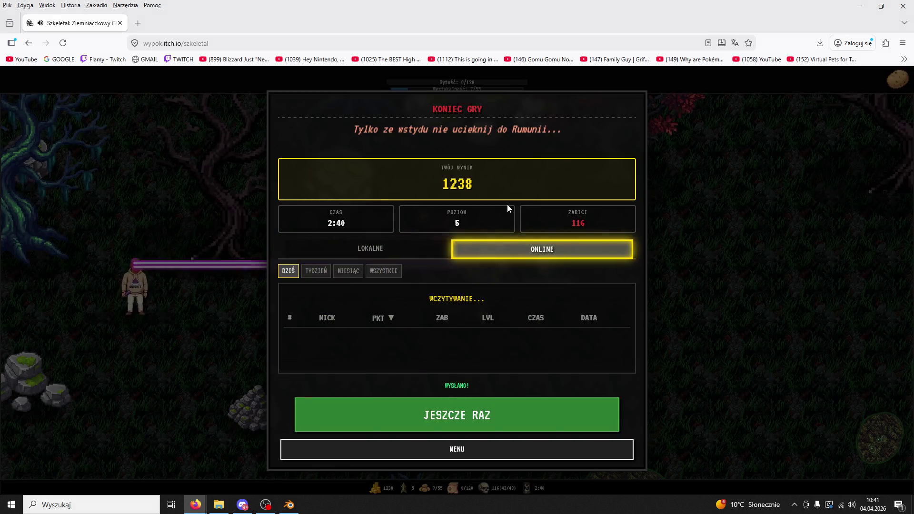
Start a fresh run, pause it, and switch back to Blender.
left_click(490, 412)
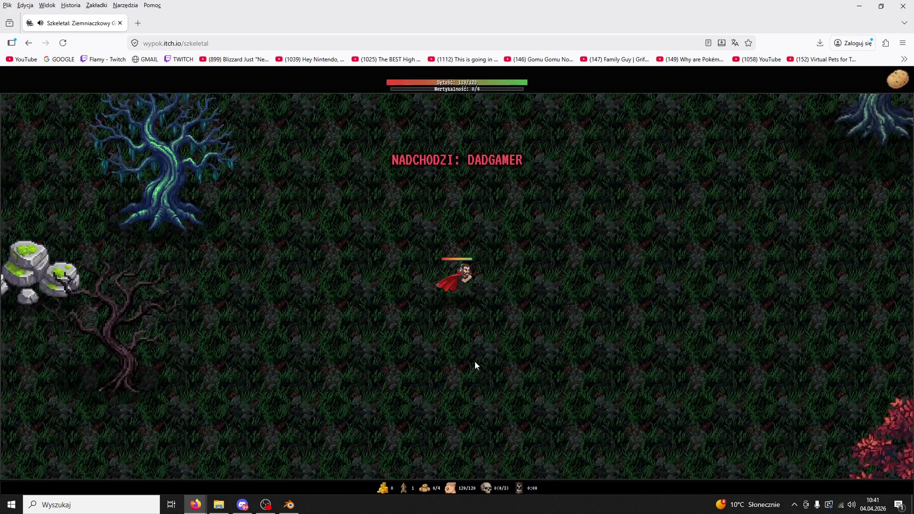
key("w+a")
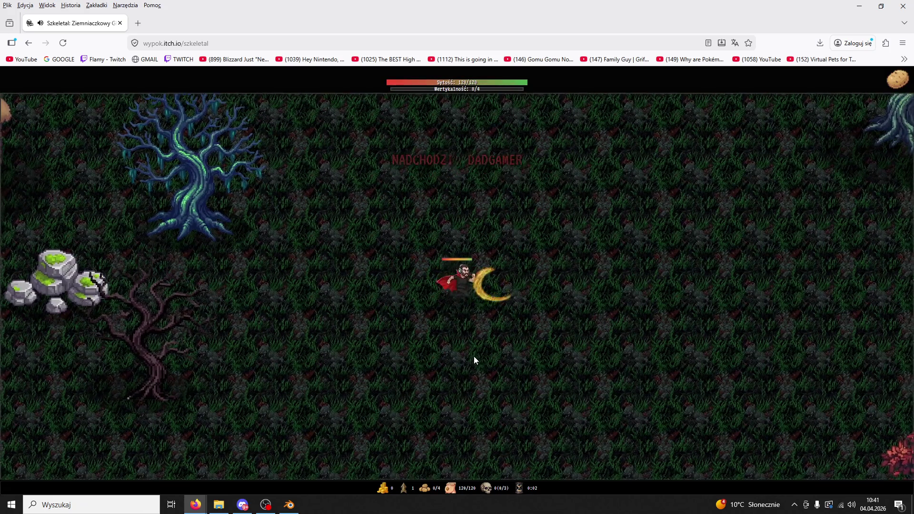
key("Escape")
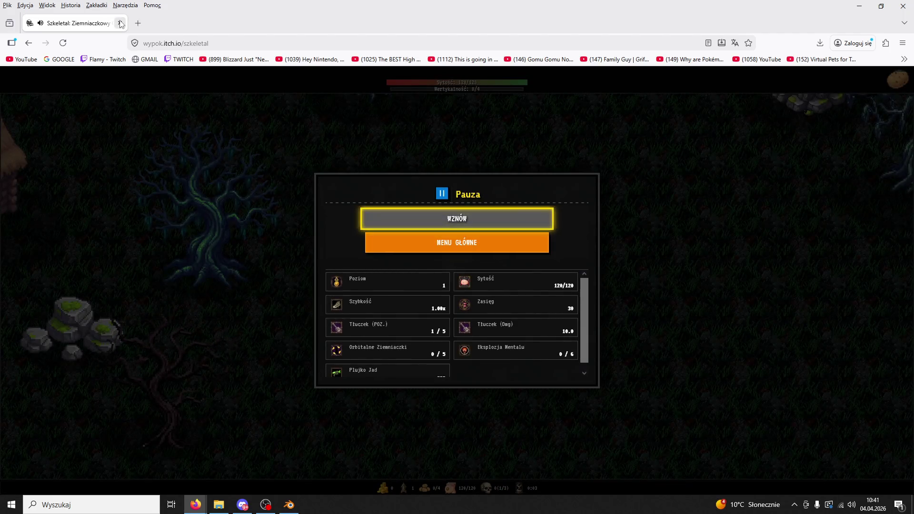
key("alt+Tab")
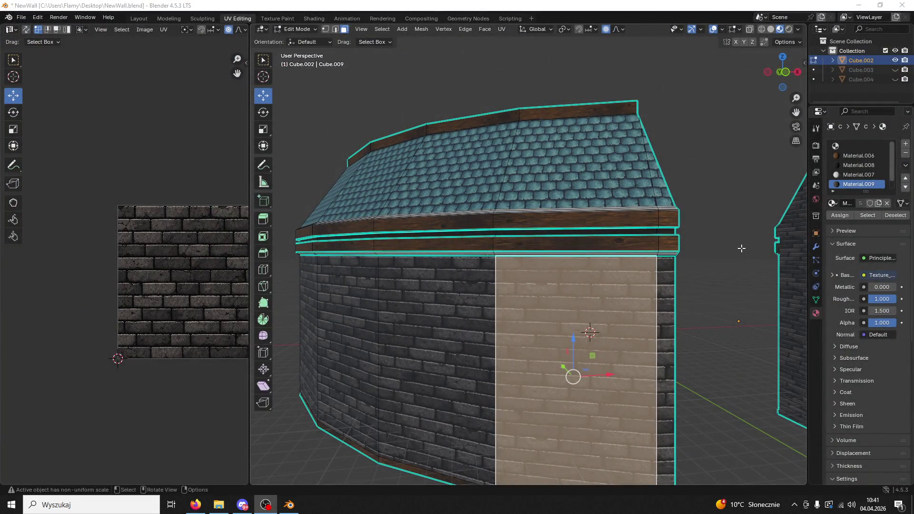
Select the trim strip faces under the roof, including its right end cap.
left_click_drag(741, 248, 738, 199)
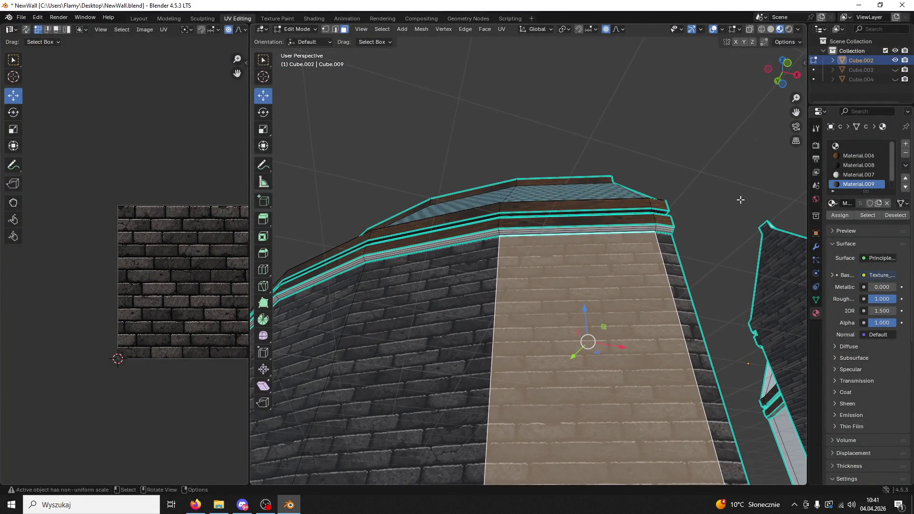
mouse_move(677, 257)
left_mouse_down()
mouse_move(644, 321)
mouse_move(618, 328)
left_mouse_up()
scroll(618, 370, "up", 3)
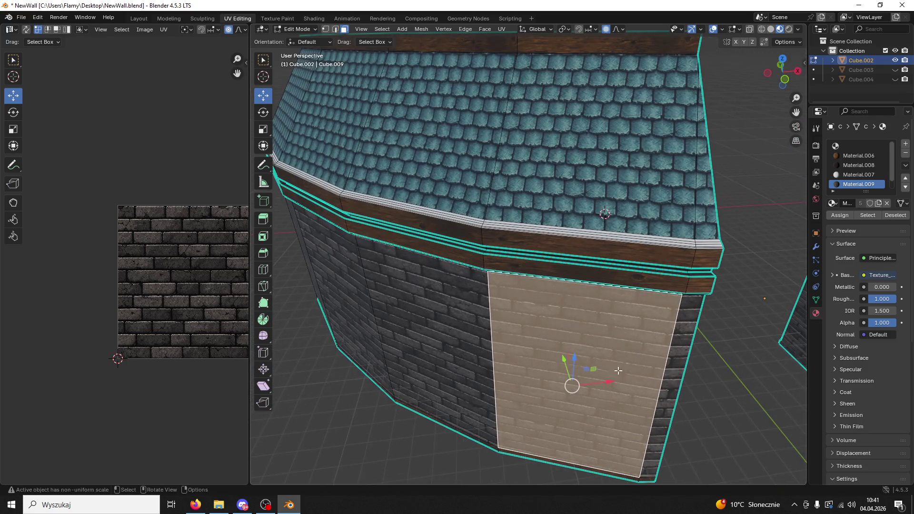
key("alt+Tab")
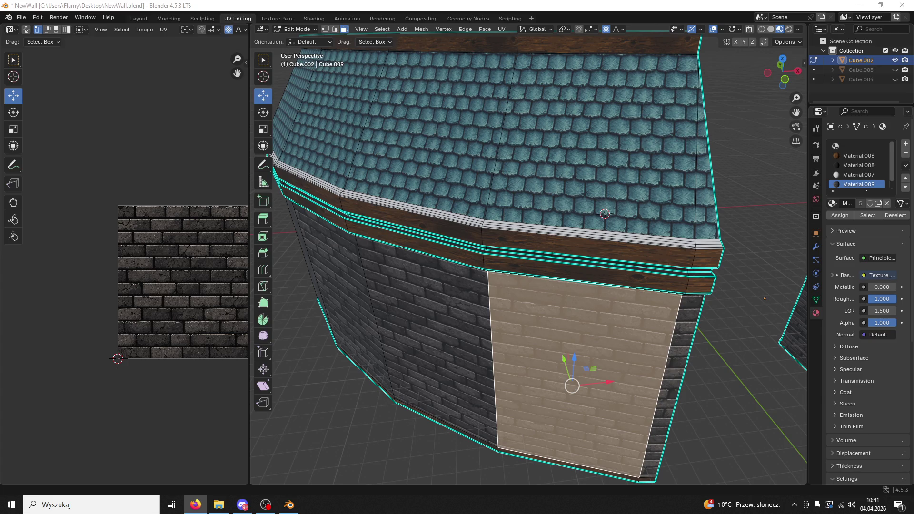
left_click_drag(606, 224, 612, 246)
left_click(619, 213)
scroll(706, 233, "up", 3)
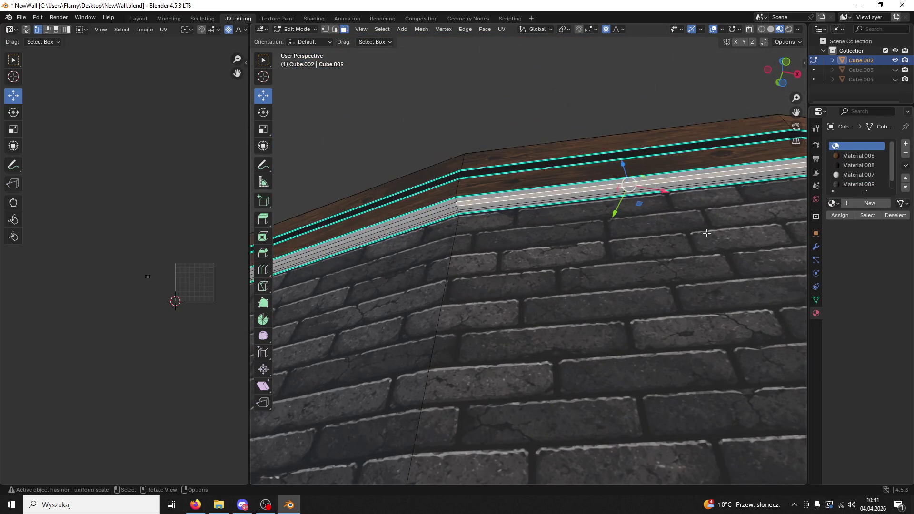
left_click(537, 204)
left_click(538, 201, "shift")
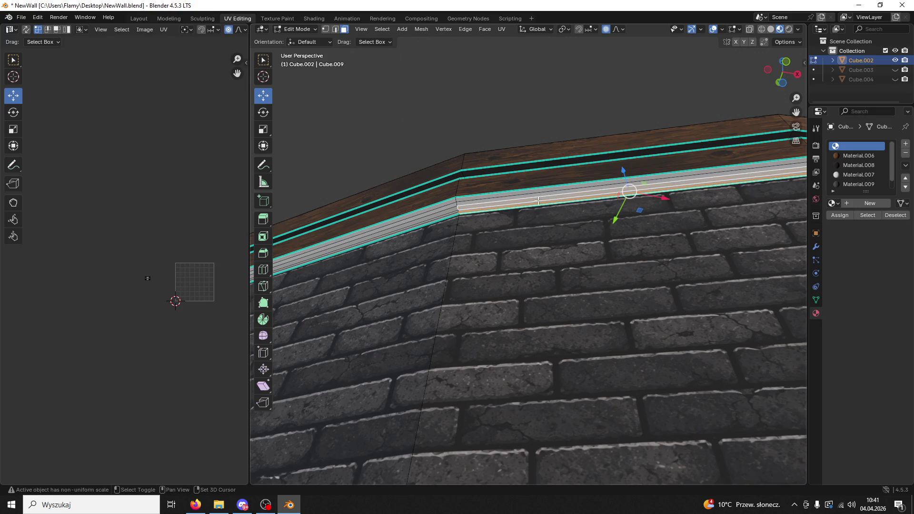
left_click(546, 198, "shift")
left_click(555, 201, "shift")
left_click(559, 197, "shift")
left_click(561, 193, "shift")
scroll(615, 194, "right", 5)
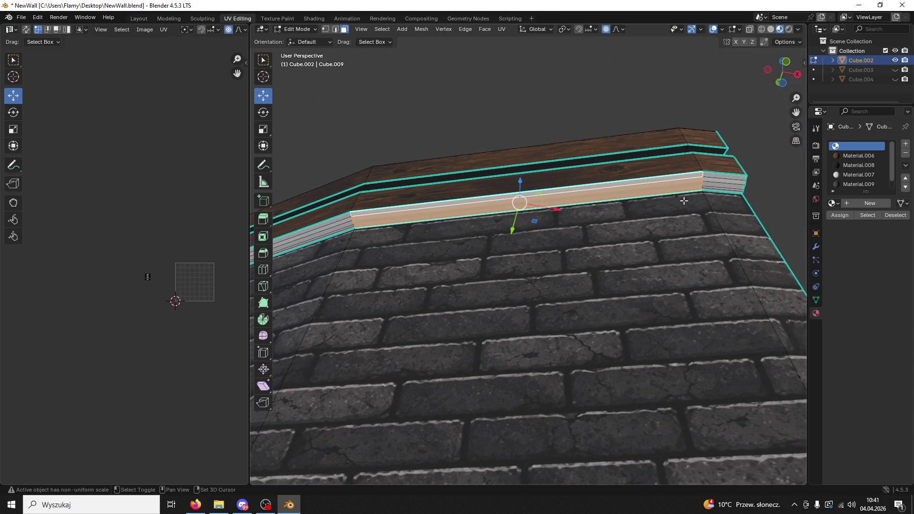
left_click(715, 190, "shift")
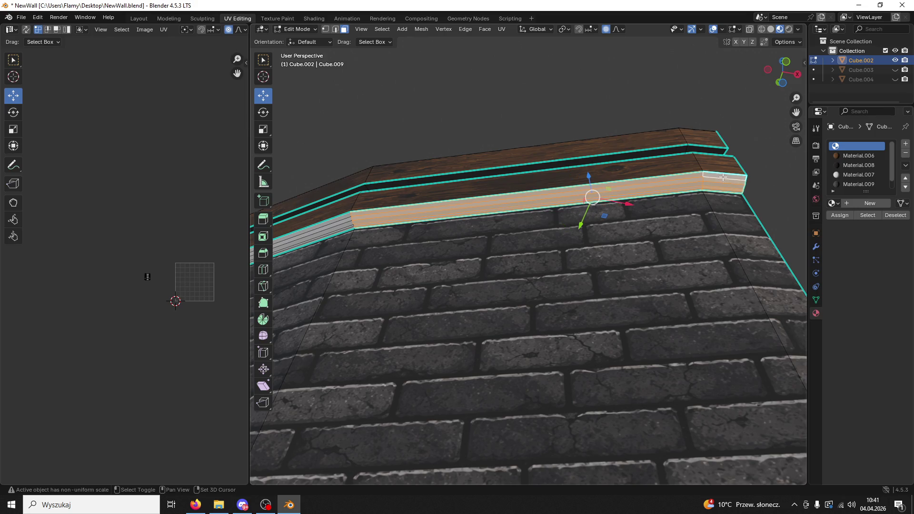
scroll(508, 210, "left", 5)
Add the grey trim sections and the remaining trim strip faces to the selection.
left_click(584, 227, "shift")
left_click(584, 222, "shift")
left_click(585, 224, "shift")
scroll(562, 247, "right", 5)
left_click(518, 274, "shift")
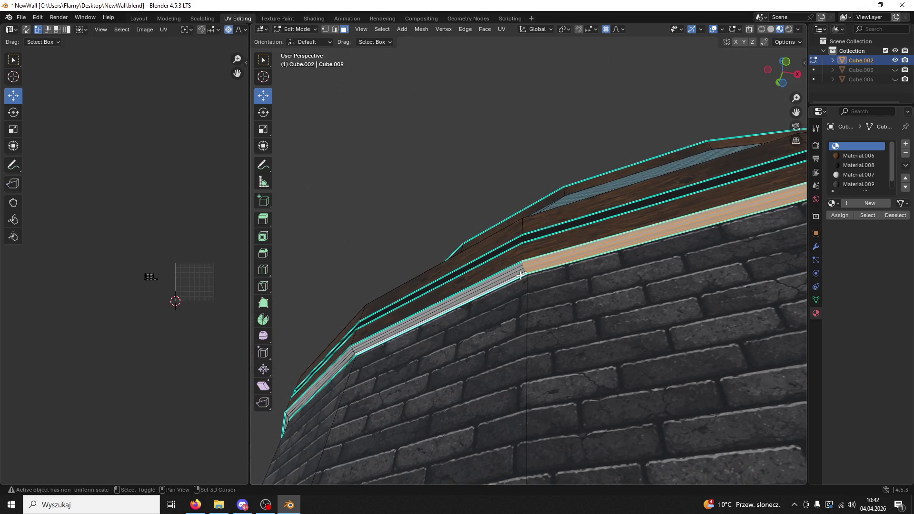
left_click(514, 271, "shift")
left_click(514, 270, "shift")
scroll(548, 267, "left", 5)
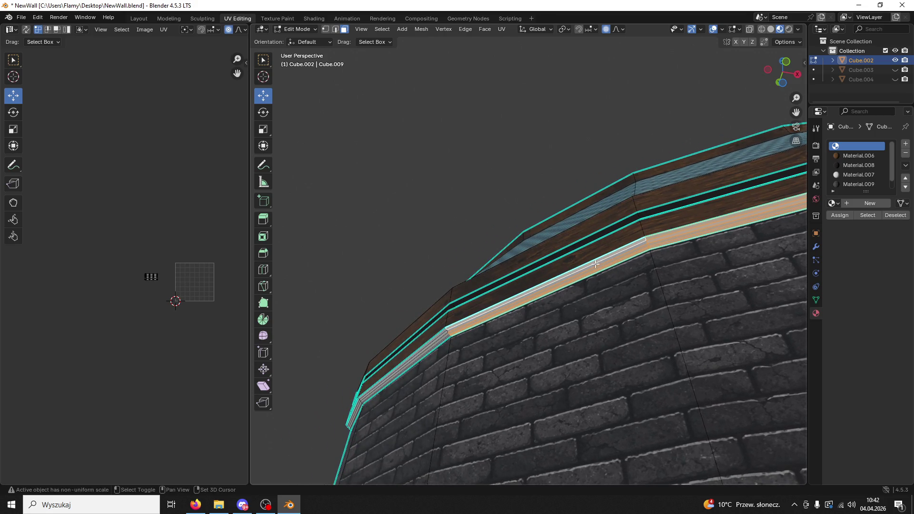
left_click(596, 264, "shift")
scroll(638, 265, "down", 5)
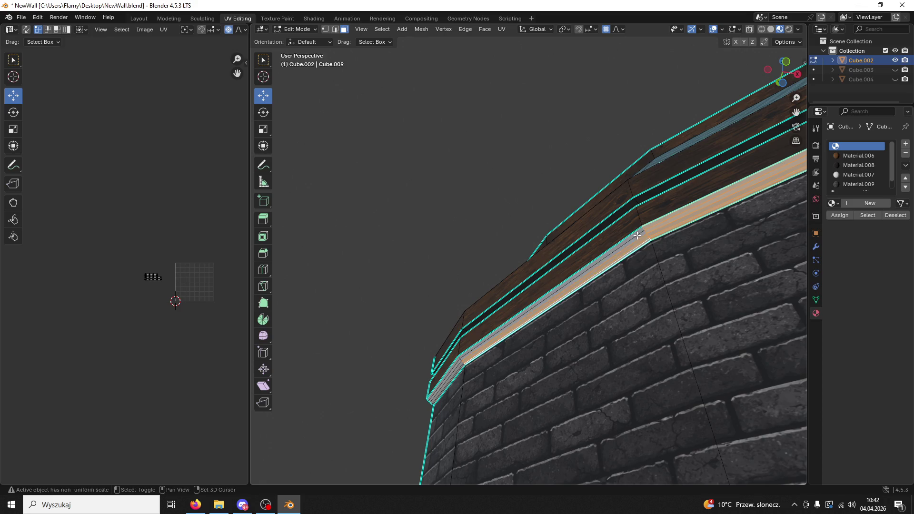
left_click(637, 235, "shift")
scroll(615, 299, "down", 3)
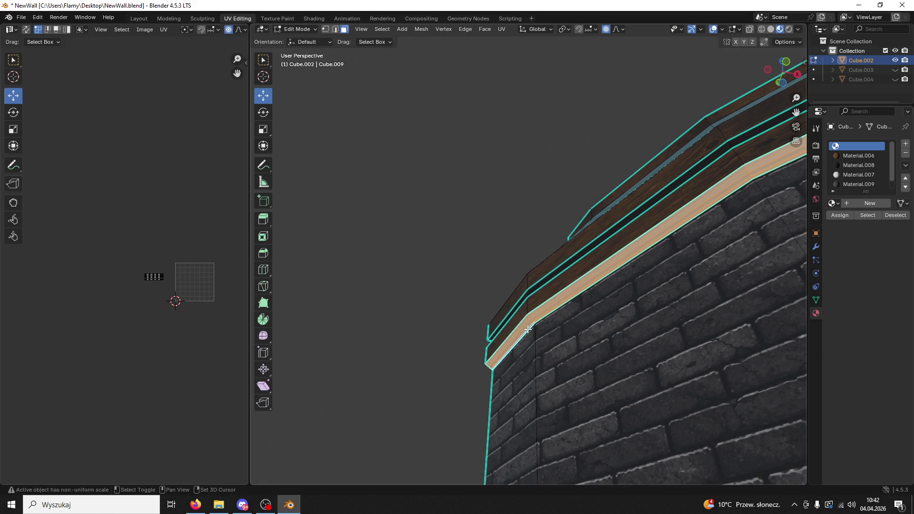
scroll(585, 326, "down", 10)
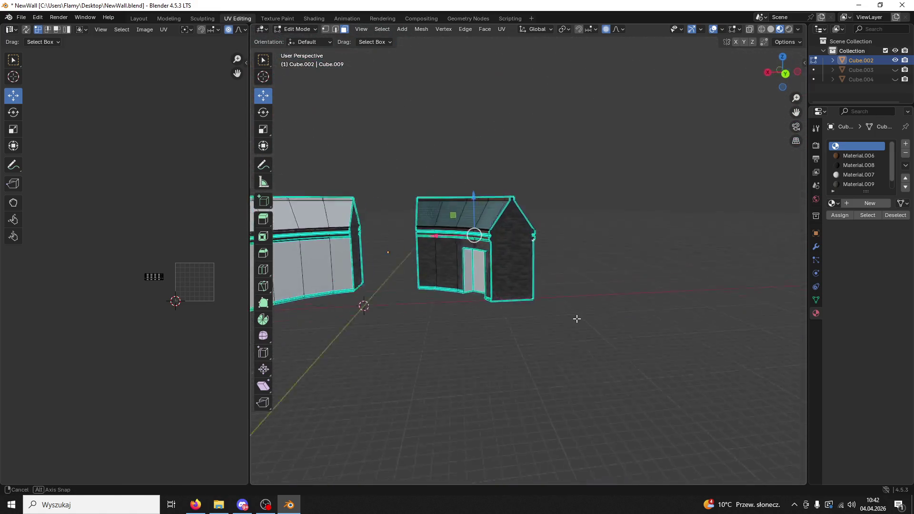
scroll(608, 326, "up", 8)
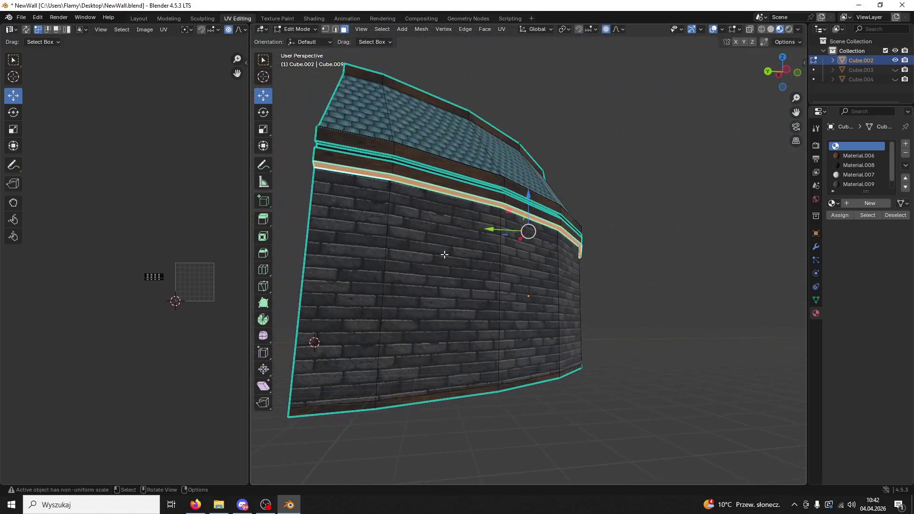
scroll(573, 234, "up", 3)
Pick the dark wood material, check the roof in Object Mode, then return to Edit Mode.
left_click(852, 165)
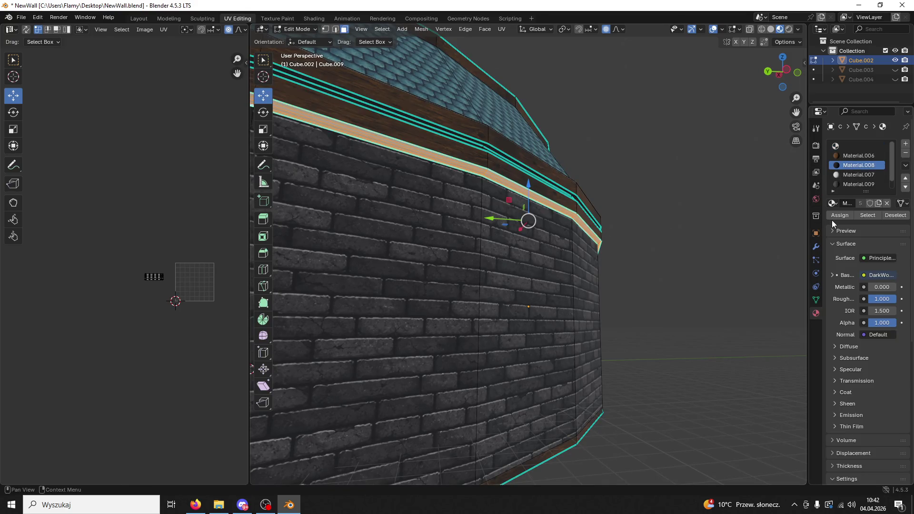
left_click(840, 215)
scroll(552, 225, "up", 5)
left_click(293, 29)
left_click(292, 39)
mouse_move(432, 147)
left_mouse_down()
mouse_move(488, 205)
mouse_move(492, 193)
mouse_move(481, 202)
mouse_move(566, 243)
mouse_move(695, 278)
mouse_move(465, 204)
left_mouse_up()
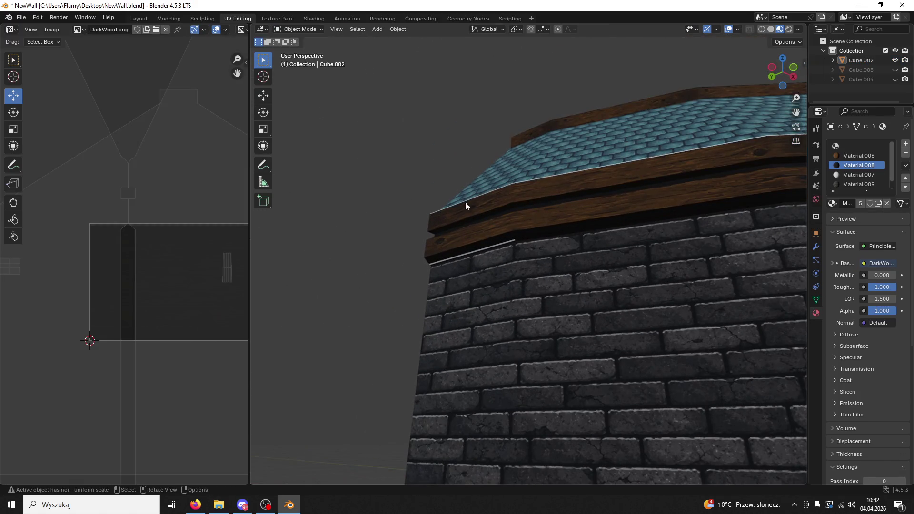
left_click(301, 29)
left_click(309, 49)
Assign dark wood Material.008 to the left and right rim edge loops.
left_click(510, 241)
left_click_drag(510, 242, 791, 186)
left_click(858, 165)
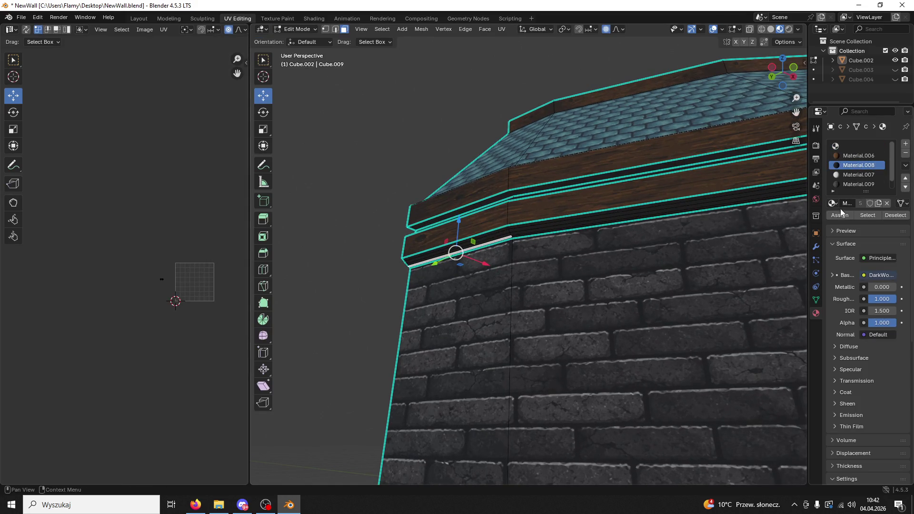
mouse_move(409, 177)
left_mouse_down()
mouse_move(490, 190)
mouse_move(523, 228)
mouse_move(573, 239)
mouse_move(464, 204)
mouse_move(591, 212)
mouse_move(490, 212)
mouse_move(586, 241)
mouse_move(577, 215)
left_mouse_up()
scroll(577, 215, "up", 4)
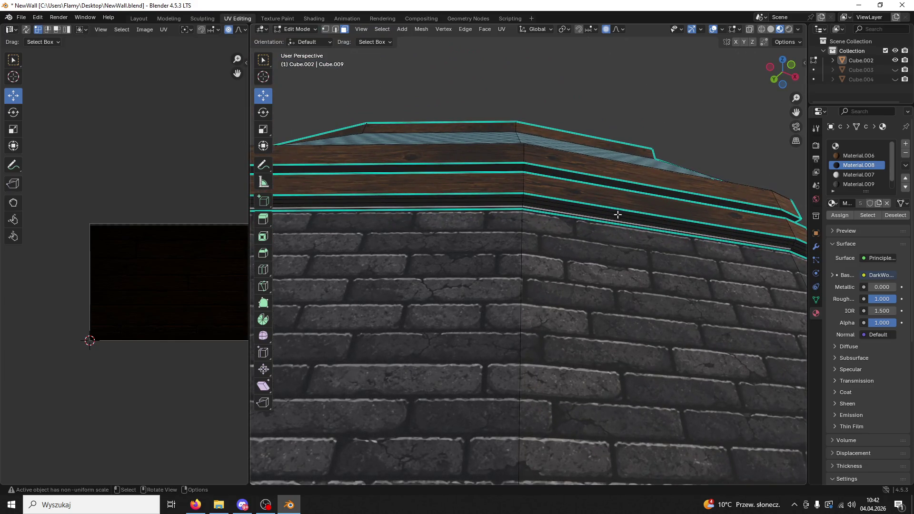
left_click(594, 218, "alt")
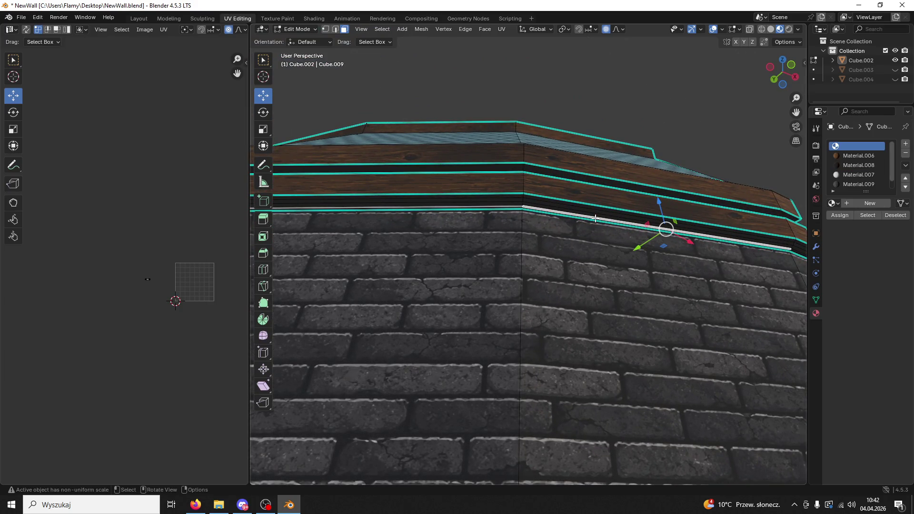
left_click(504, 206, "alt+shift")
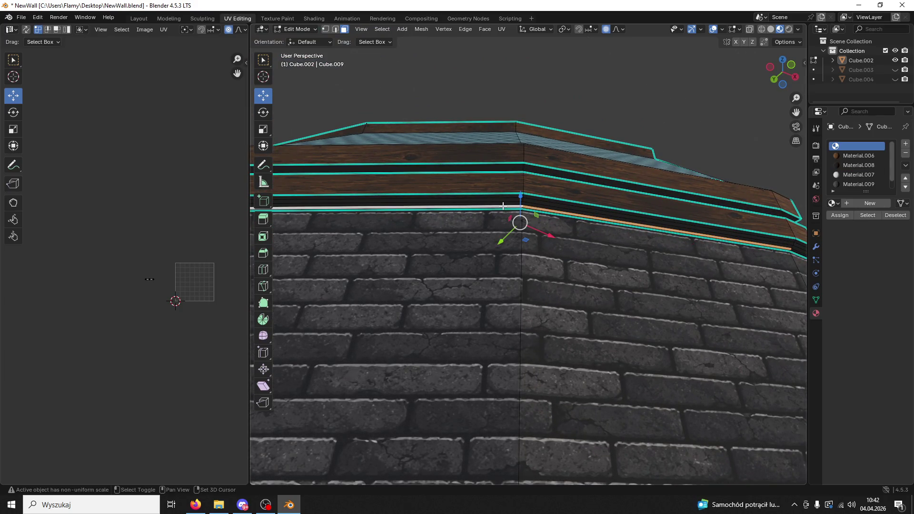
left_click(844, 167)
left_click(840, 215)
left_click(724, 108)
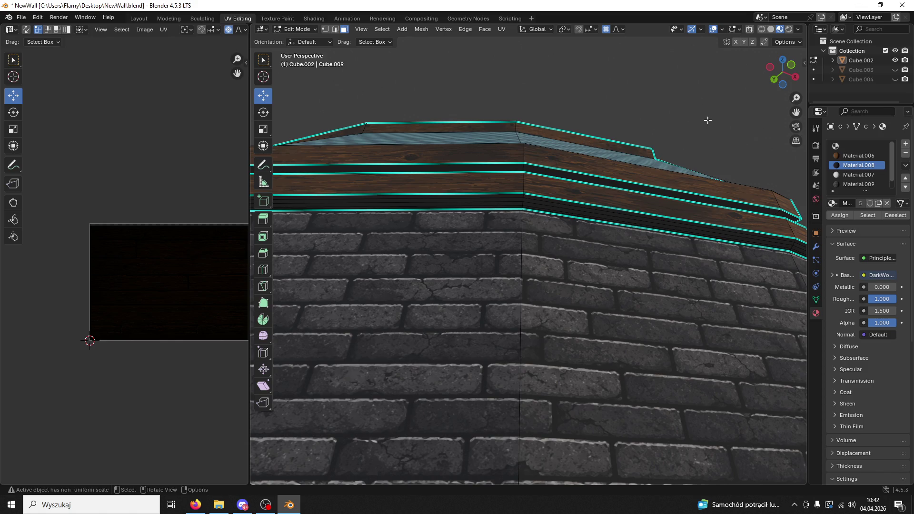
scroll(708, 120, "down", 3)
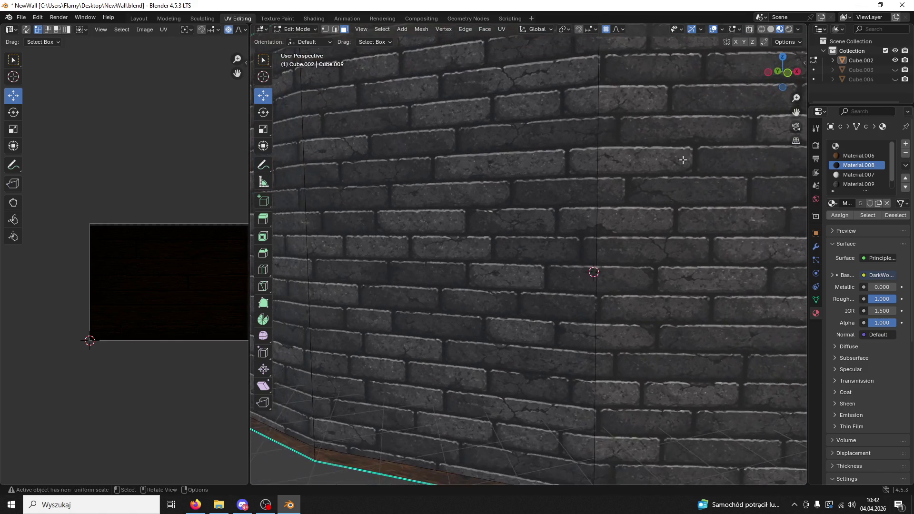
mouse_move(668, 169)
left_mouse_down()
mouse_move(606, 283)
mouse_move(598, 381)
mouse_move(620, 304)
mouse_move(608, 262)
left_mouse_up()
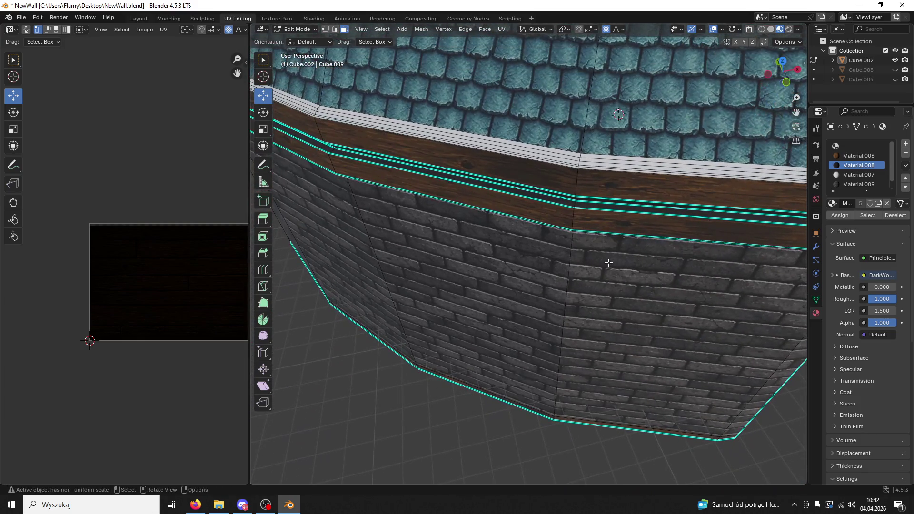
Select the top rim faces below the roof and line up the view on the roof rim.
left_click(605, 169)
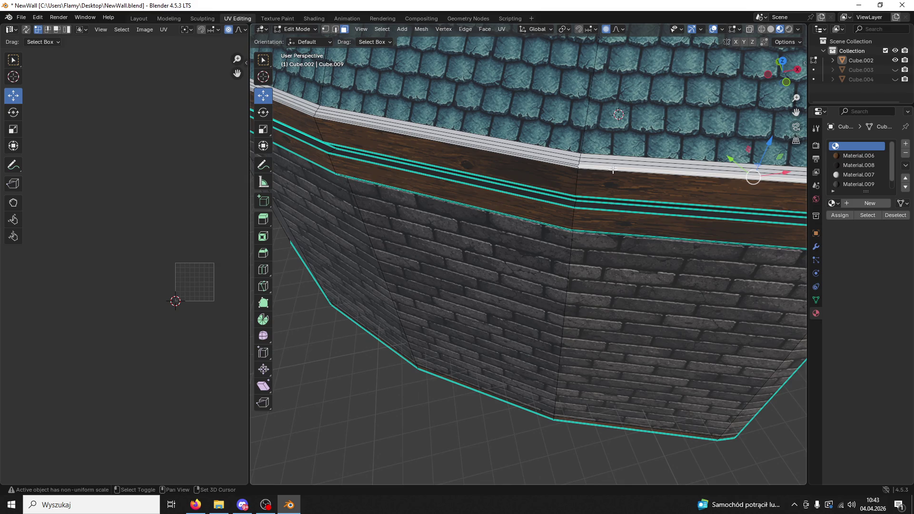
left_click(628, 161)
left_click(570, 163, "shift")
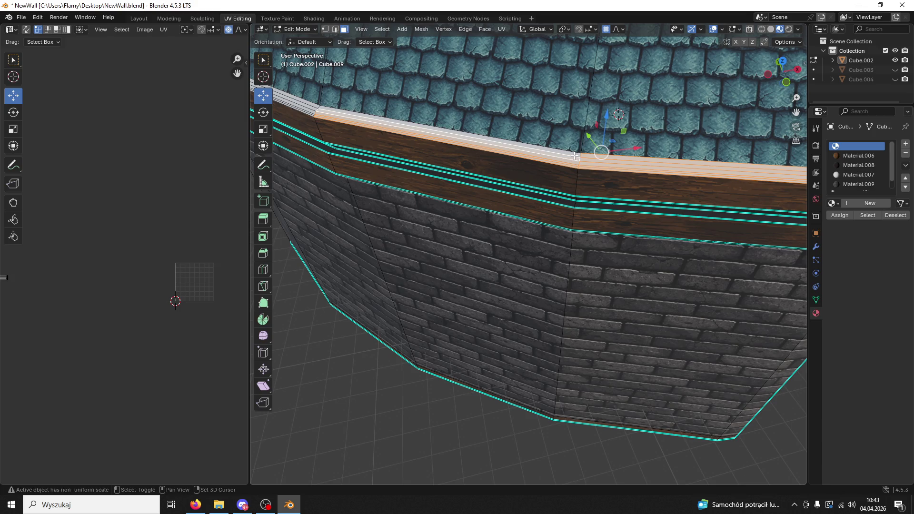
left_click_drag(576, 162, 593, 242)
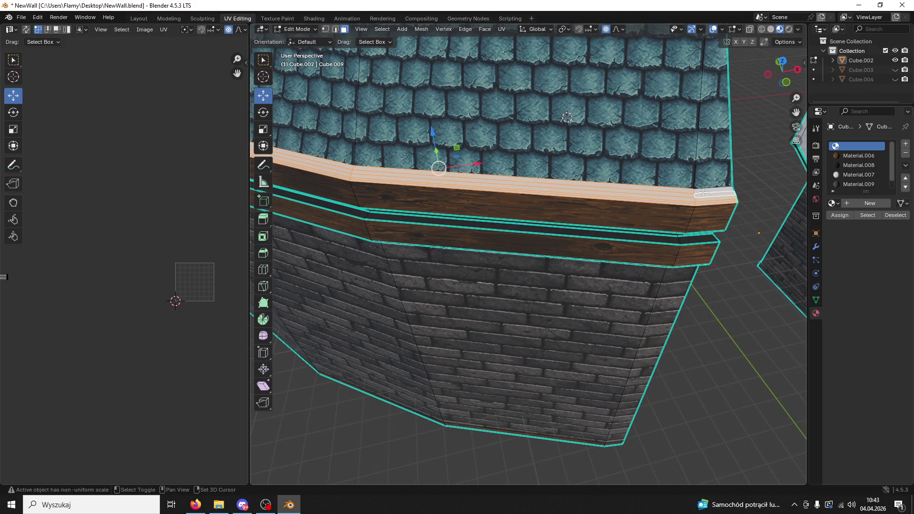
scroll(484, 183, "up", 5)
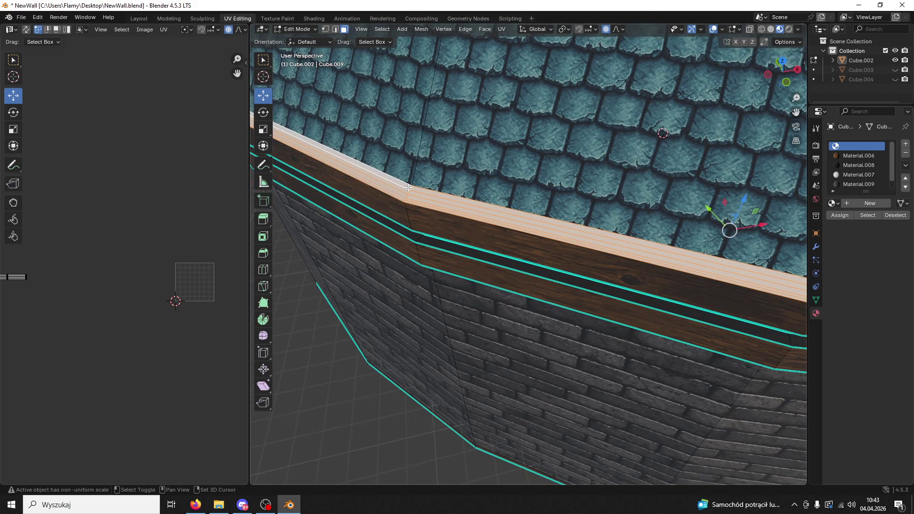
mouse_move(399, 196)
left_mouse_down()
mouse_move(538, 219)
mouse_move(295, 393)
left_mouse_up()
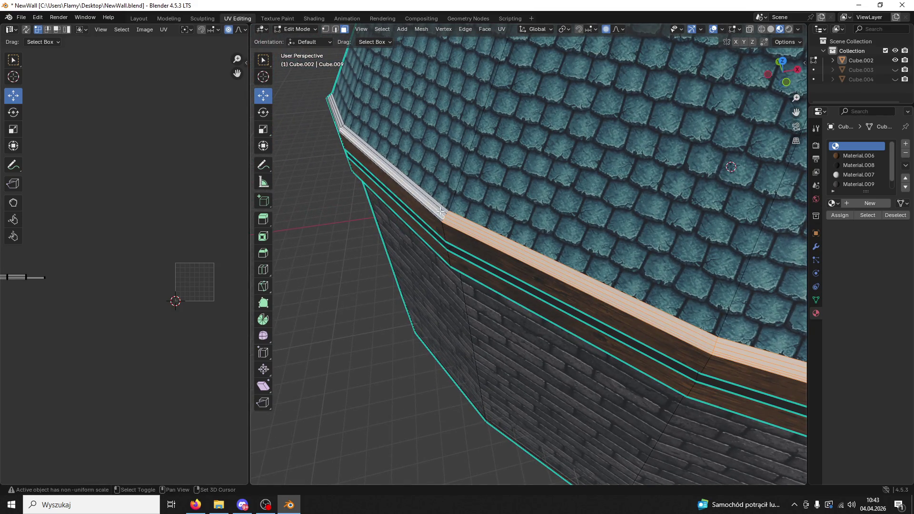
scroll(443, 208, "up", 3)
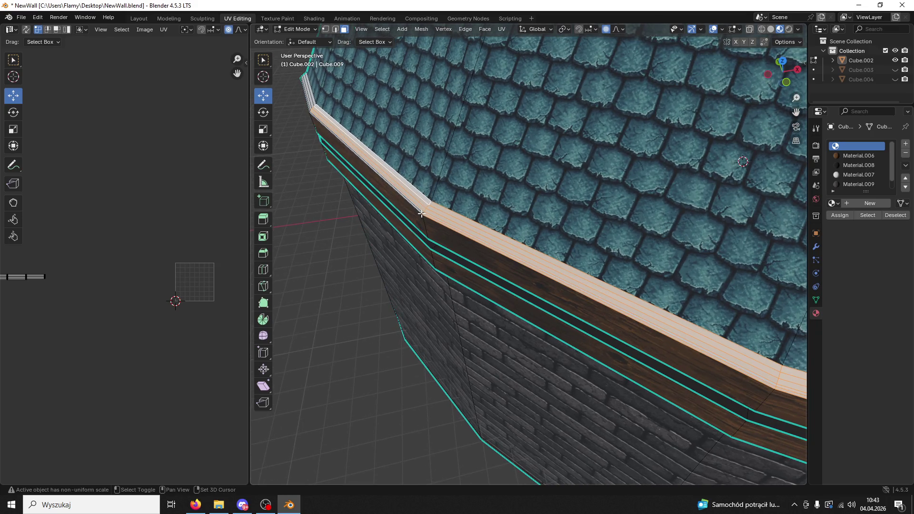
mouse_move(414, 188)
left_mouse_down()
mouse_move(384, 144)
mouse_move(438, 161)
mouse_move(542, 170)
left_mouse_up()
mouse_move(530, 267)
left_mouse_down()
mouse_move(500, 290)
mouse_move(595, 248)
mouse_move(710, 241)
mouse_move(722, 157)
mouse_move(210, 240)
left_mouse_up()
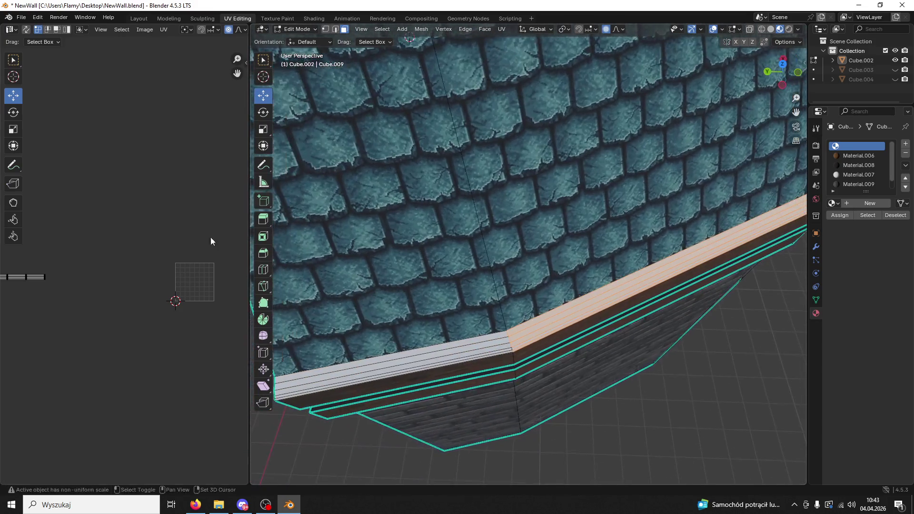
Assign dark wood Material.008 to the grey trim edge loop and save NewWall.blend.
left_click(365, 379, "alt")
left_click(365, 378, "alt")
left_click(358, 379, "alt+shift")
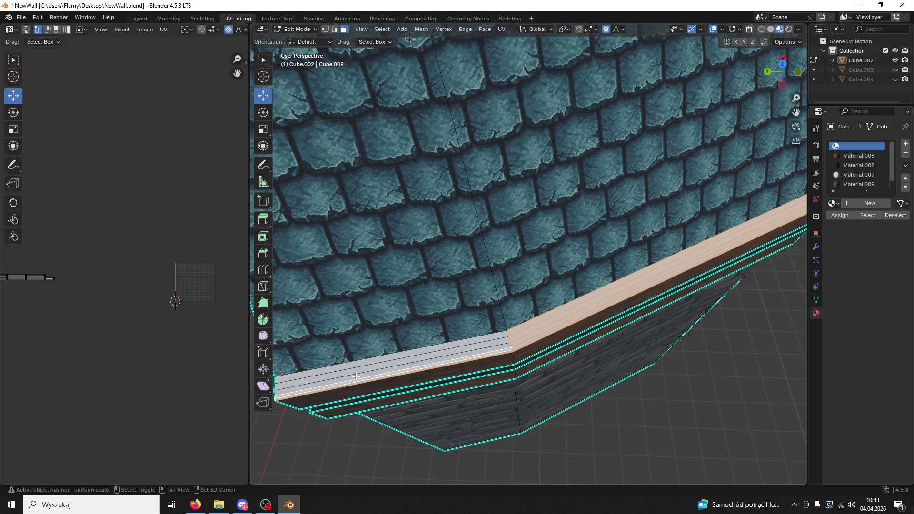
left_click(854, 165)
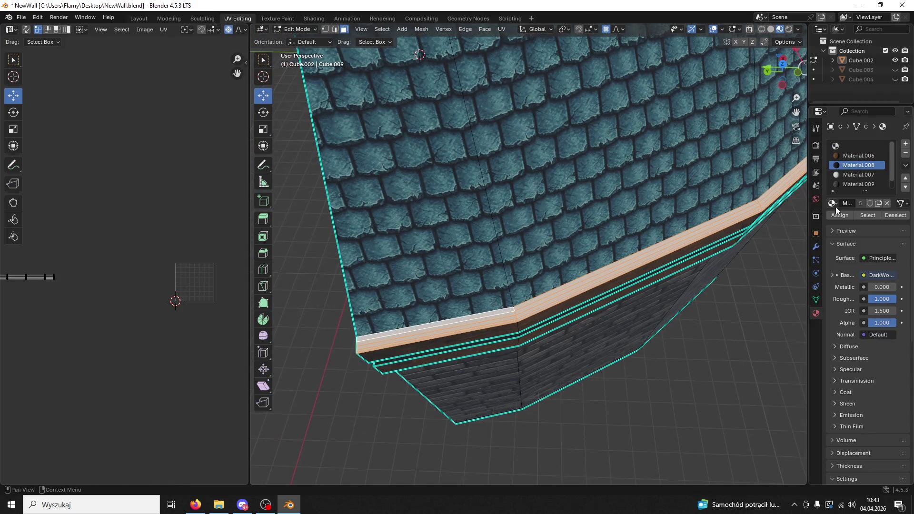
left_click(708, 311)
left_click(555, 297, "alt")
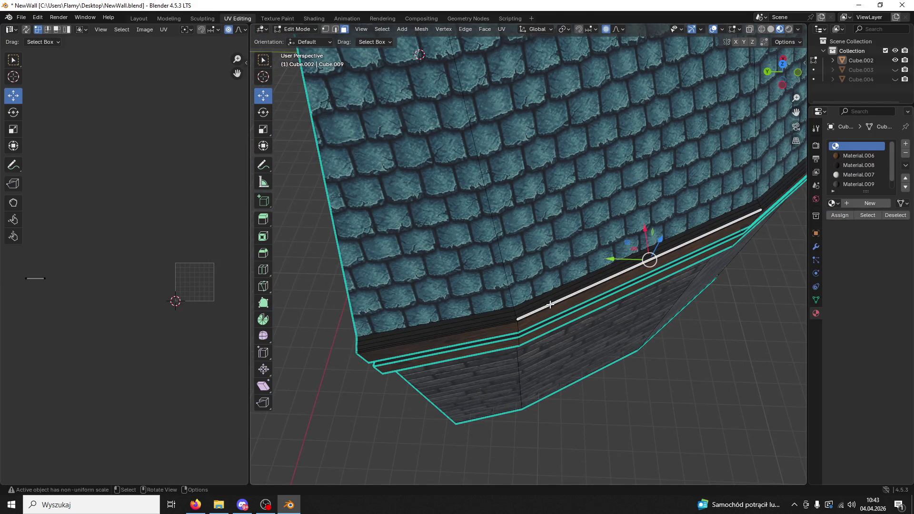
left_click(855, 161)
left_click(712, 312)
mouse_move(712, 312)
left_mouse_down()
mouse_move(700, 304)
mouse_move(683, 321)
mouse_move(661, 297)
mouse_move(659, 305)
left_mouse_up()
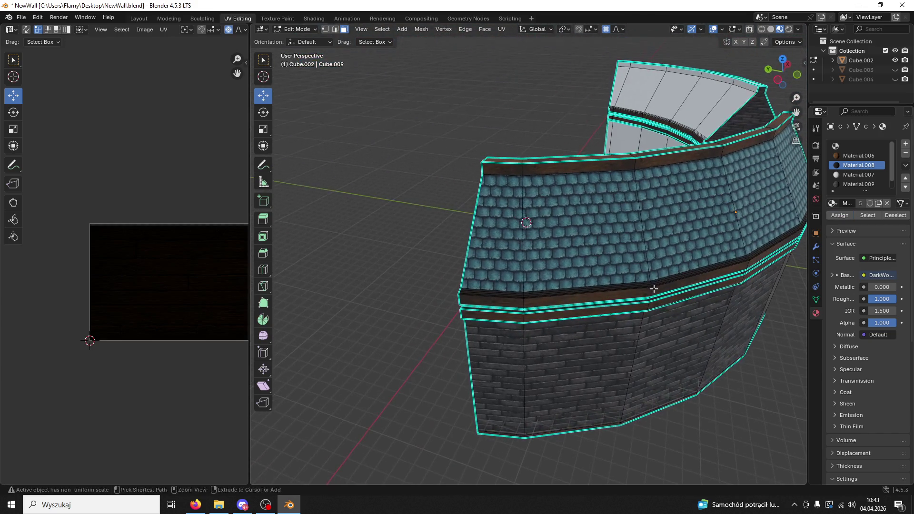
key("ctrl+s")
scroll(654, 346, "up", 5)
Mark the door opening's floor edges as UV seams.
scroll(673, 173, "down", 10)
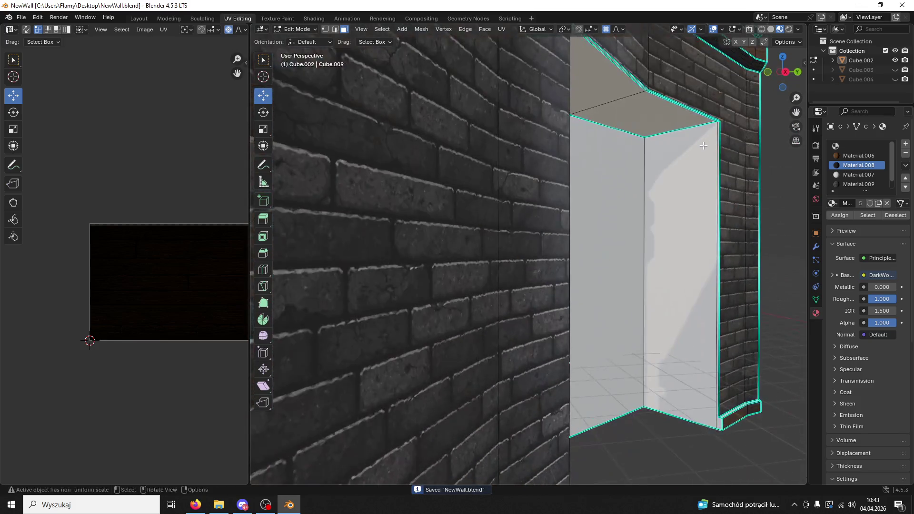
scroll(639, 212, "up", 8)
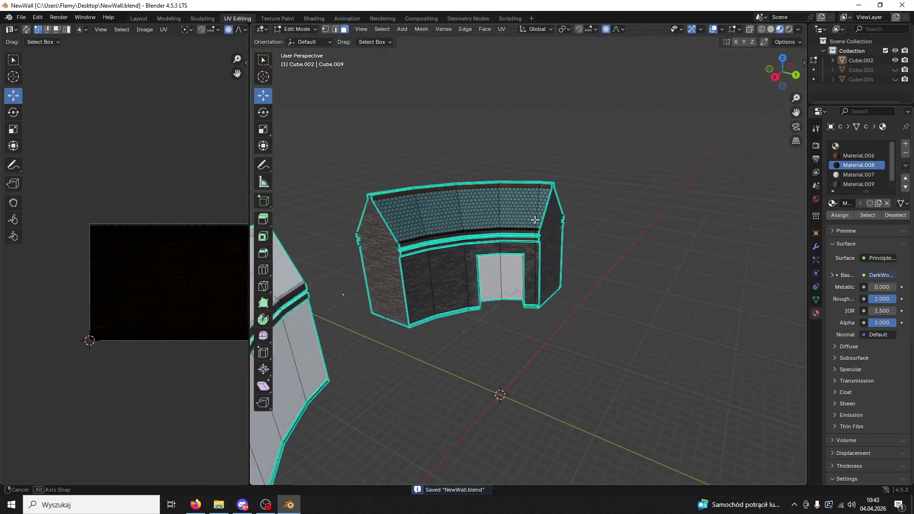
mouse_move(639, 211)
left_mouse_down()
mouse_move(592, 470)
mouse_move(591, 430)
mouse_move(663, 265)
left_mouse_up()
scroll(576, 302, "down", 8)
scroll(580, 280, "up", 10)
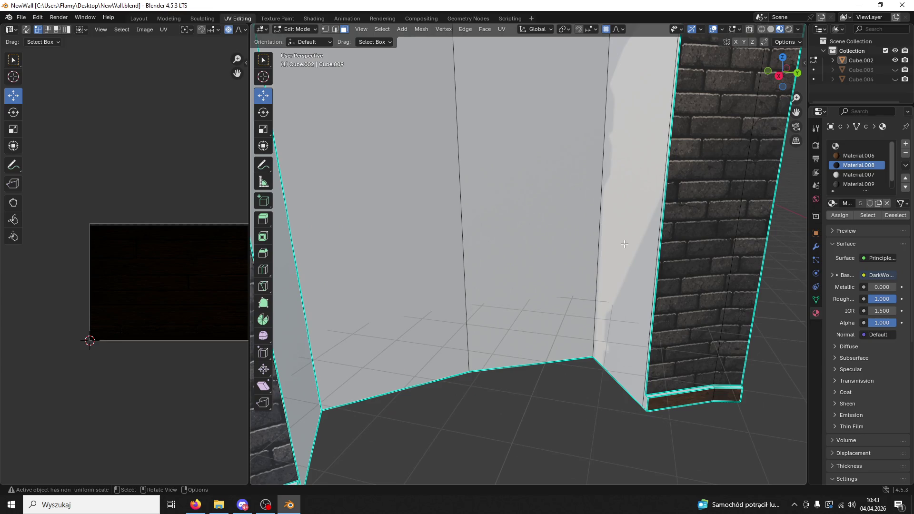
left_click(624, 244)
left_click(524, 257, "shift")
left_click(331, 338, "shift")
key("2")
key("alt+a")
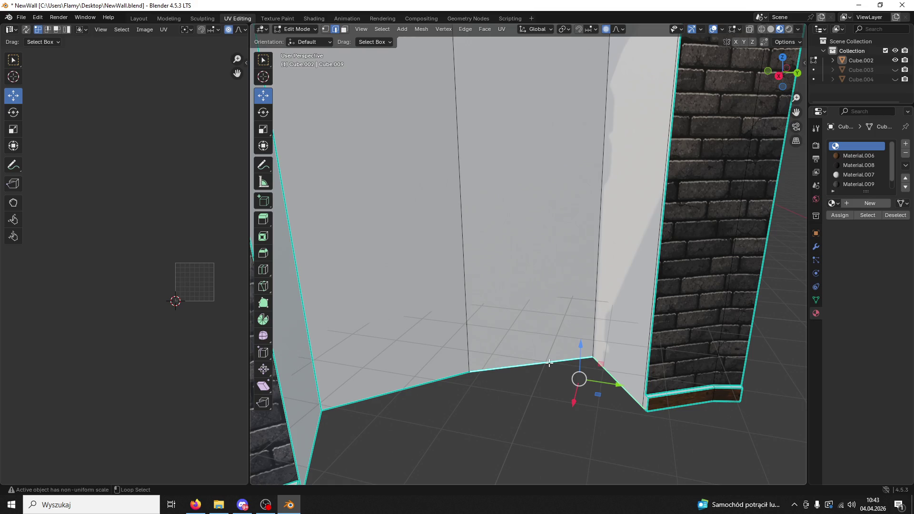
right_click(553, 364)
left_click(541, 369)
Mark the recess's left and right vertical edge loops as seams with Mark Seam.
left_click(647, 401)
left_click(645, 391)
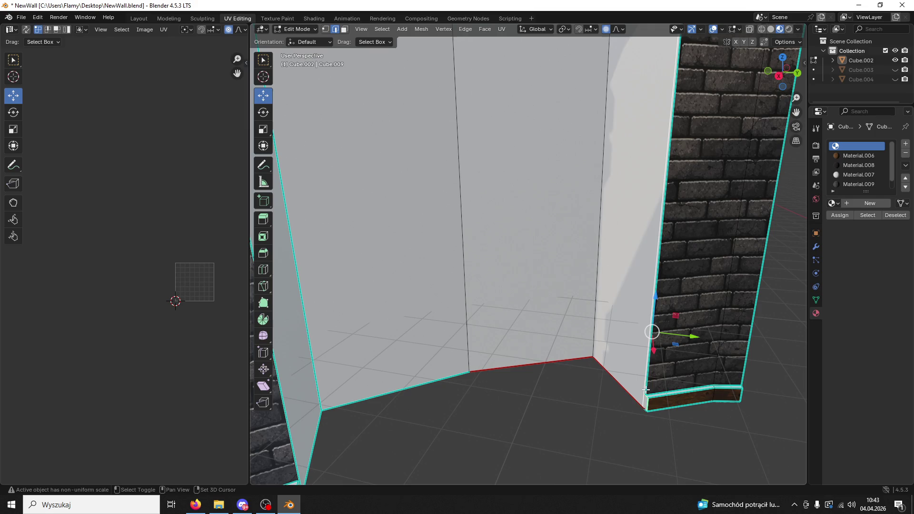
mouse_move(646, 390)
left_mouse_down()
mouse_move(674, 263)
mouse_move(677, 303)
left_mouse_up()
left_click(663, 407)
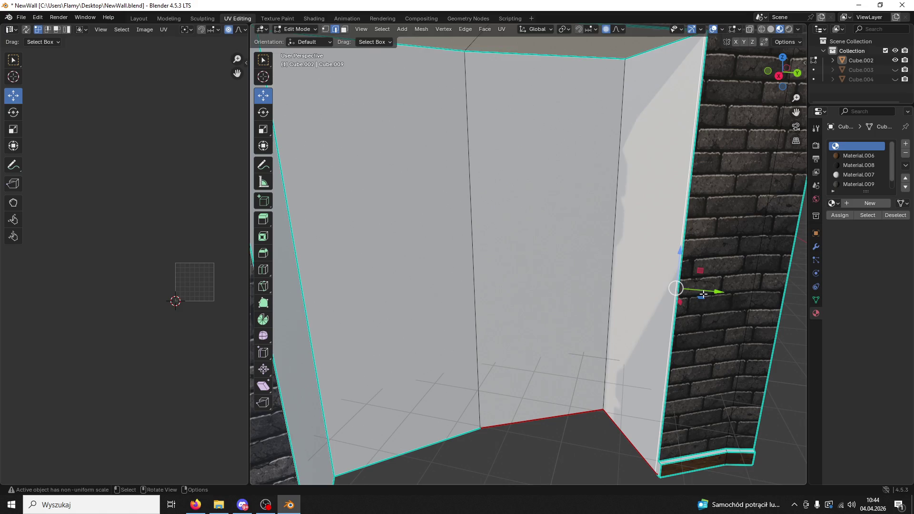
left_click_drag(717, 291, 743, 287)
left_click_drag(800, 279, 779, 285)
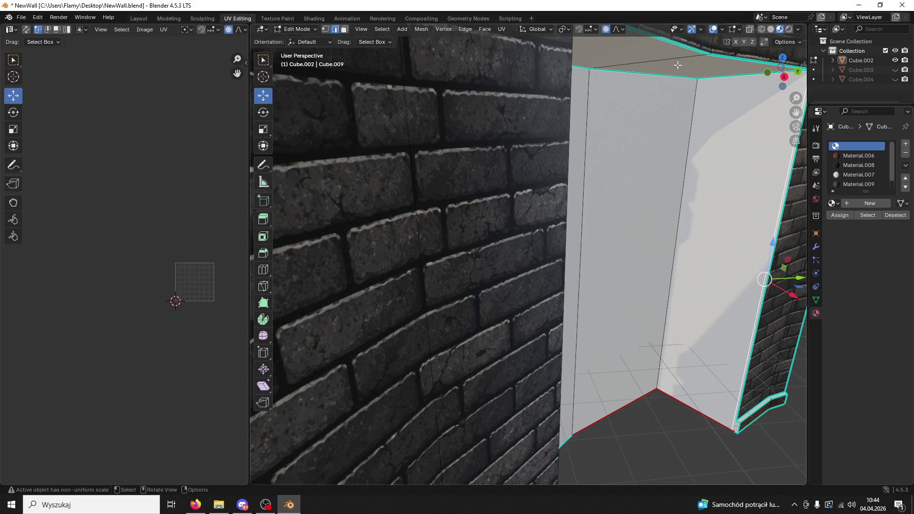
scroll(677, 65, "down", 4)
scroll(594, 142, "up", 6)
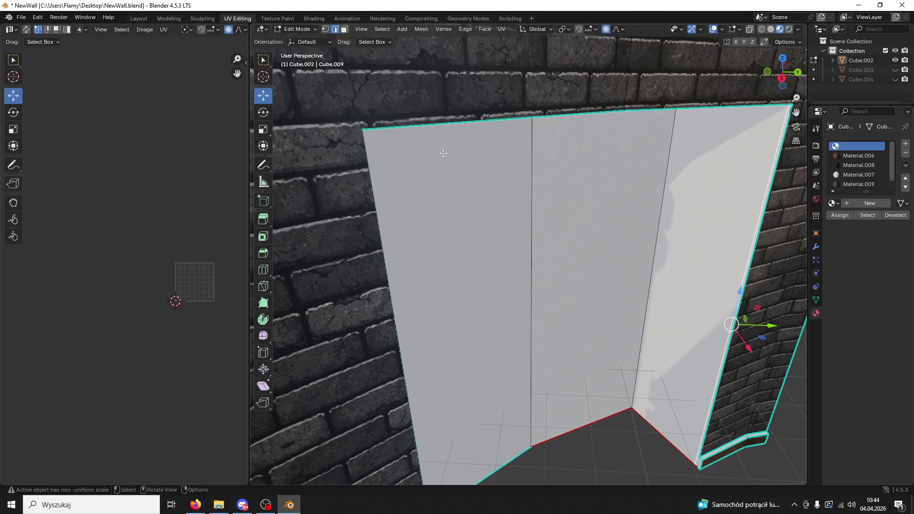
left_click(381, 141, "alt")
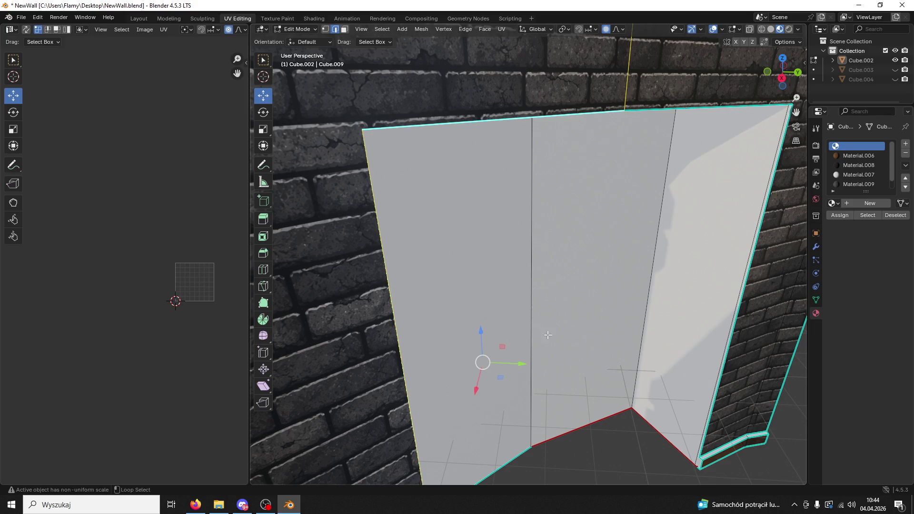
left_click(753, 255, "alt+shift")
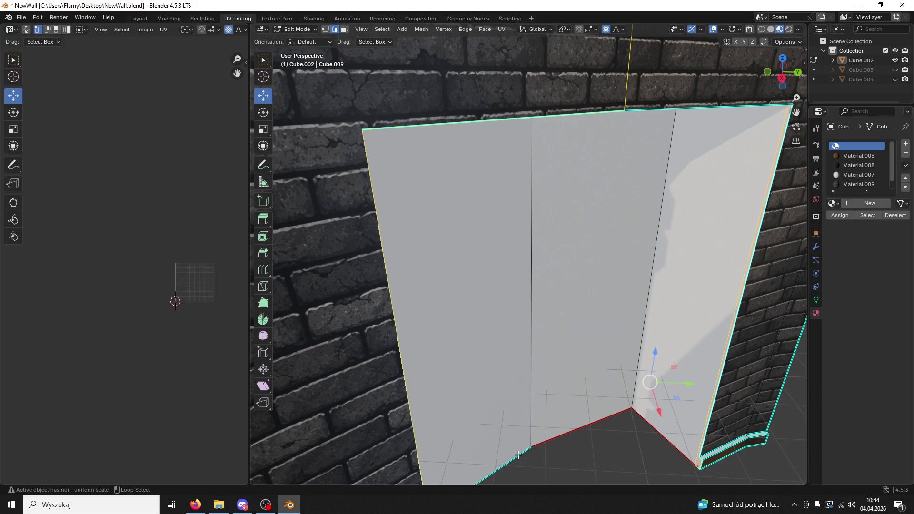
left_click(518, 455, "alt+shift")
right_click(518, 455)
left_click(477, 367)
Mark the door opening's top edge as a seam.
left_click(602, 441)
left_click(642, 114)
right_click(621, 134)
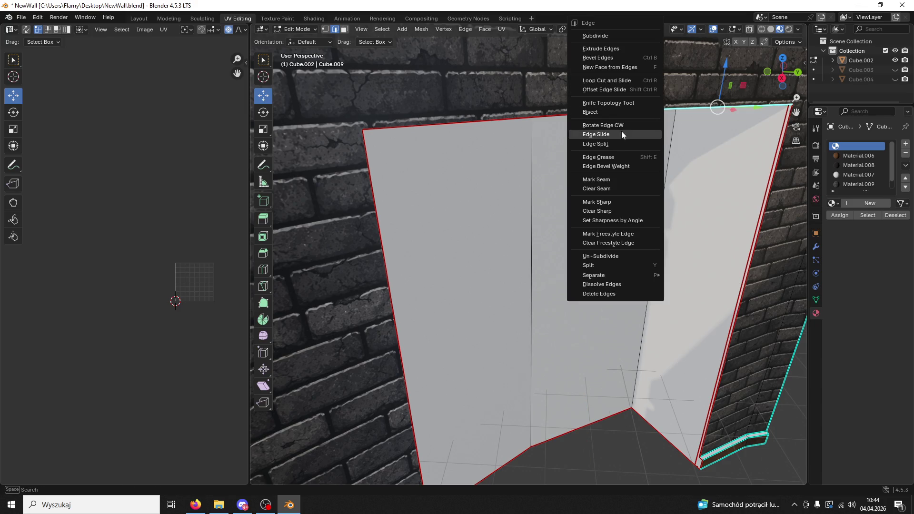
left_click(600, 179)
Mark the selected door recess edges as sharp.
scroll(472, 289, "down", 5)
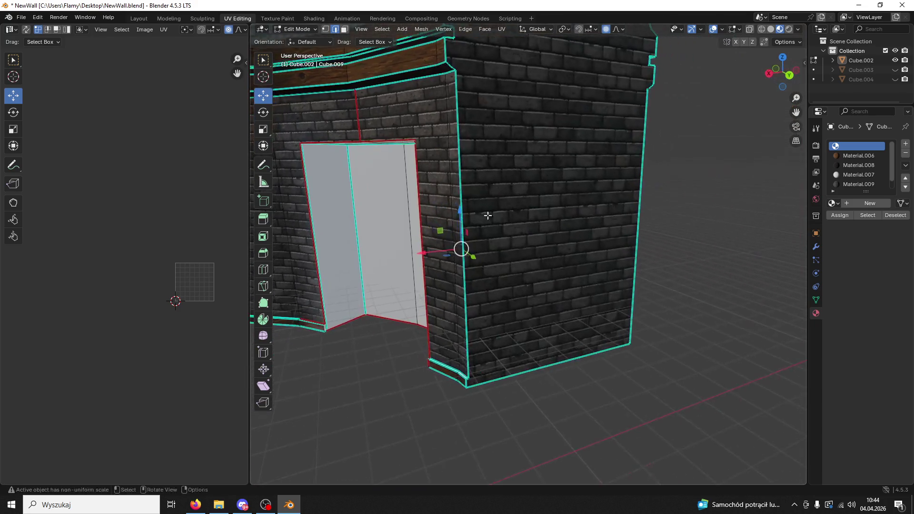
scroll(374, 339, "up", 5)
scroll(314, 370, "down", 2)
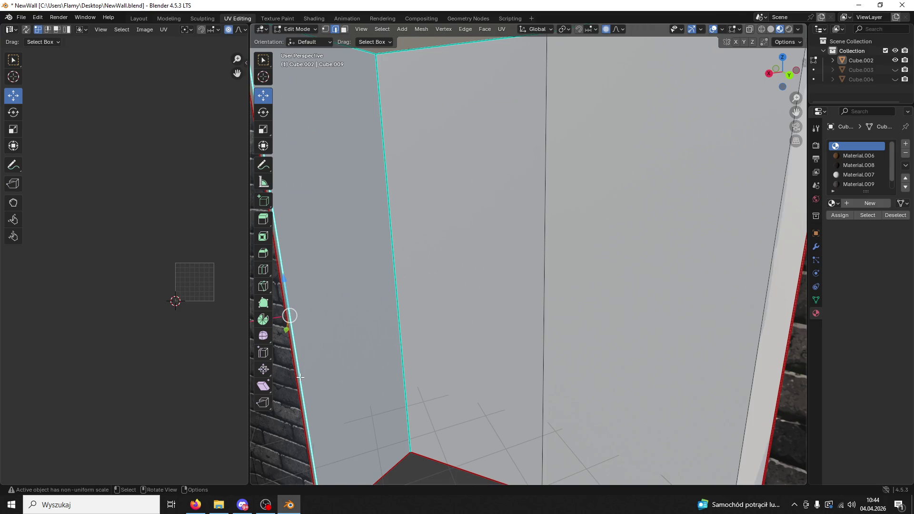
scroll(303, 379, "down", 1)
scroll(303, 379, "down", 2)
right_click(401, 399)
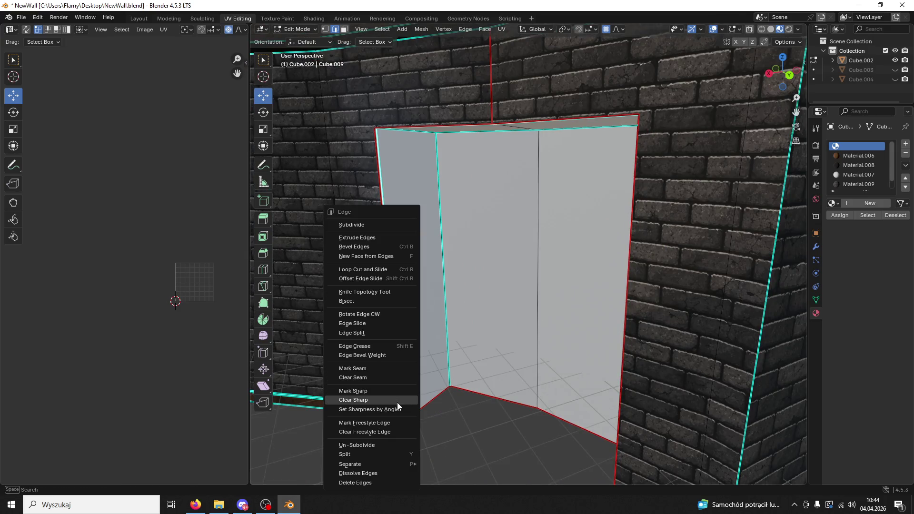
left_click(397, 401)
scroll(465, 306, "up", 4)
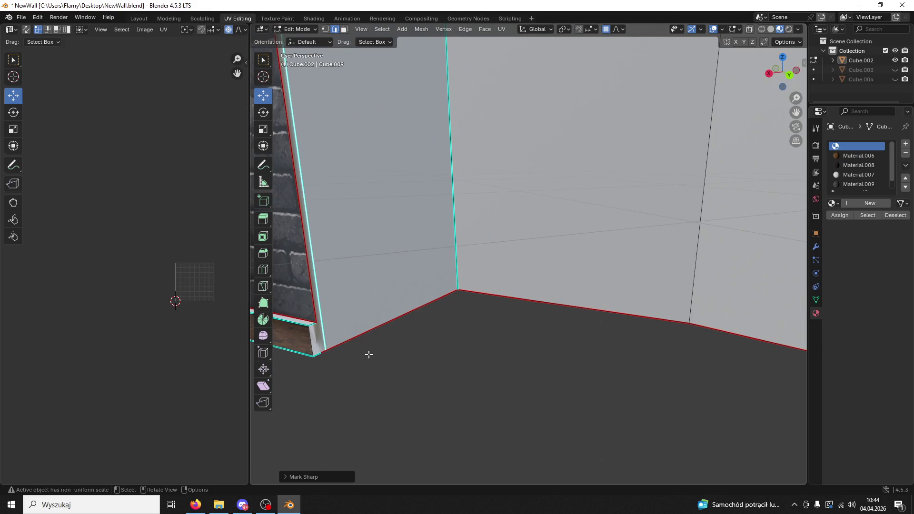
scroll(369, 355, "up", 3)
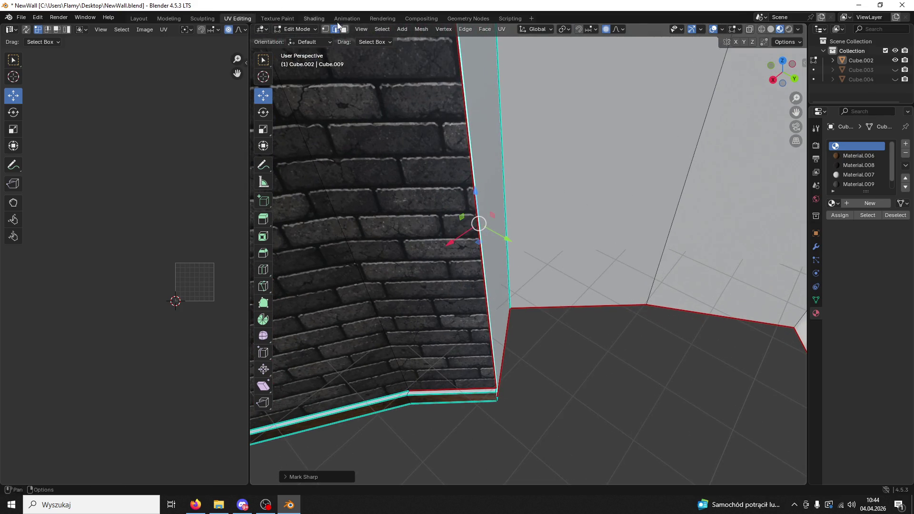
Assign Material.008 to the selected bottom trim strip faces.
left_click(447, 398)
left_click(362, 414, "shift")
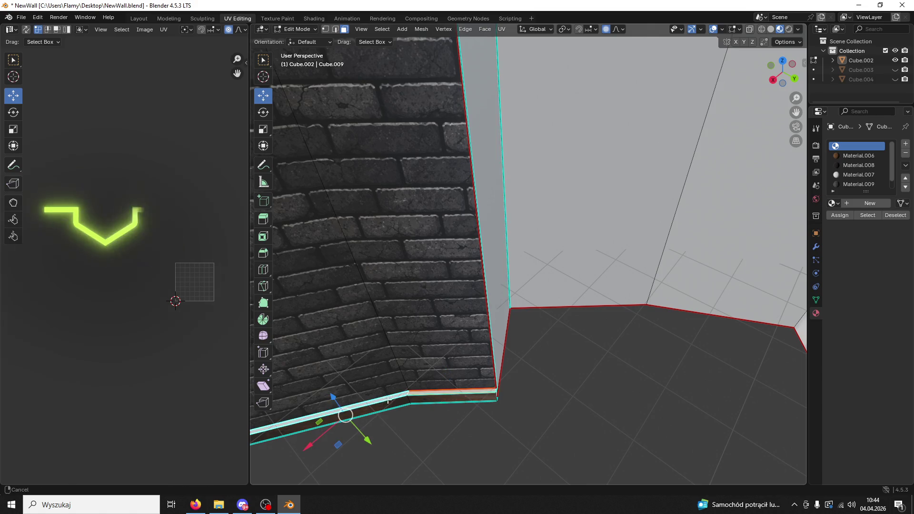
scroll(582, 345, "up", 3)
left_click(496, 362, "shift")
left_click(417, 387, "ctrl")
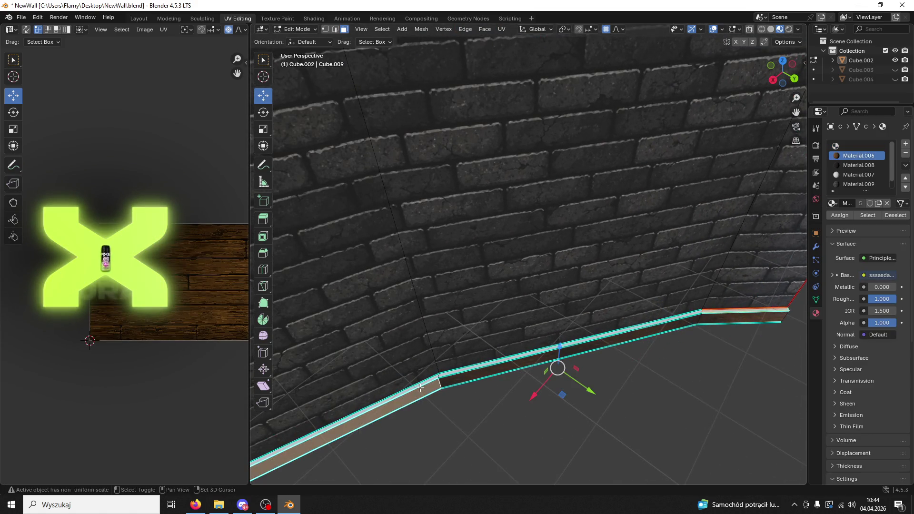
left_click(417, 386, "ctrl")
left_click_drag(417, 387, 561, 352)
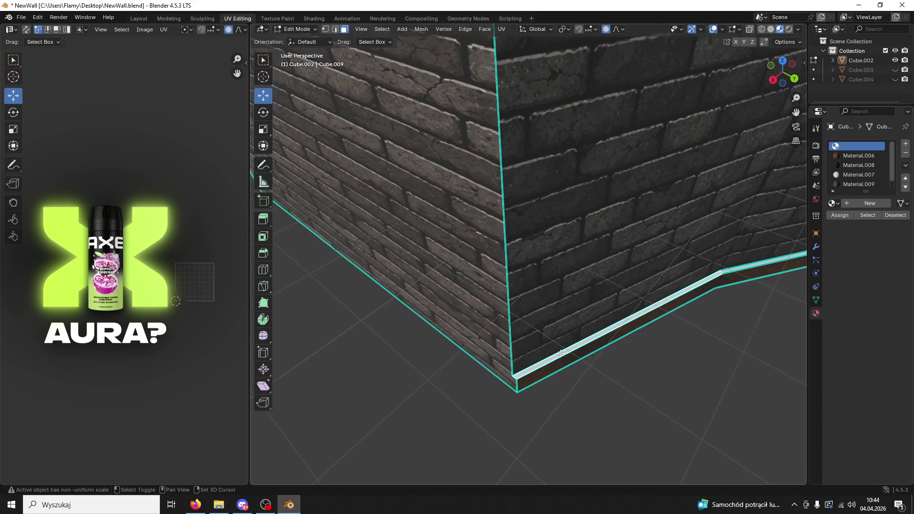
left_click(844, 165)
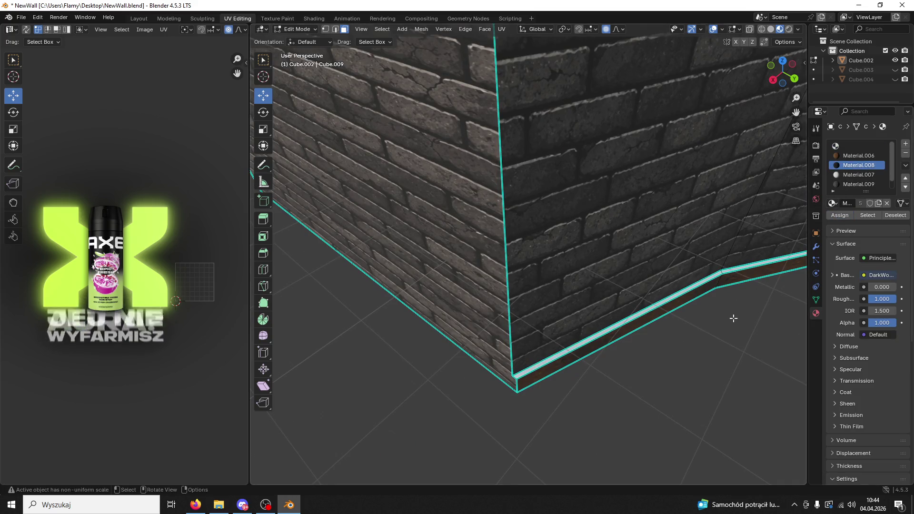
left_click(842, 217)
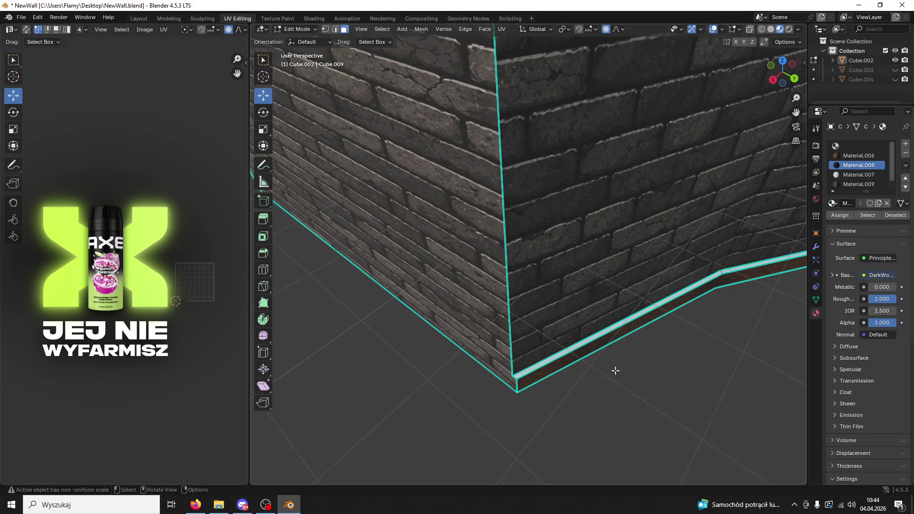
Give the remaining bottom trim strip sections the dark wood Material.008.
mouse_move(559, 356)
left_mouse_down()
mouse_move(714, 306)
mouse_move(700, 296)
mouse_move(717, 279)
mouse_move(608, 310)
left_mouse_up()
scroll(677, 297, "up", 4)
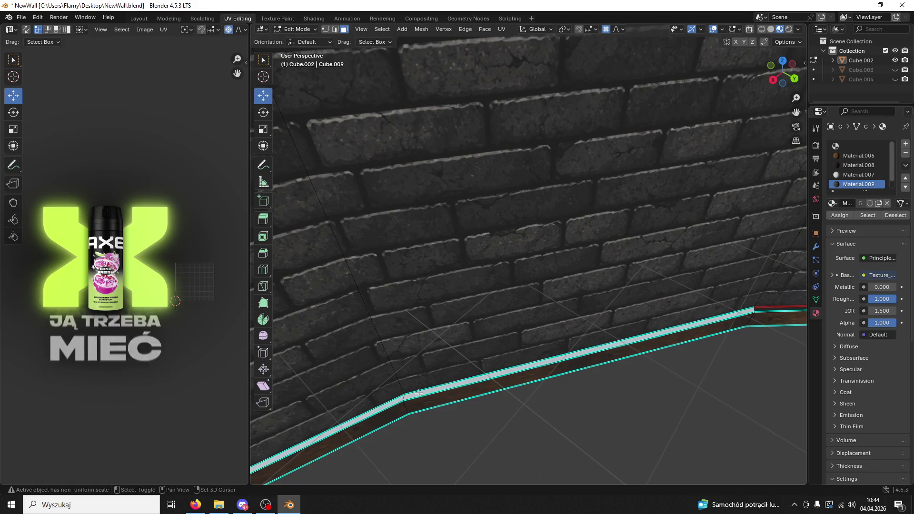
left_click(856, 146)
left_click(852, 166)
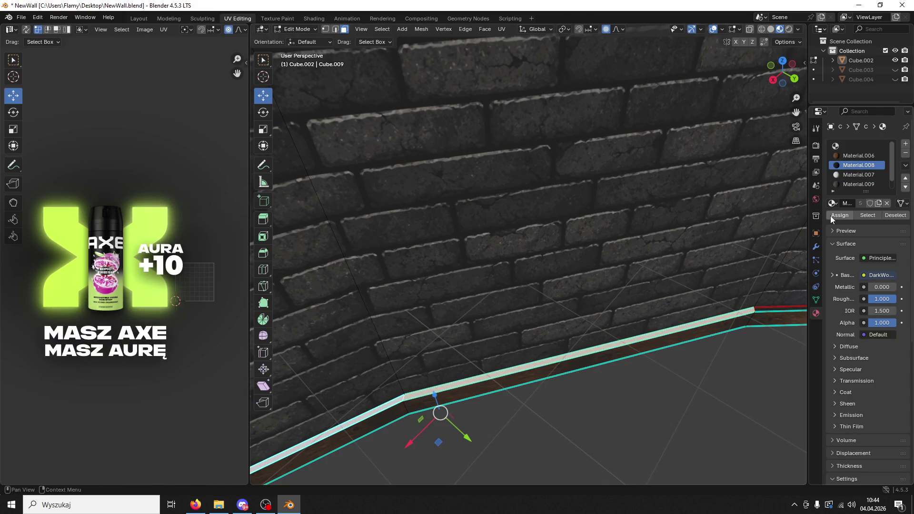
left_click(840, 215)
mouse_move(571, 381)
left_mouse_down()
mouse_move(661, 393)
mouse_move(388, 349)
mouse_move(363, 322)
mouse_move(419, 352)
left_mouse_up()
key("ctrl+z")
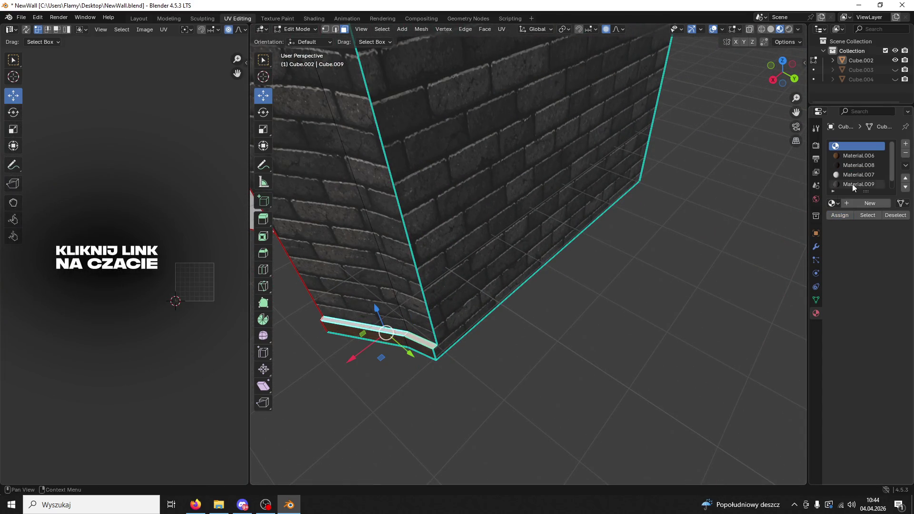
left_click(856, 167)
left_click(834, 215)
mouse_move(678, 269)
left_mouse_down()
mouse_move(614, 265)
mouse_move(594, 253)
mouse_move(611, 210)
left_mouse_up()
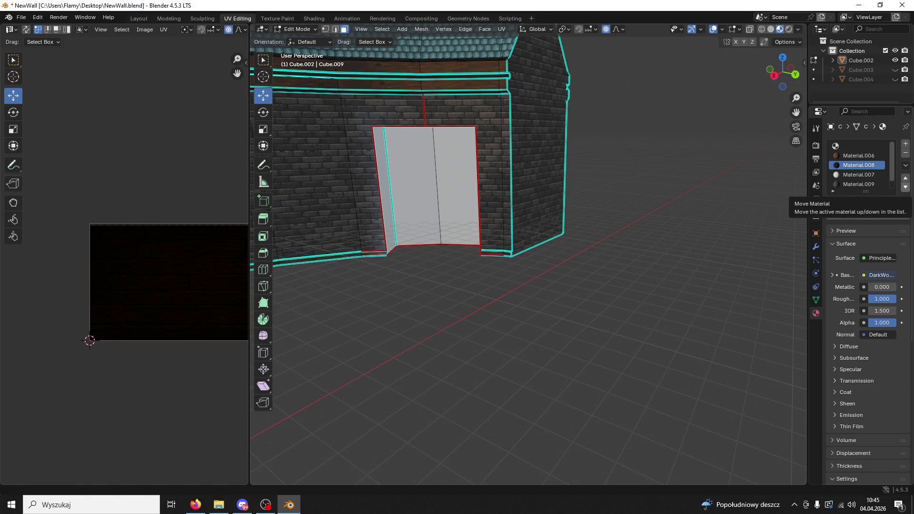
Inset the left and right door faces and assign them the brick Material.009.
scroll(488, 188, "up", 6)
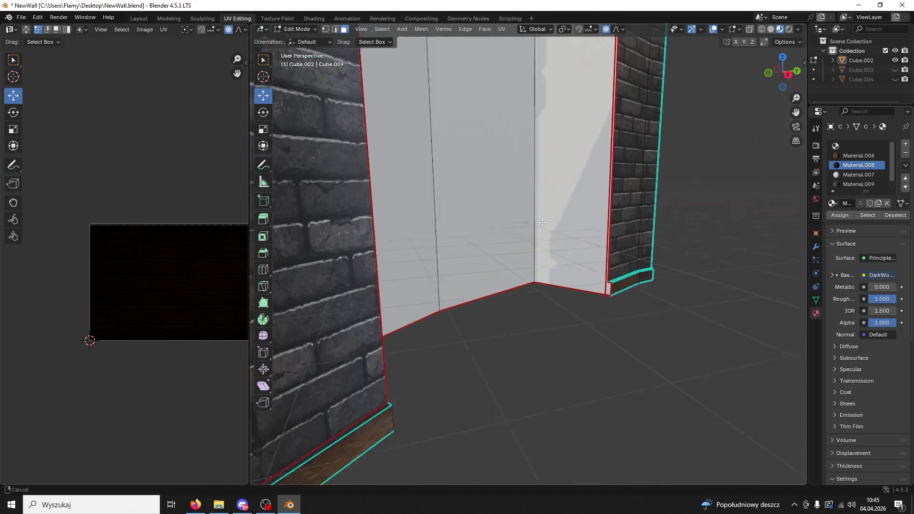
left_click(543, 223)
left_click(493, 195, "shift")
mouse_move(493, 195)
left_mouse_down()
mouse_move(385, 229)
mouse_move(380, 276)
left_mouse_up()
key("i")
left_click(856, 186)
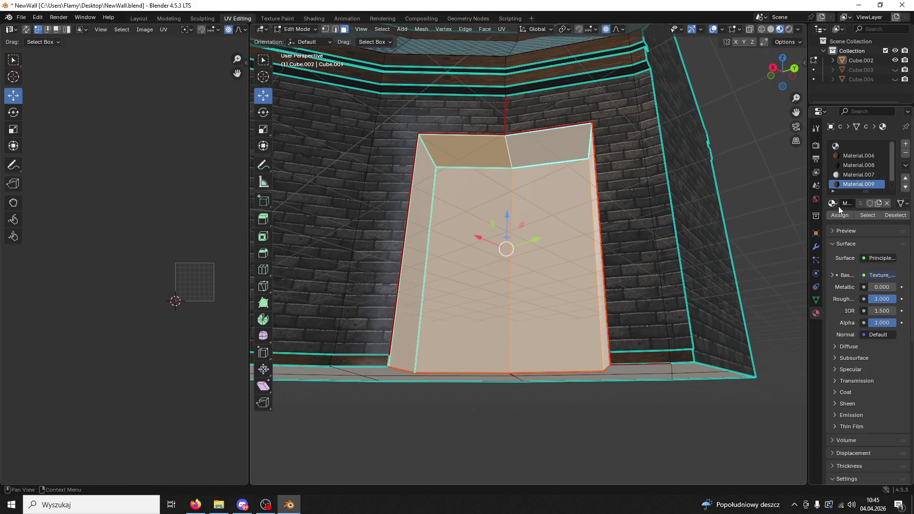
left_click(839, 215)
Select the right jamb and both lintel faces of the recess and unwrap them.
mouse_move(758, 210)
left_mouse_down()
mouse_move(677, 255)
mouse_move(694, 254)
mouse_move(595, 210)
mouse_move(576, 181)
mouse_move(551, 178)
left_mouse_up()
left_click(618, 241)
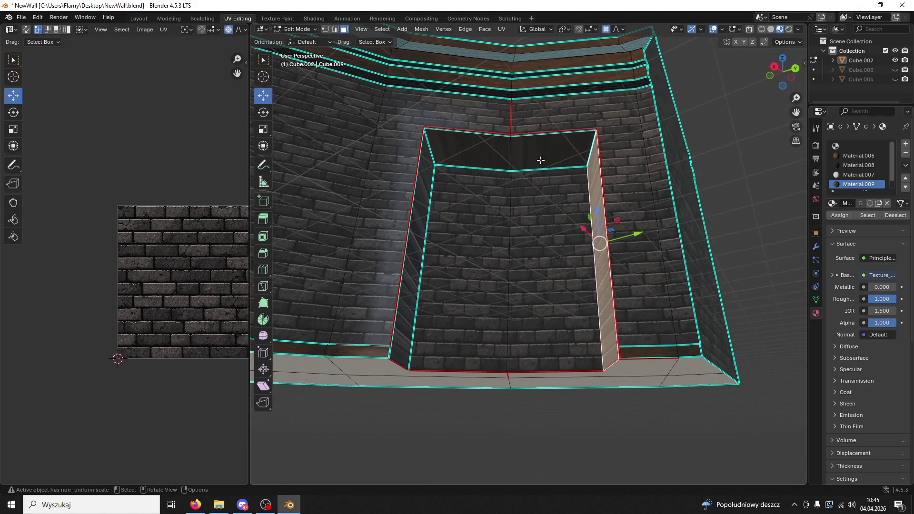
left_click(524, 157, "shift")
left_click(472, 157, "shift")
mouse_move(425, 180)
left_mouse_down()
mouse_move(453, 230)
mouse_move(498, 220)
mouse_move(453, 212)
left_mouse_up()
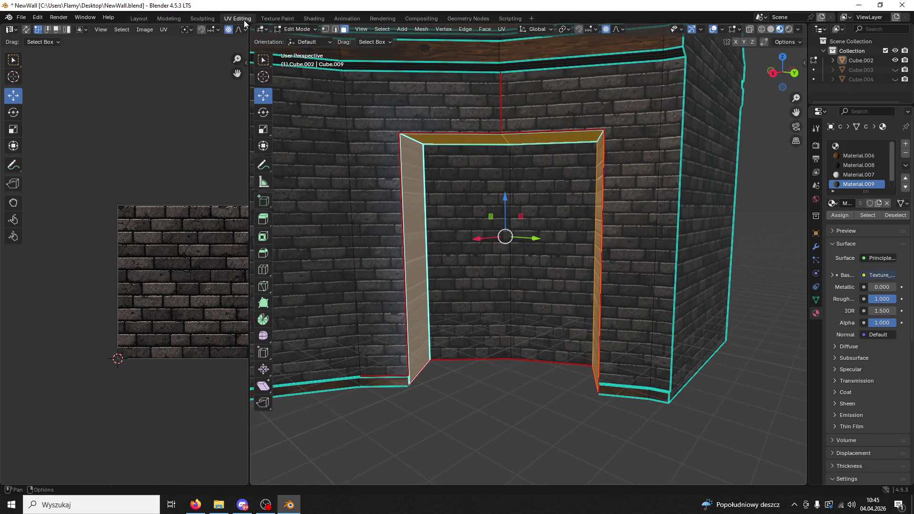
scroll(222, 109, "down", 3)
scroll(210, 240, "up", 1)
key("u")
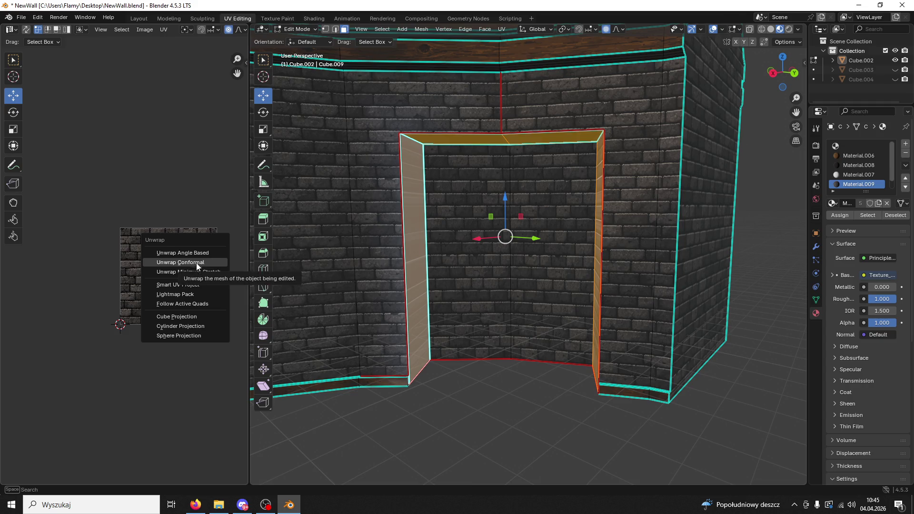
left_click(200, 304)
key("Return")
Re-unwrap the jamb and lintel faces, trying Lightmap Pack, then settling on Follow Active Quads.
scroll(204, 304, "up", 1)
scroll(204, 304, "down", 3)
key("u")
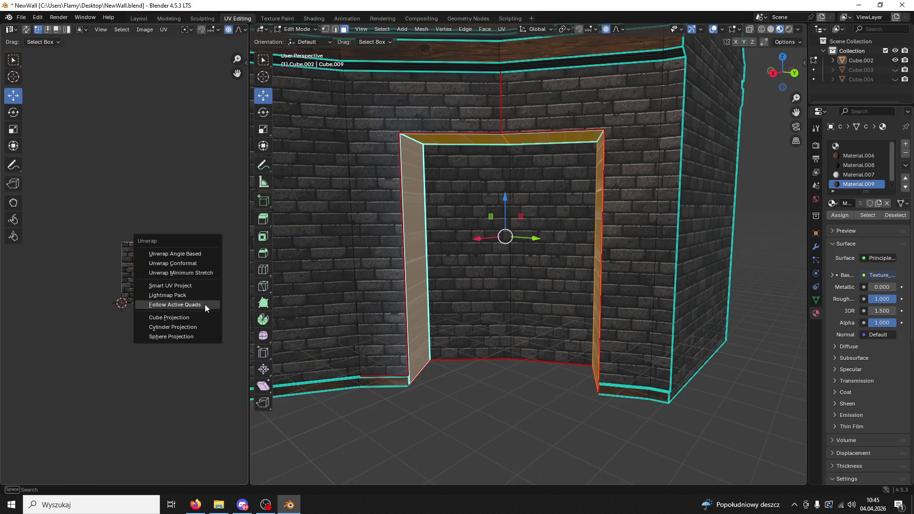
left_click(183, 252)
scroll(170, 299, "up", 3)
key("u")
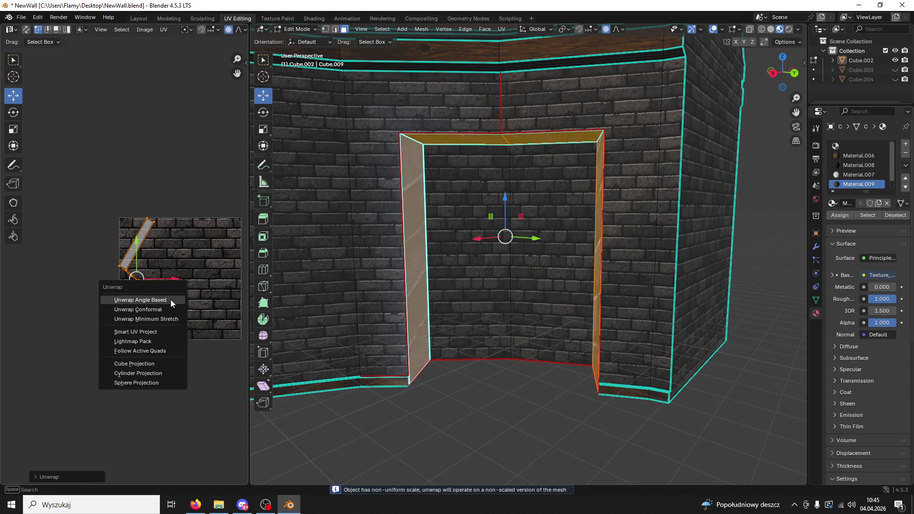
left_click(156, 339)
left_click(152, 405)
key("u")
left_click(181, 355)
left_click(166, 379)
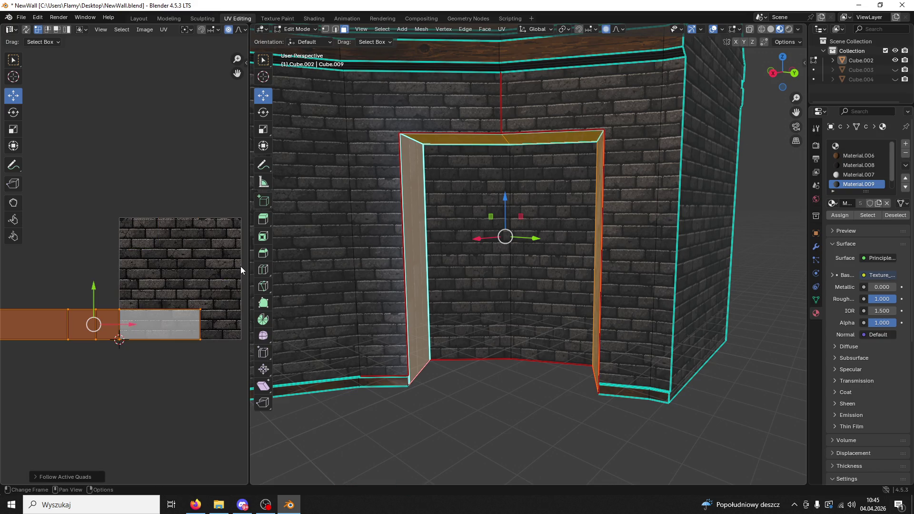
Rotate the UV strip 90°, move it onto the brick texture and scale it up about twice.
type("r90")
key("Return")
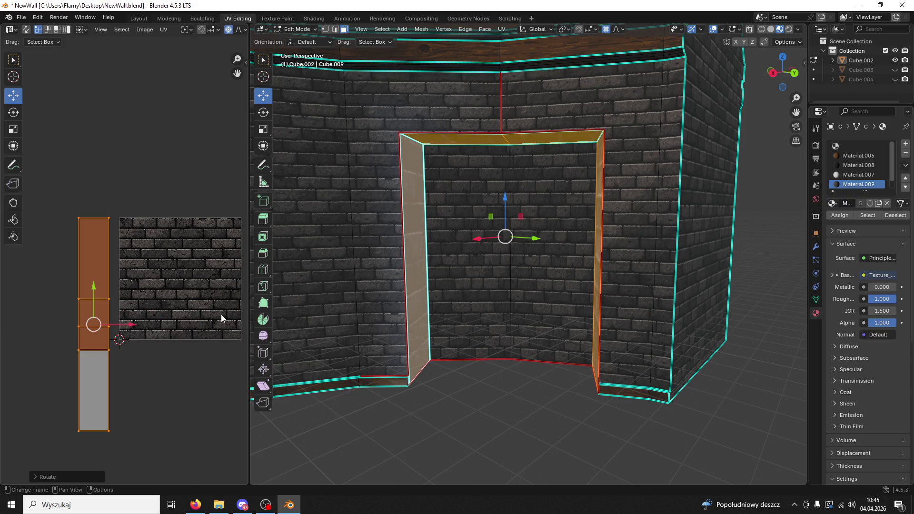
key("g")
left_click(218, 324)
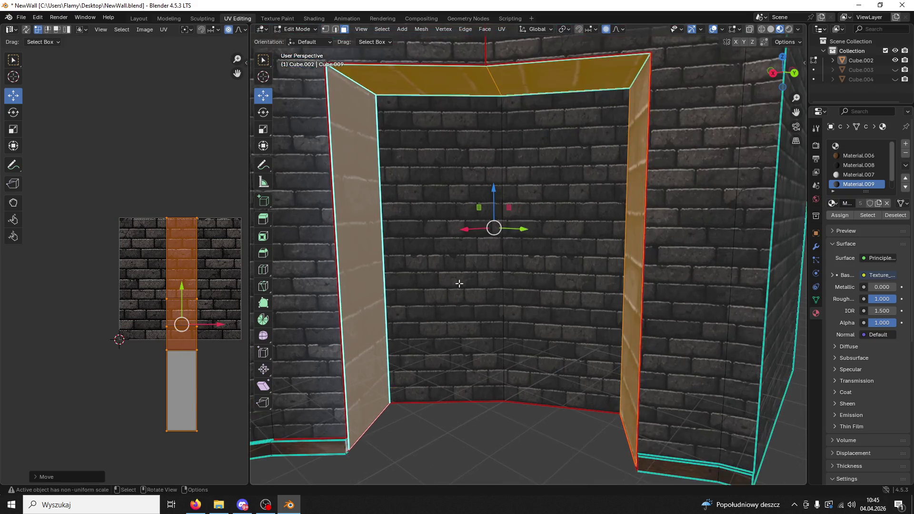
key("g")
key("s")
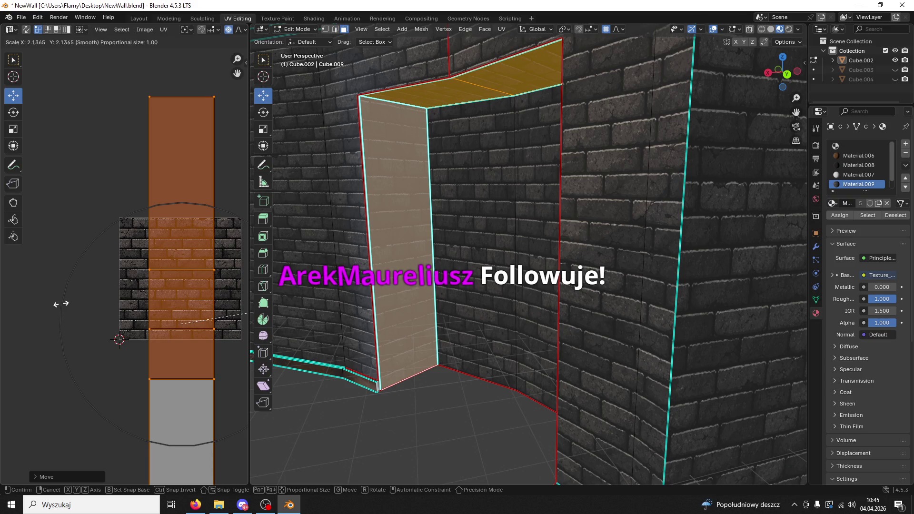
left_click(61, 305)
Deselect the jamb and lintel faces and select the doorway's vertical edge.
left_click(426, 408)
mouse_move(437, 402)
left_mouse_down()
mouse_move(481, 369)
mouse_move(548, 363)
mouse_move(459, 343)
mouse_move(360, 408)
left_mouse_up()
scroll(547, 363, "up", 6)
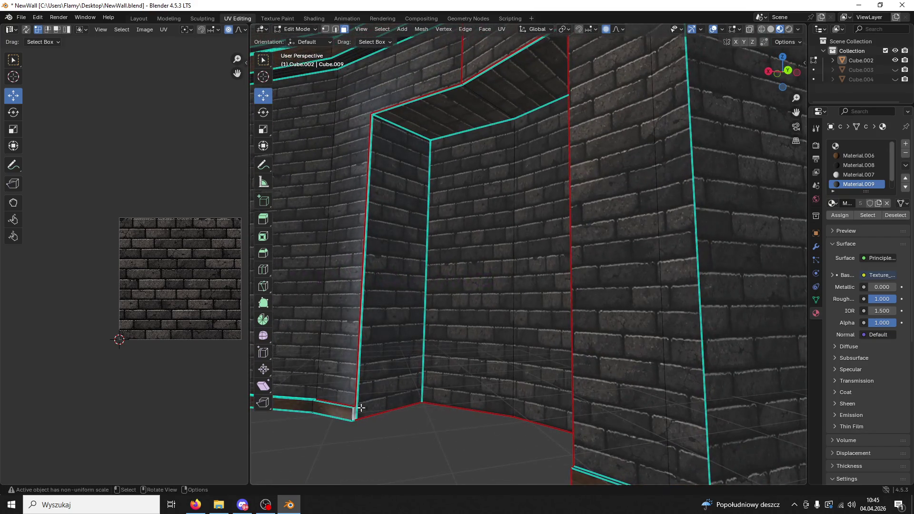
left_click(354, 413)
left_click_drag(449, 402, 558, 407)
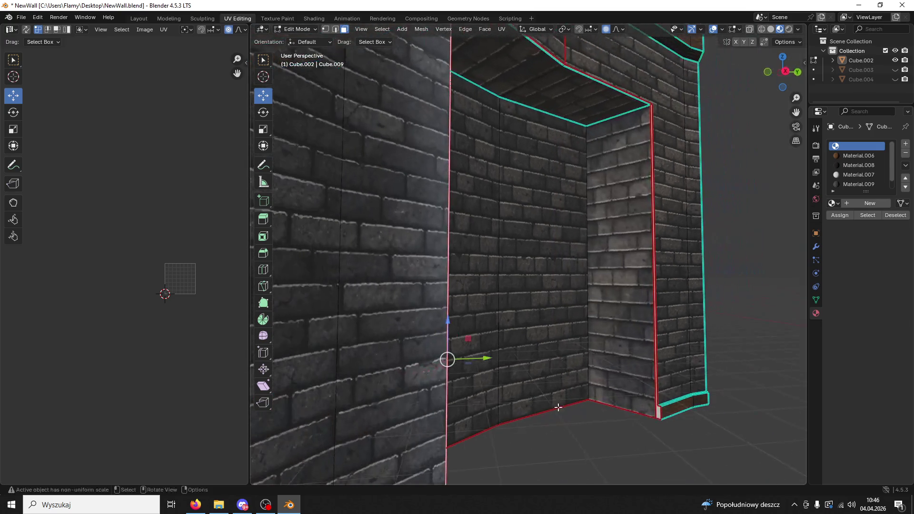
Select the doorway trim faces, give them Material.006 and unwrap them.
left_click(658, 415, "shift")
left_click(856, 155)
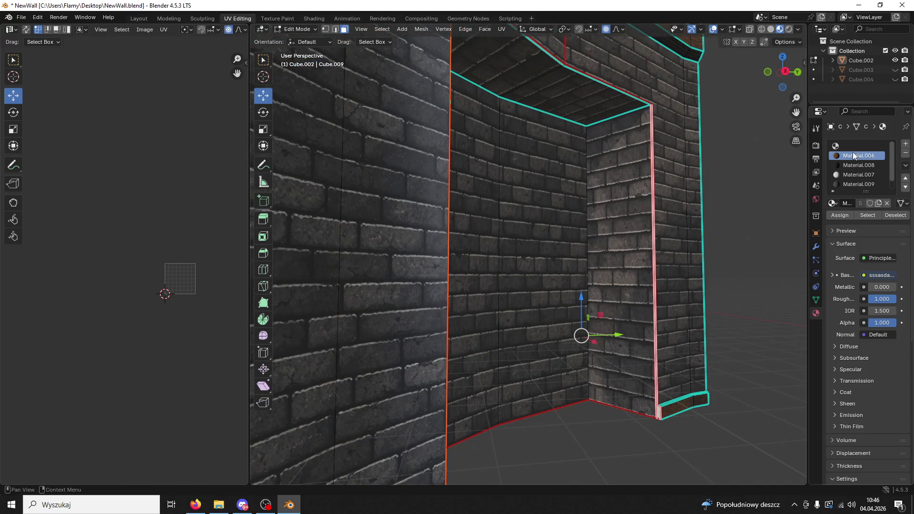
left_click(838, 216)
scroll(296, 315, "down", 3)
scroll(191, 276, "right", 5)
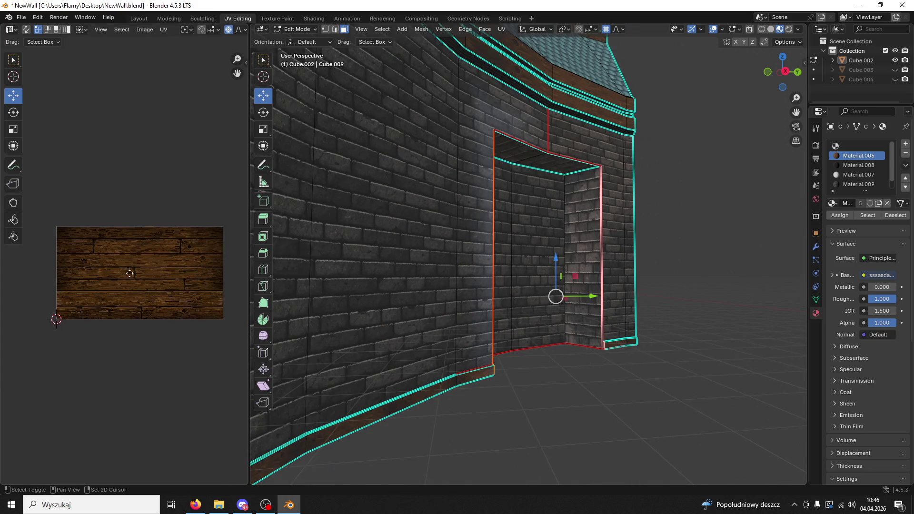
key("u")
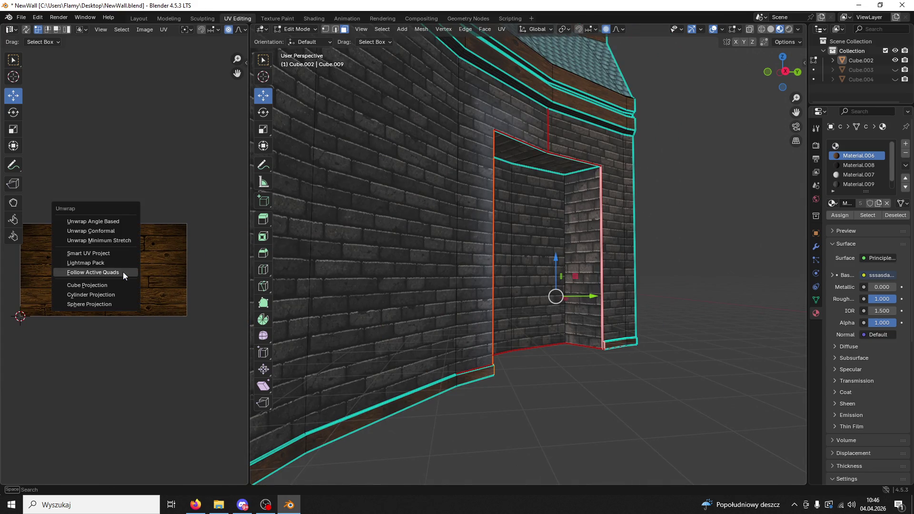
left_click(116, 221)
scroll(109, 238, "up", 2)
scroll(85, 262, "left", 5)
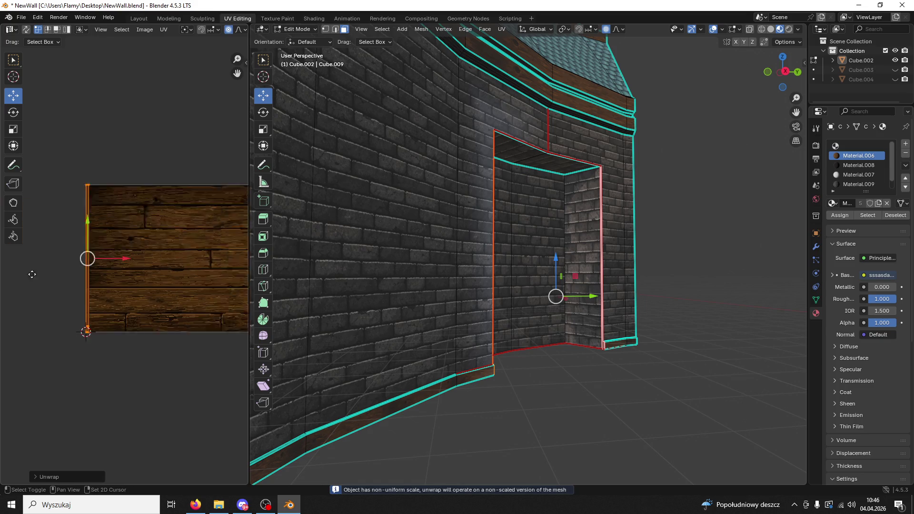
Widen the UV editor and stretch the trim's UV strip along the X axis.
left_click_drag(250, 236, 529, 243)
scroll(504, 250, "up", 3)
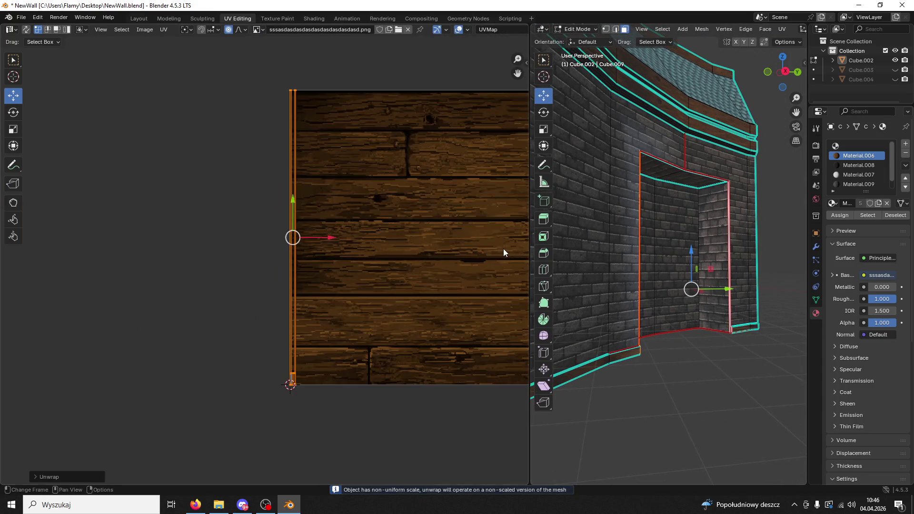
key("u")
left_click(478, 246)
key("s")
key("x")
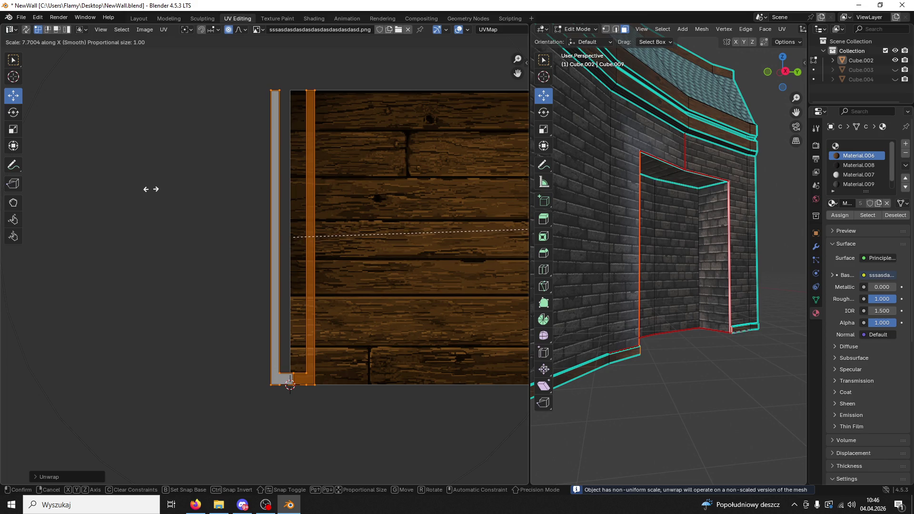
left_click(147, 188)
Rotate the UV strip 90° and shift it up onto the wood planks.
type("r90")
key("Return")
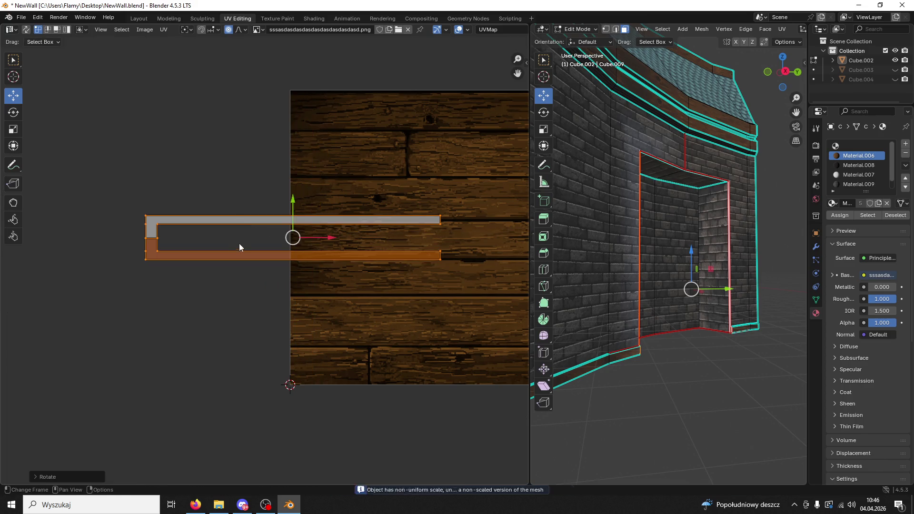
key("g")
left_click(487, 243)
left_click_drag(447, 195, 424, 167)
left_click(425, 167)
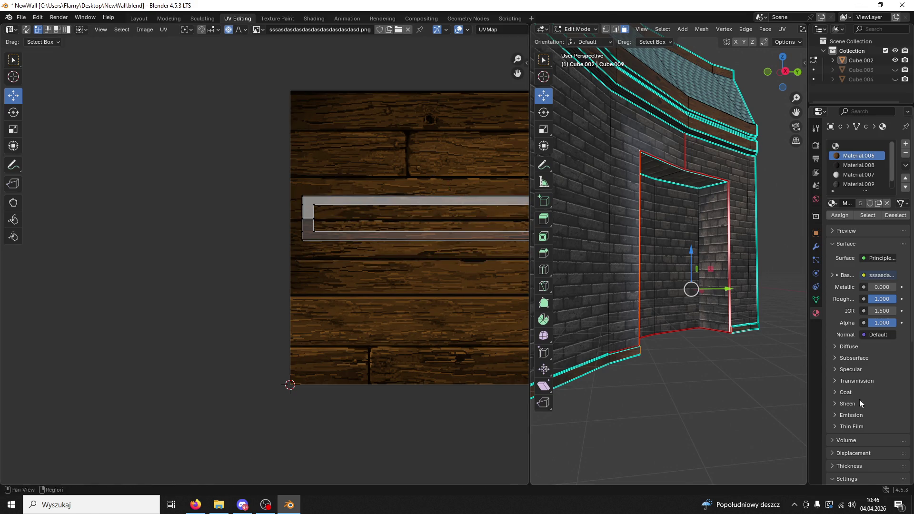
Clear the selection, inspect the finished door alcove and save NewWall.blend.
left_click(761, 387)
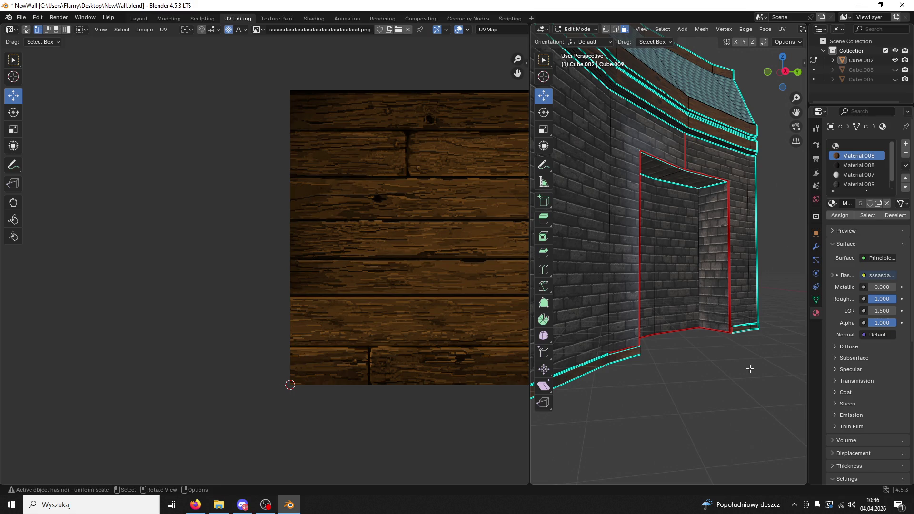
left_click_drag(732, 357, 687, 374)
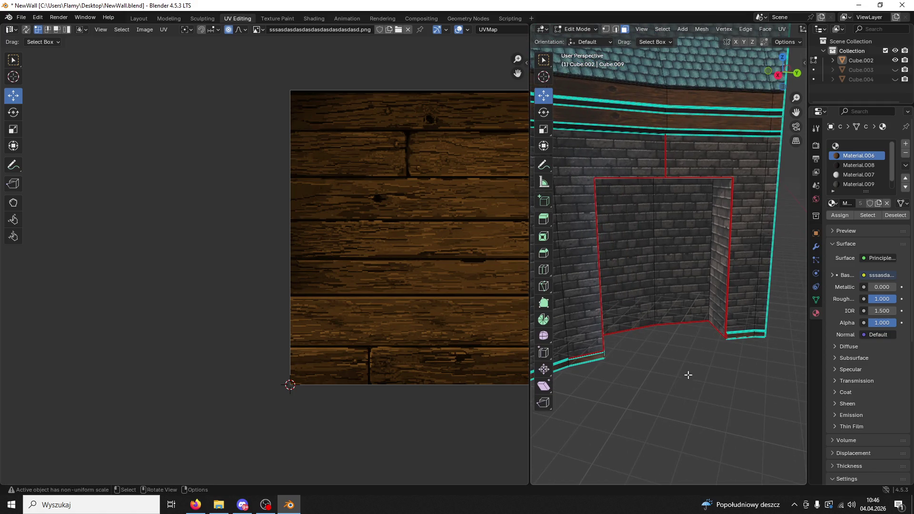
scroll(689, 351, "down", 10)
left_click_drag(643, 336, 672, 335)
scroll(671, 335, "up", 8)
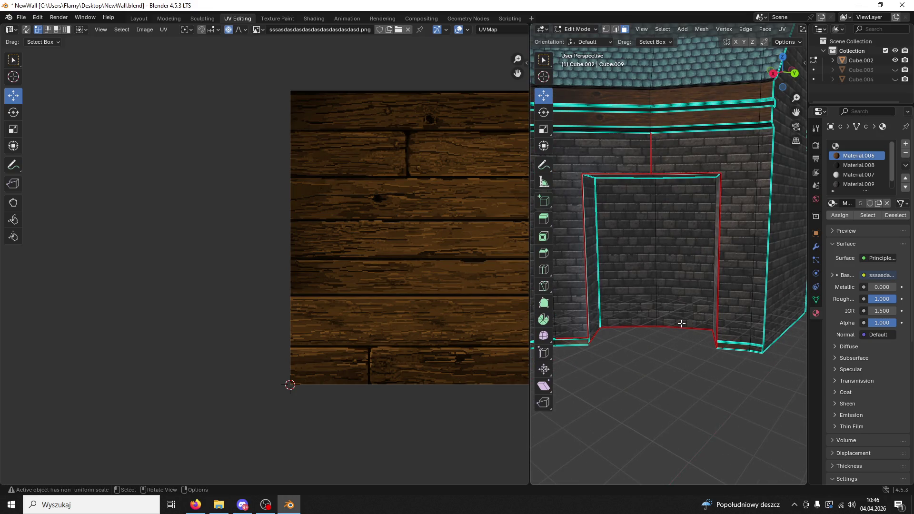
scroll(672, 310, "down", 5)
key("ctrl+s")
left_click(571, 29)
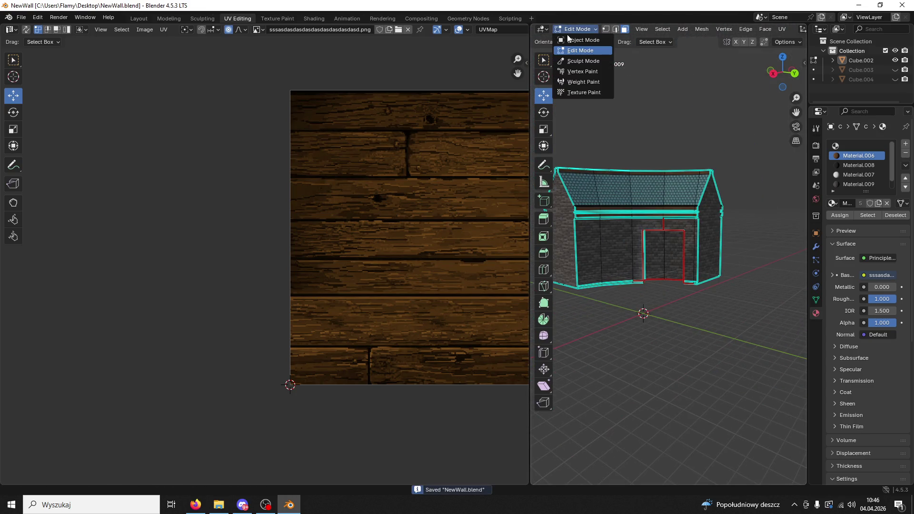
Return to Object Mode and select the grey duplicate building, Cube.002.
left_click(570, 41)
scroll(638, 164, "down", 2)
left_click(611, 220)
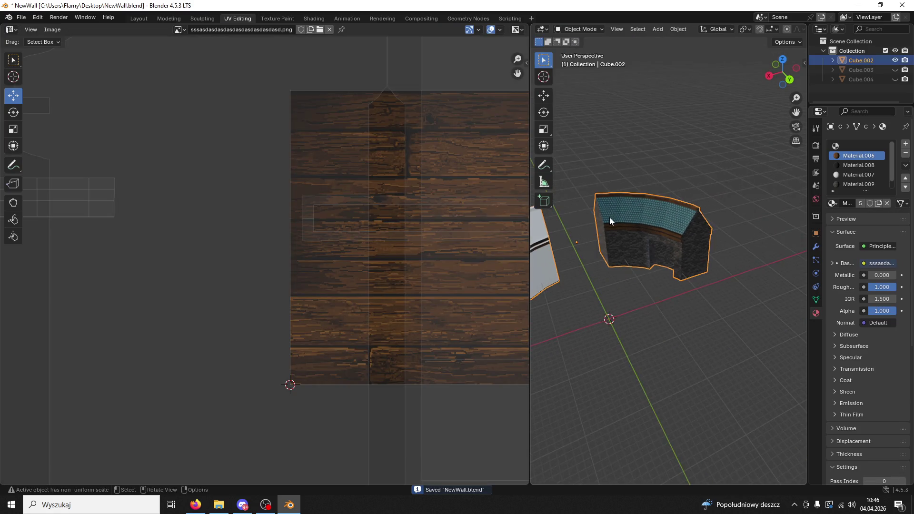
scroll(611, 221, "up", 3)
key("ctrl+s")
mouse_move(752, 219)
left_mouse_down()
mouse_move(749, 227)
mouse_move(708, 224)
mouse_move(553, 183)
left_mouse_up()
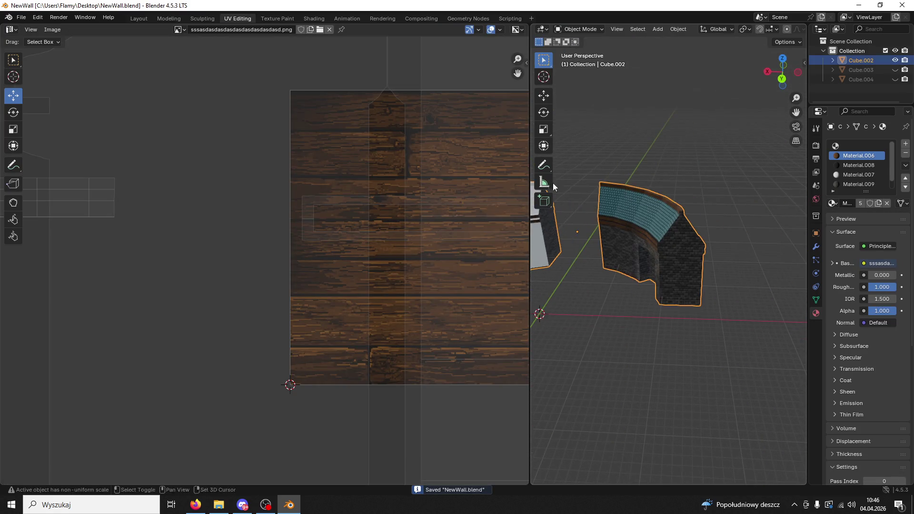
left_click_drag(529, 142, 439, 144)
scroll(495, 224, "up", 5)
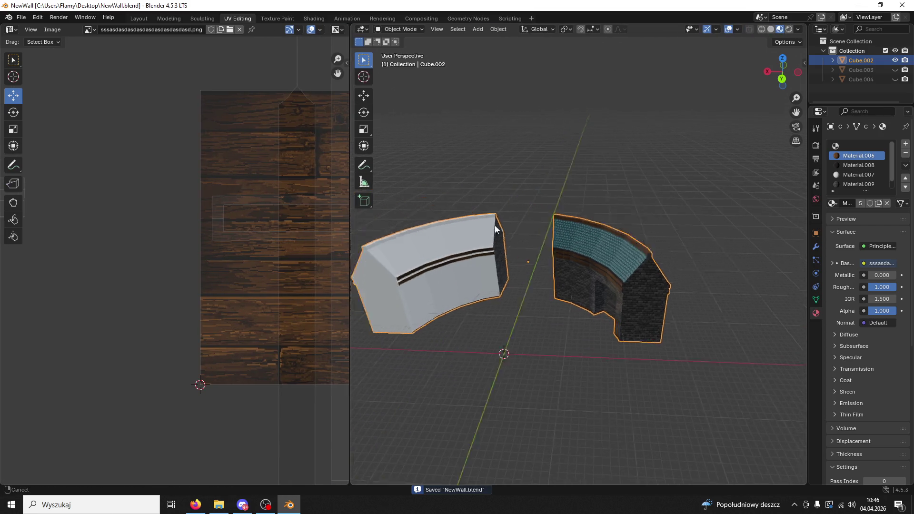
Put Cube.002 into Edit Mode and select a face of the grey wall.
left_click(403, 28)
left_click(404, 32)
left_click(403, 30)
left_click(400, 48)
scroll(571, 266, "up", 8)
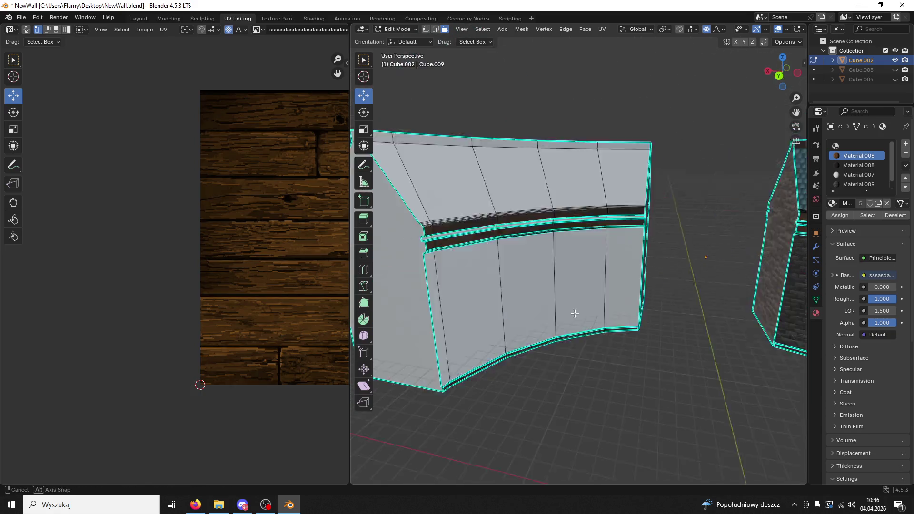
scroll(580, 288, "up", 3)
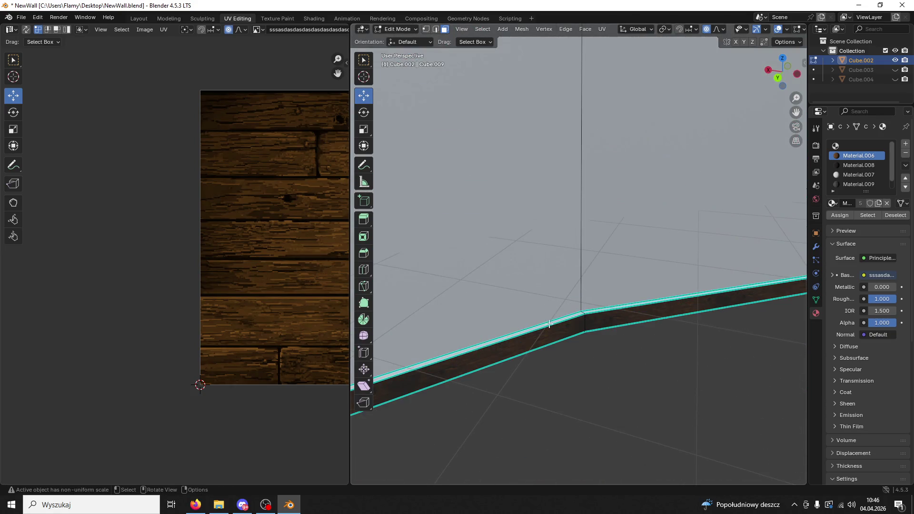
left_click(549, 324)
From the right side view, select the wall's bottom trim edge and assign it Material.008.
scroll(590, 310, "down", 5)
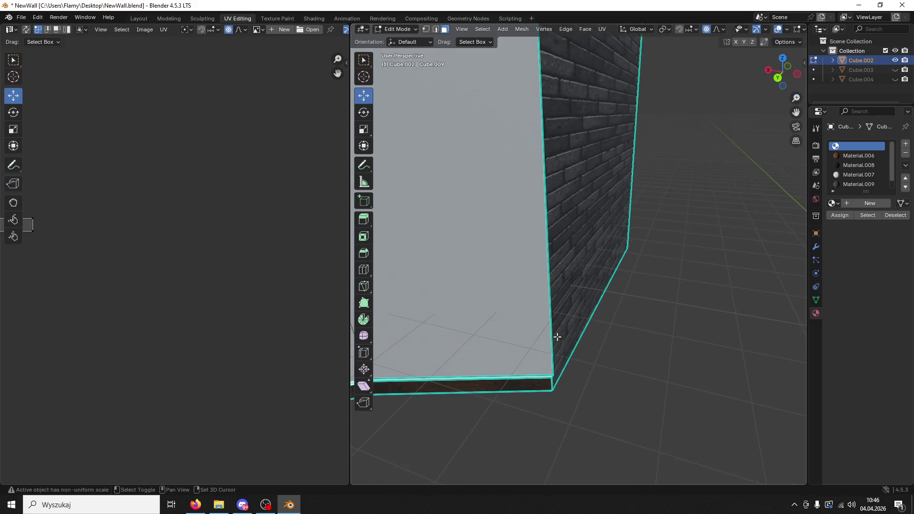
scroll(567, 381, "up", 2)
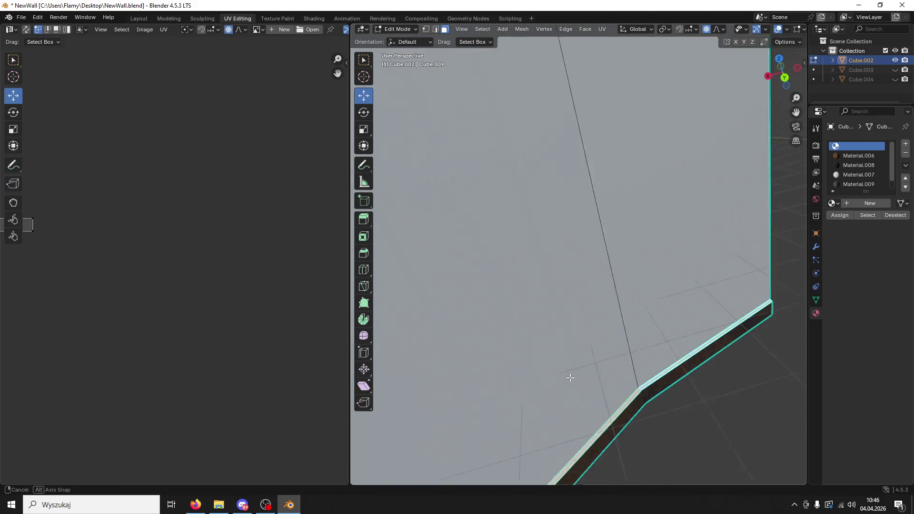
scroll(571, 376, "down", 8)
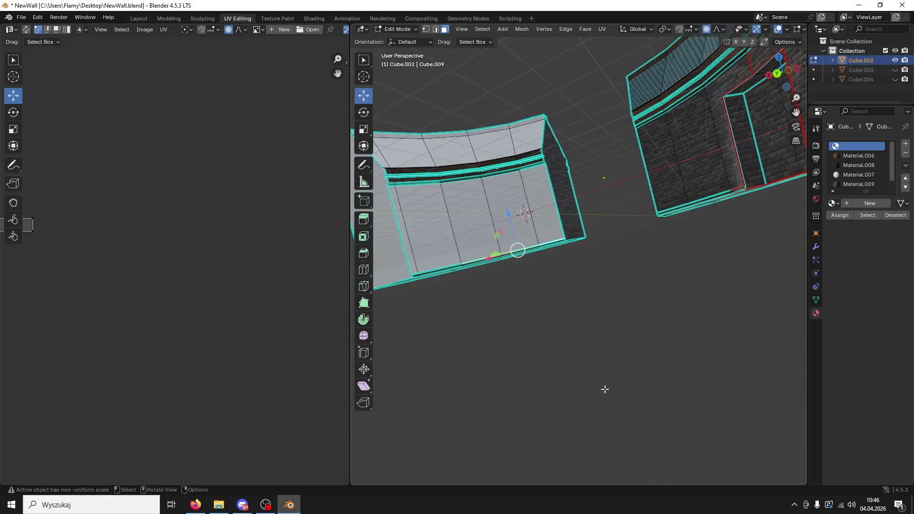
key("KP_3")
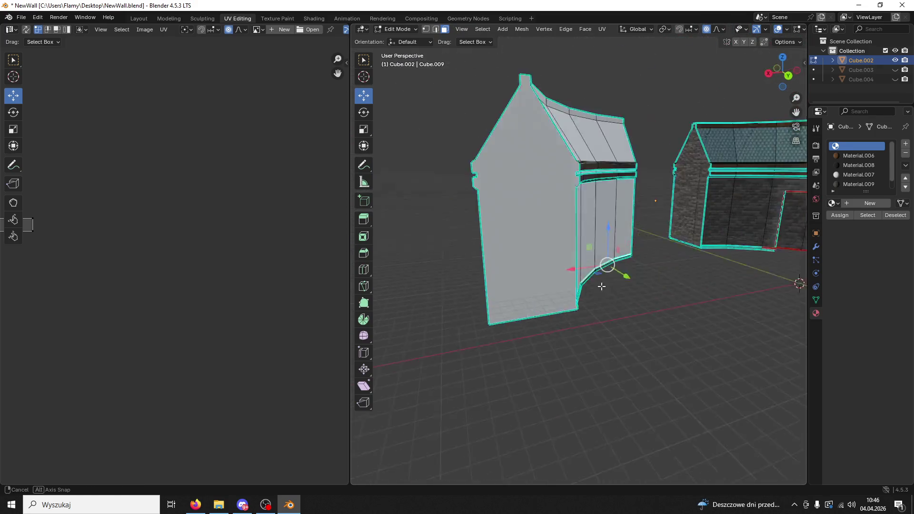
scroll(579, 384, "up", 8)
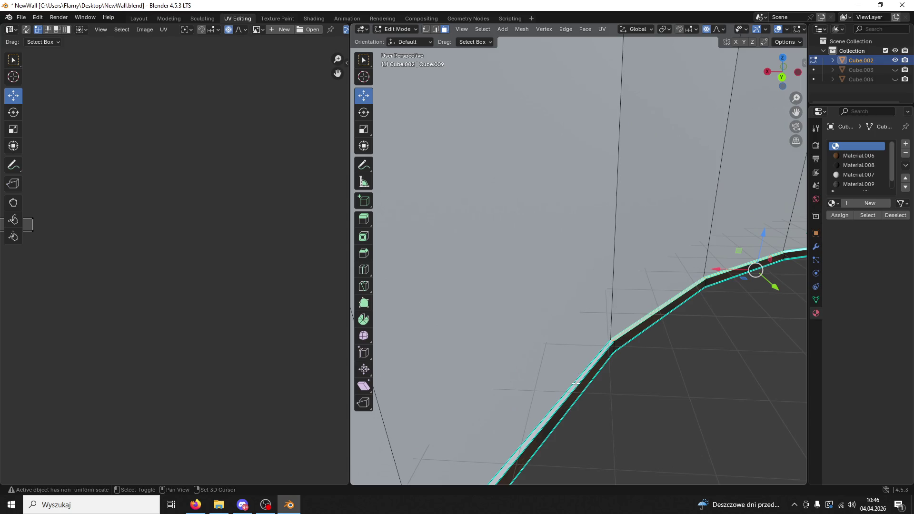
left_click(575, 384, "shift")
left_click(852, 171)
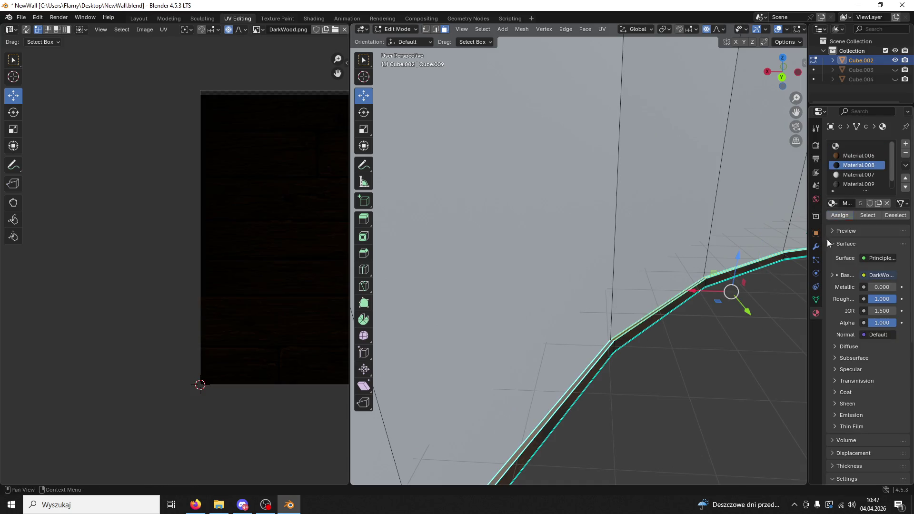